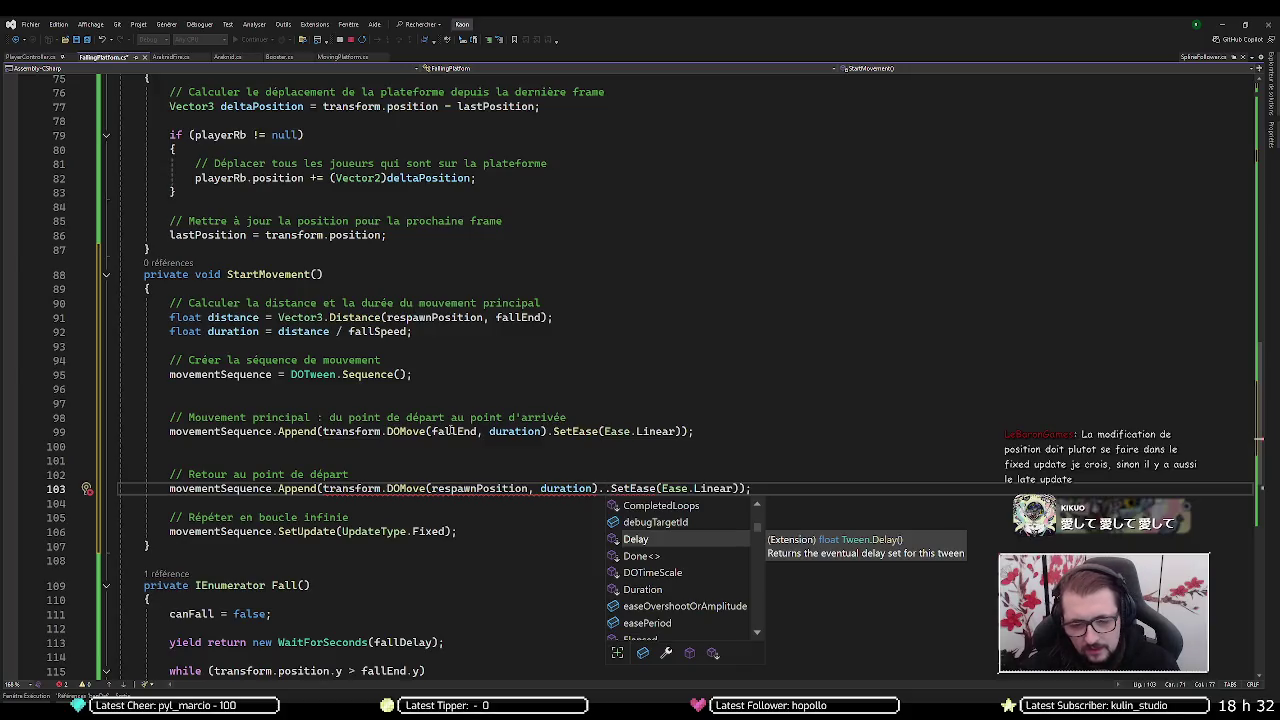
# - Remove the stray extra dot before SetEase on the return-to-start line
pyautogui.press('BackSpace')
pyautogui.press('End')
pyautogui.press('Up')
pyautogui.press('Up')
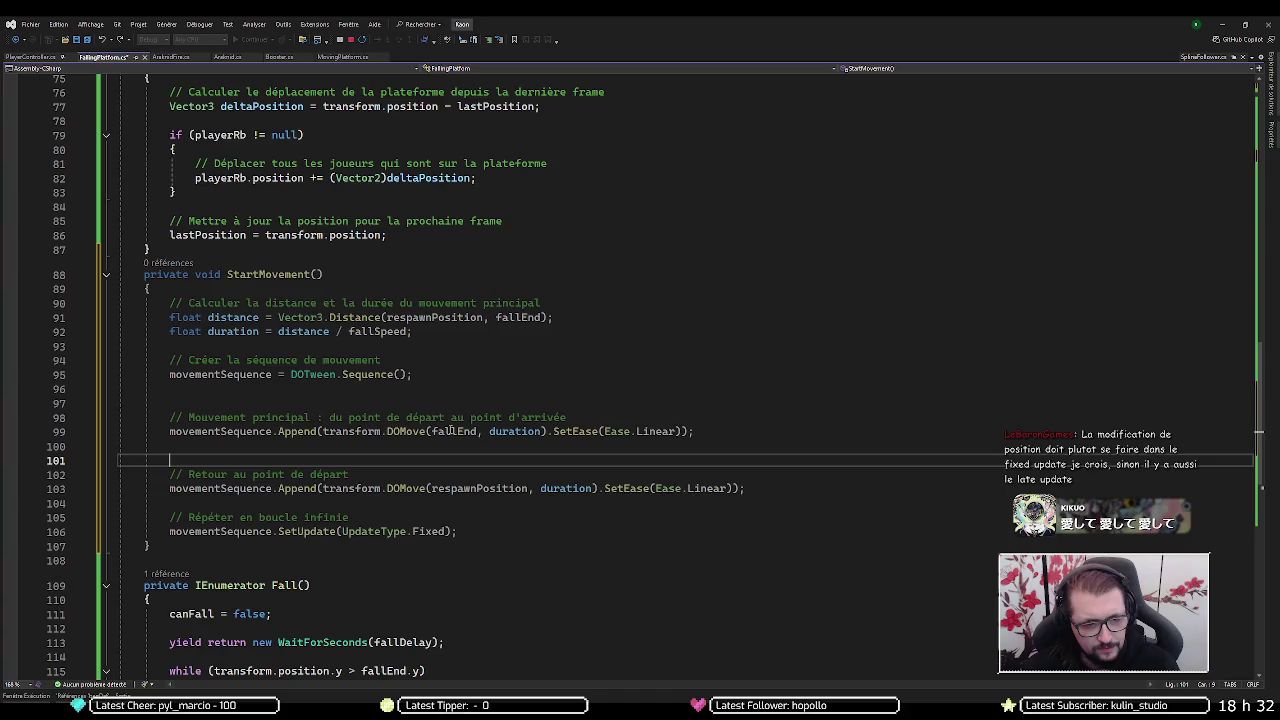
# - Add a new line movementSequence.Delay(respawnDelay); above the return line
pyautogui.write('moveme')
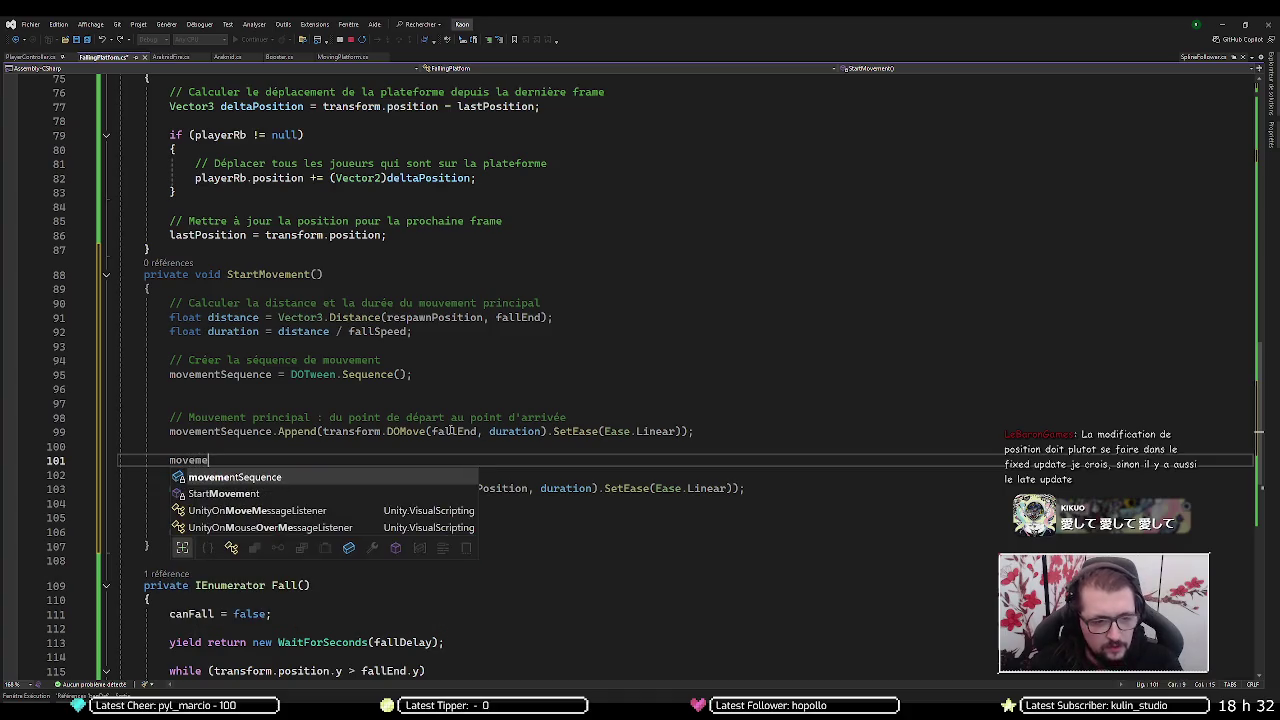
pyautogui.press('Tab')
pyautogui.write('.')
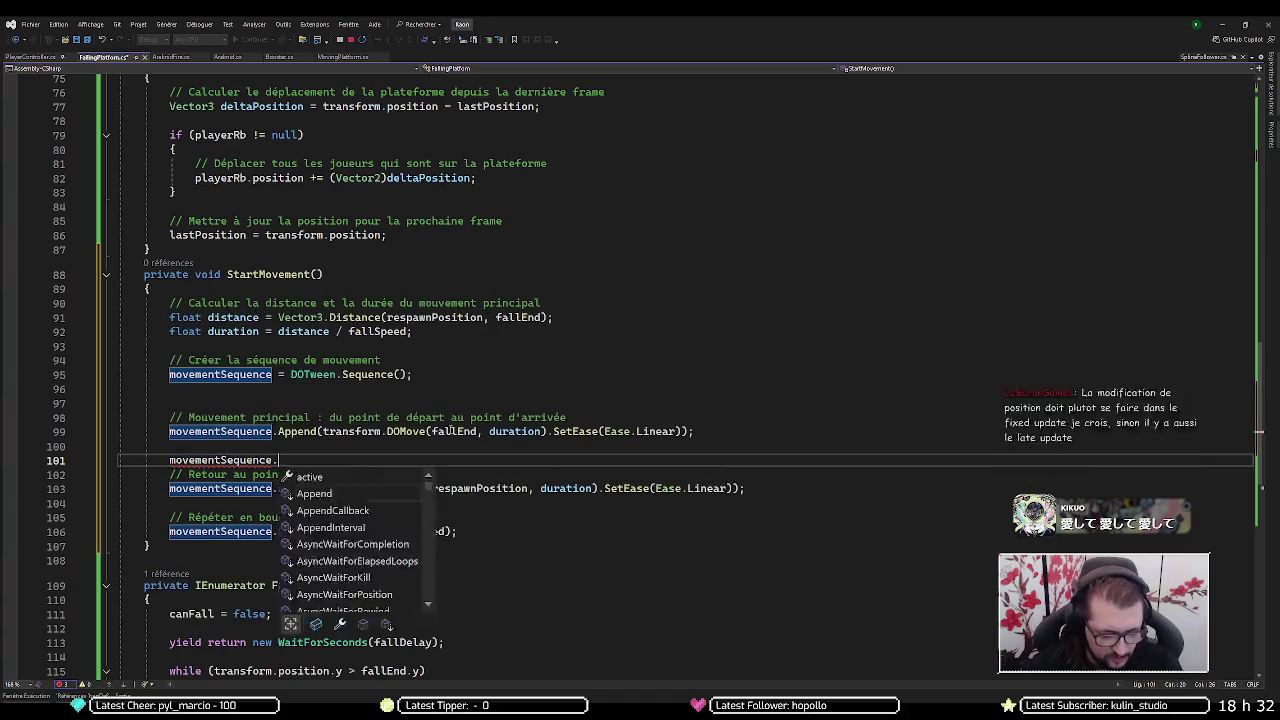
pyautogui.write('Delay(')
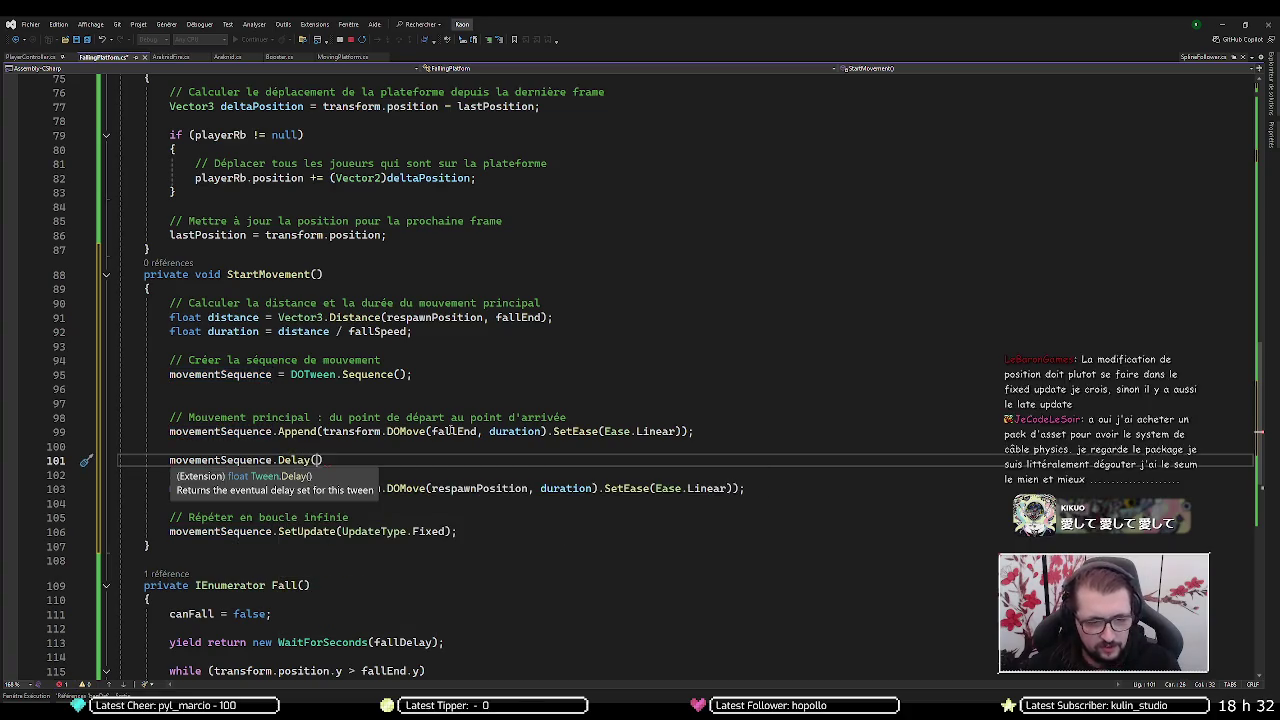
pyautogui.write('ree')
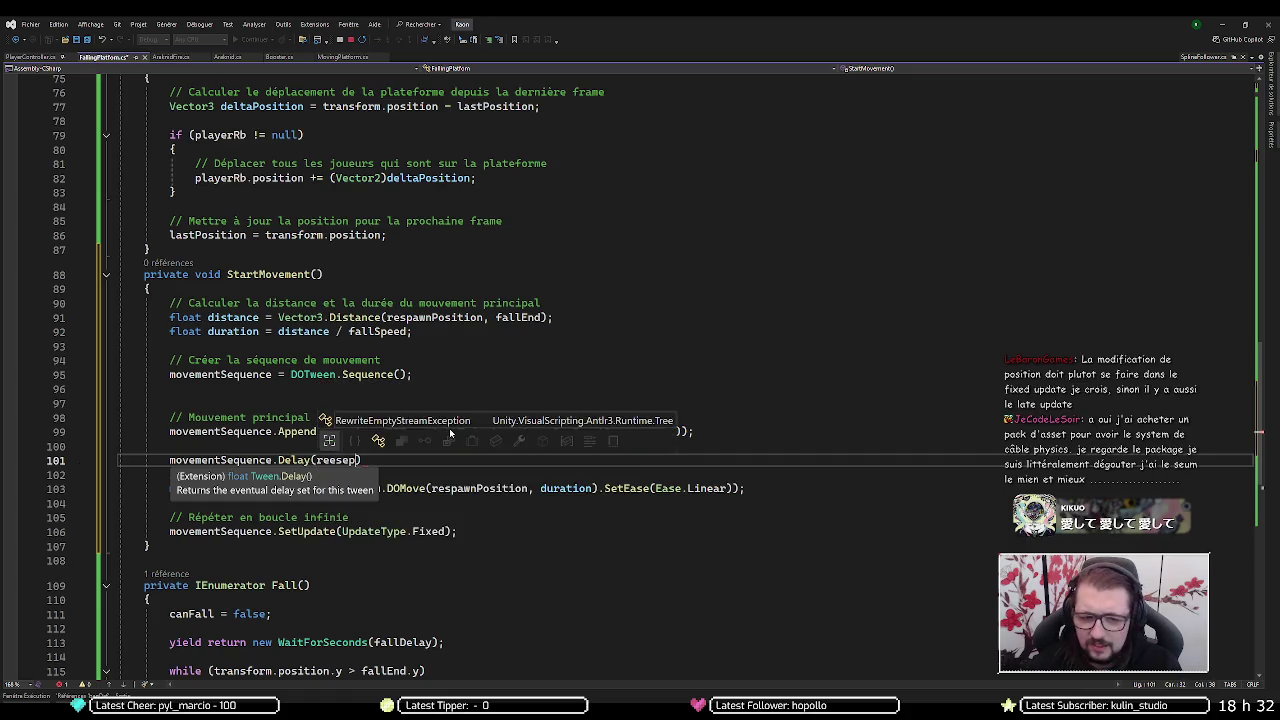
pyautogui.press('BackSpace')
pyautogui.write('sp')
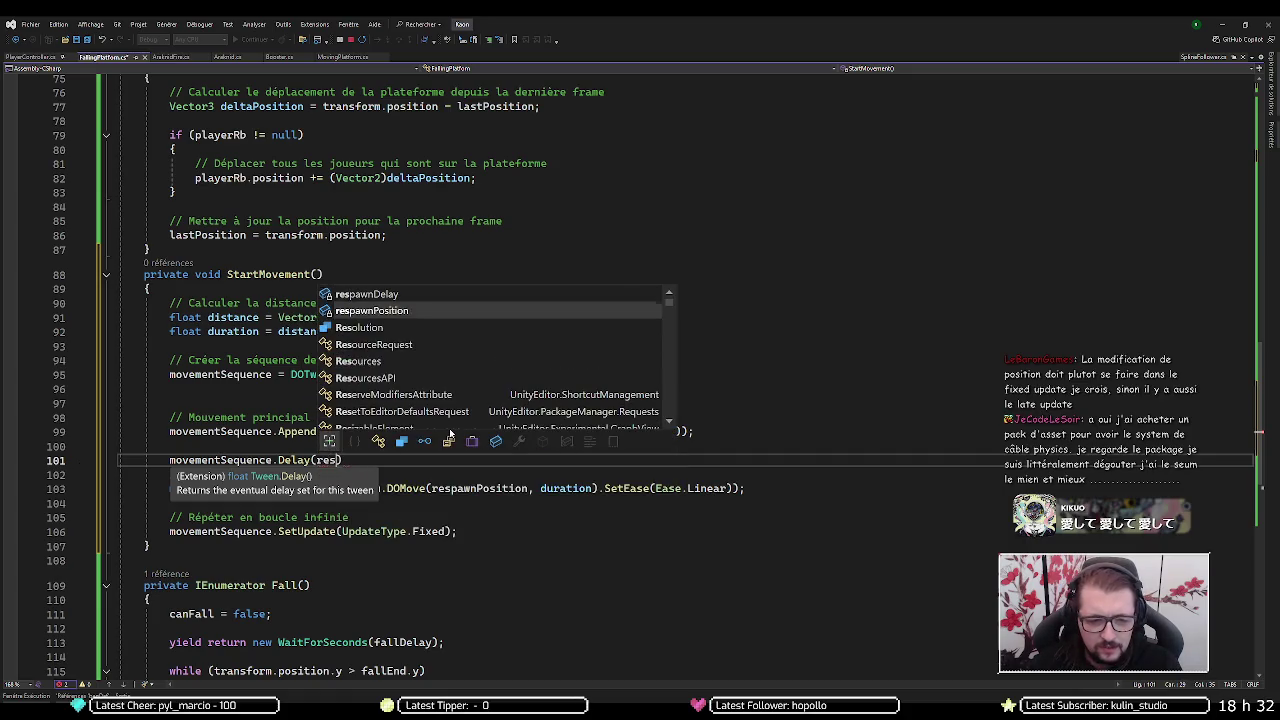
pyautogui.press('Up')
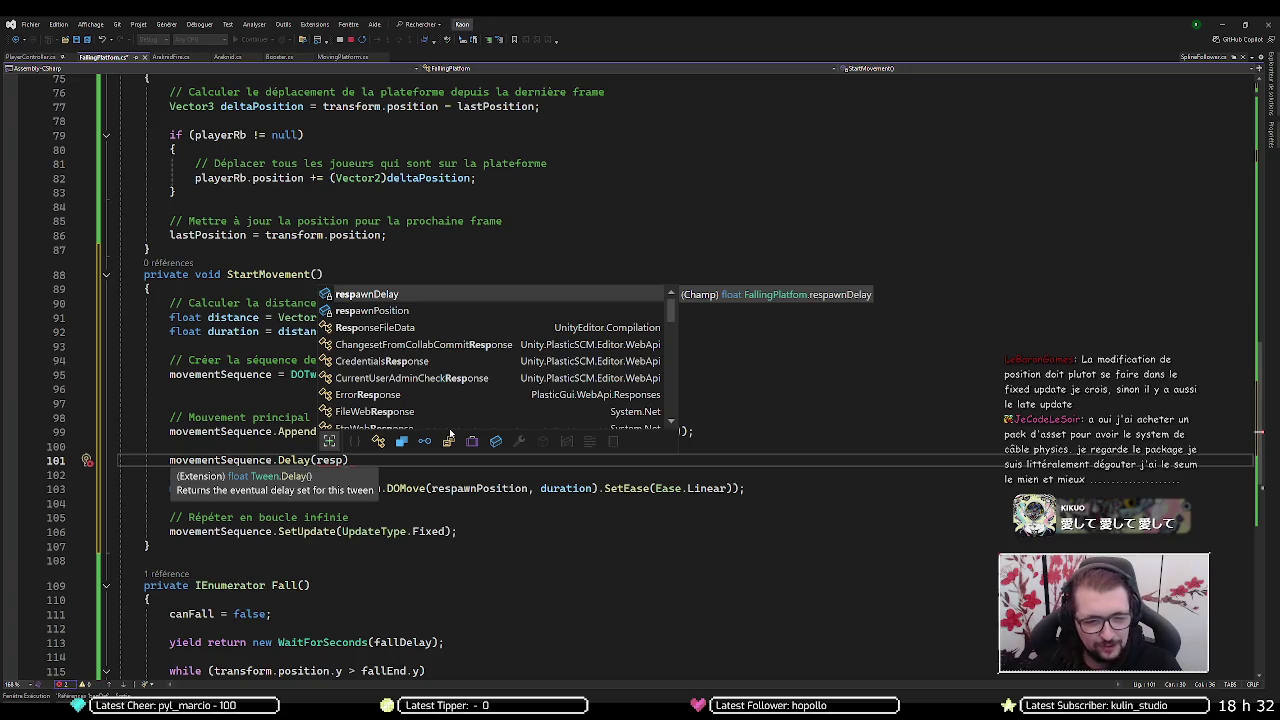
pyautogui.press('Tab')
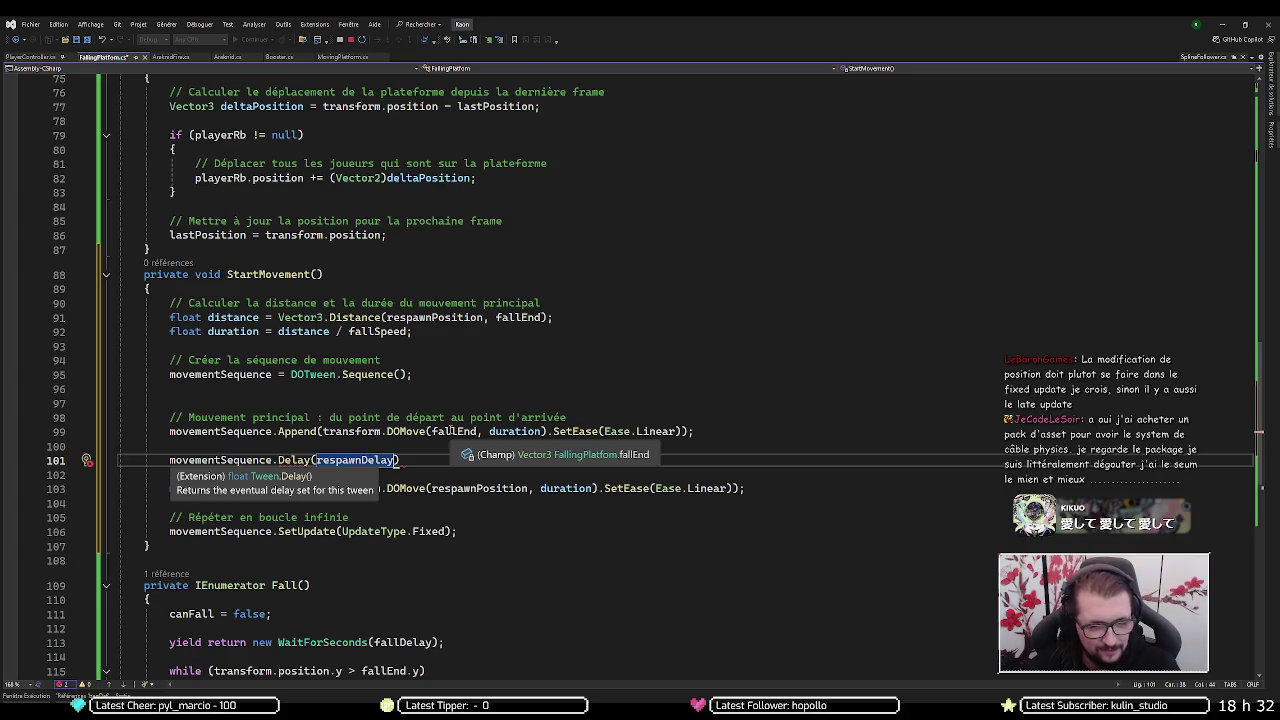
pyautogui.write(');')
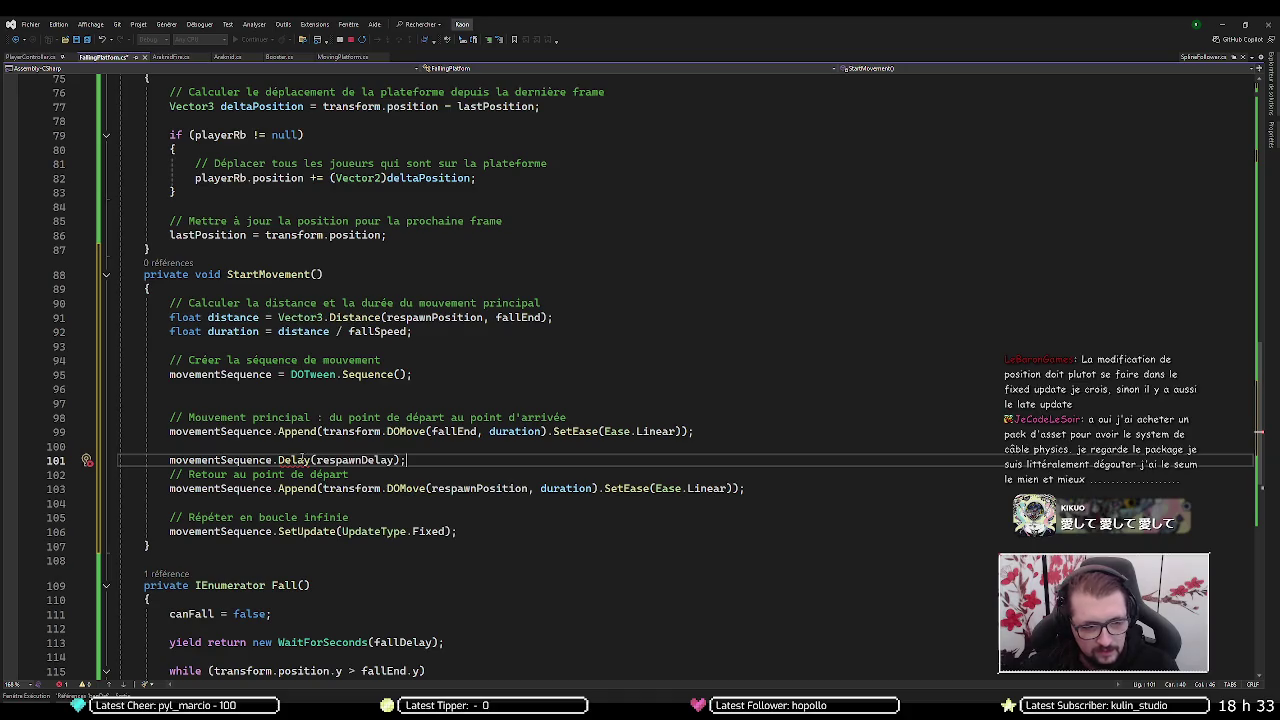
# - Strip the respawnDelay argument, then cut the Delay line out entirely
pyautogui.moveTo(300, 458)
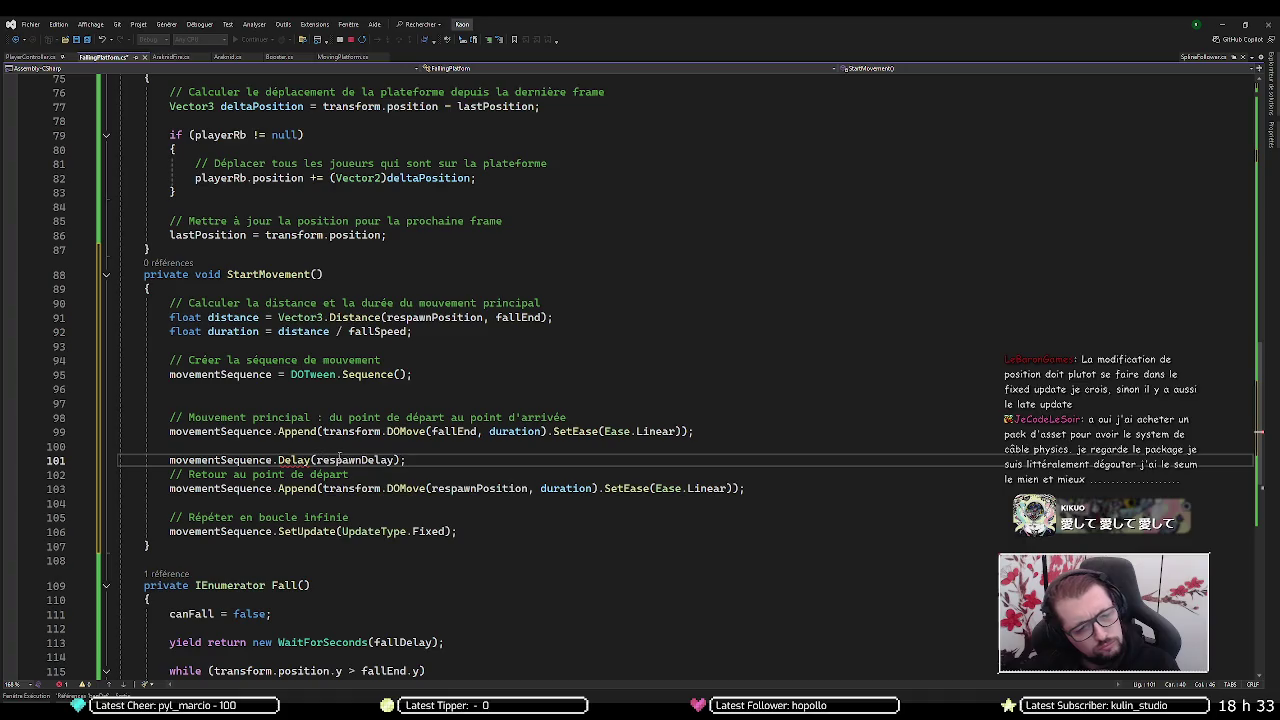
pyautogui.doubleClick(340, 460)
pyautogui.press('BackSpace')
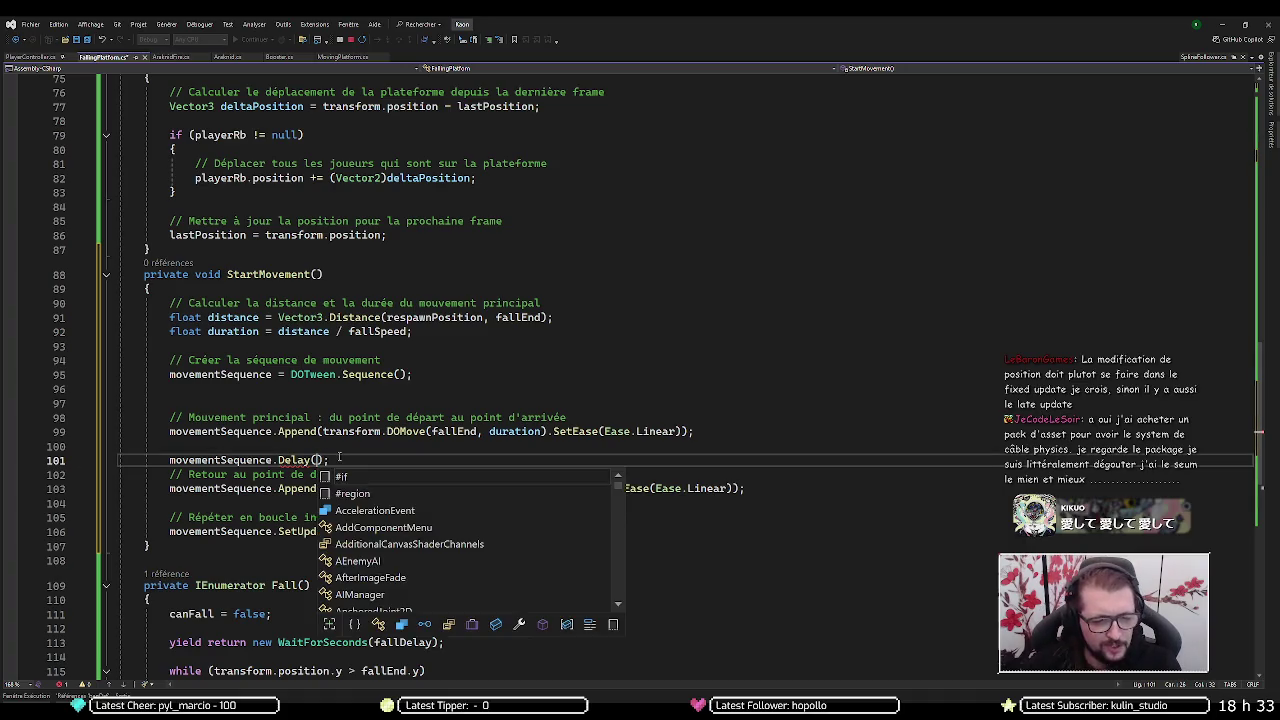
pyautogui.press('Escape')
pyautogui.write('(')
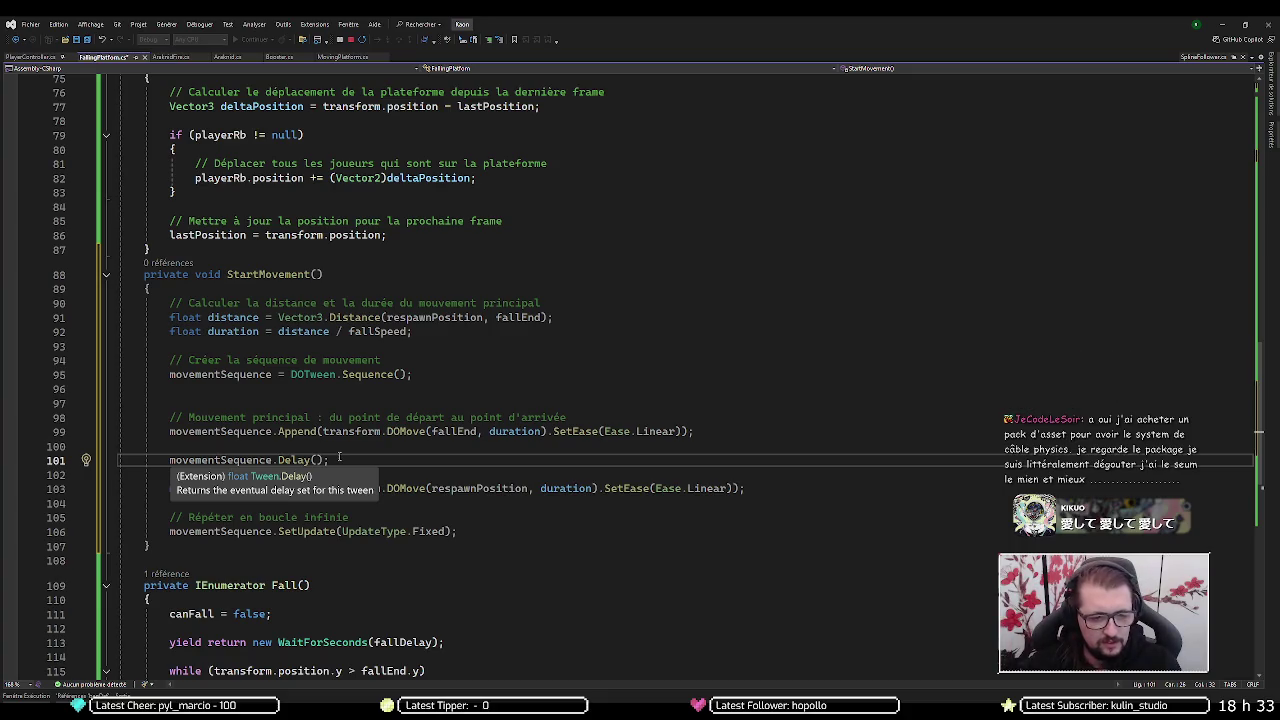
pyautogui.hotkey('ctrl', 'x')
# - Append .SetDelay(respawnDelay) to the return-to-start Append line
pyautogui.press('Down')
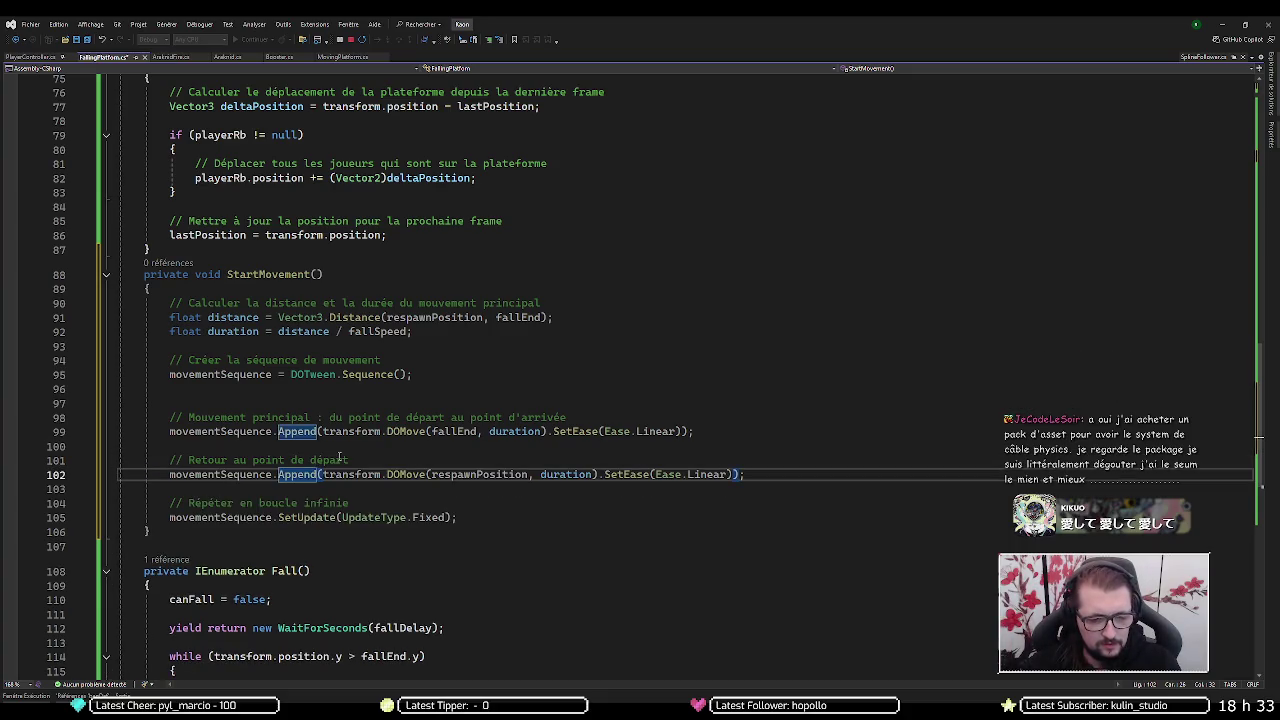
pyautogui.hotkey('ctrl', 'Right')
pyautogui.hotkey('ctrl', 'Right')
pyautogui.hotkey('ctrl', 'Right')
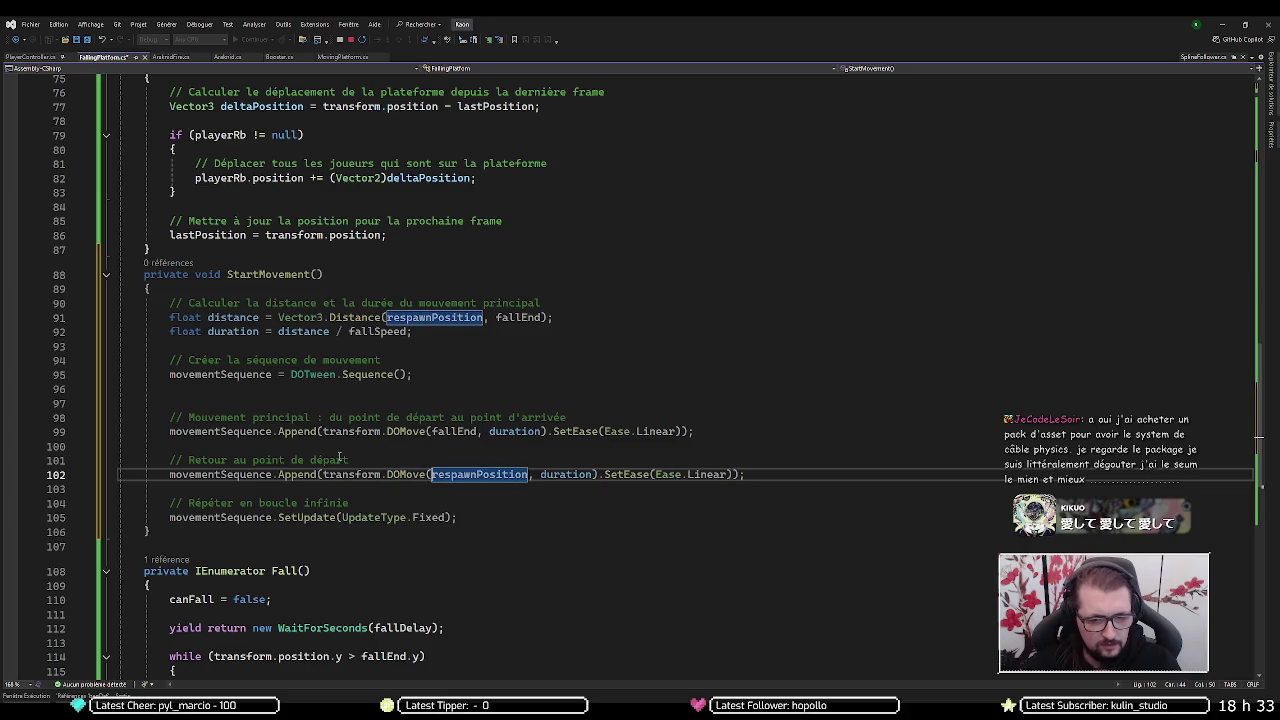
pyautogui.press('End')
pyautogui.press('Left')
pyautogui.write('.add')
pyautogui.press('BackSpace')
pyautogui.press('BackSpace')
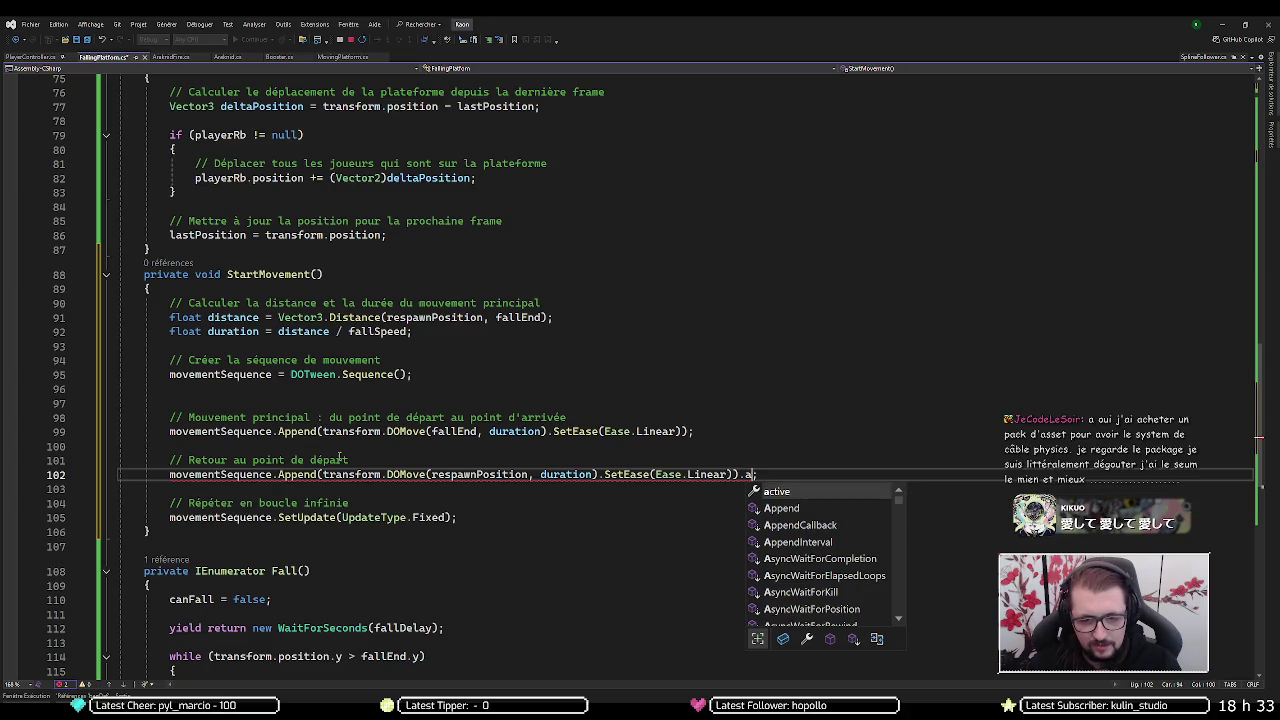
pyautogui.press('BackSpace')
pyautogui.write('de')
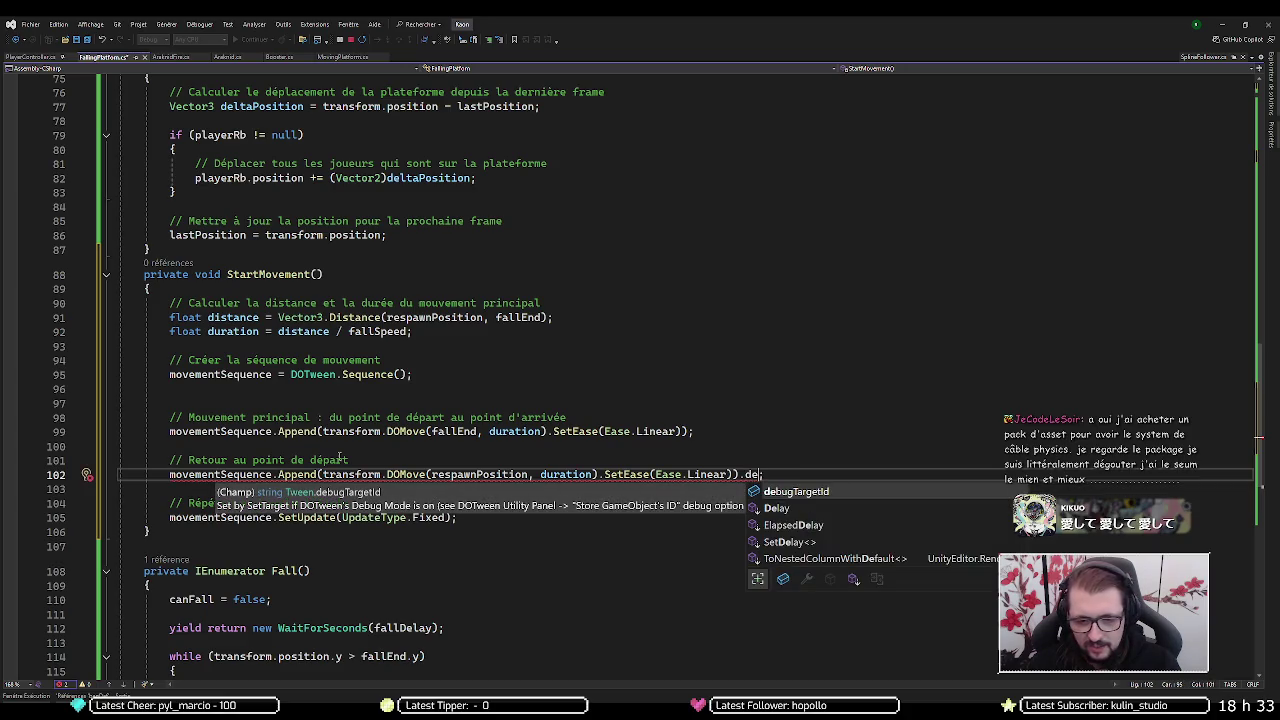
pyautogui.press('Down')
pyautogui.press('Down')
pyautogui.press('Down')
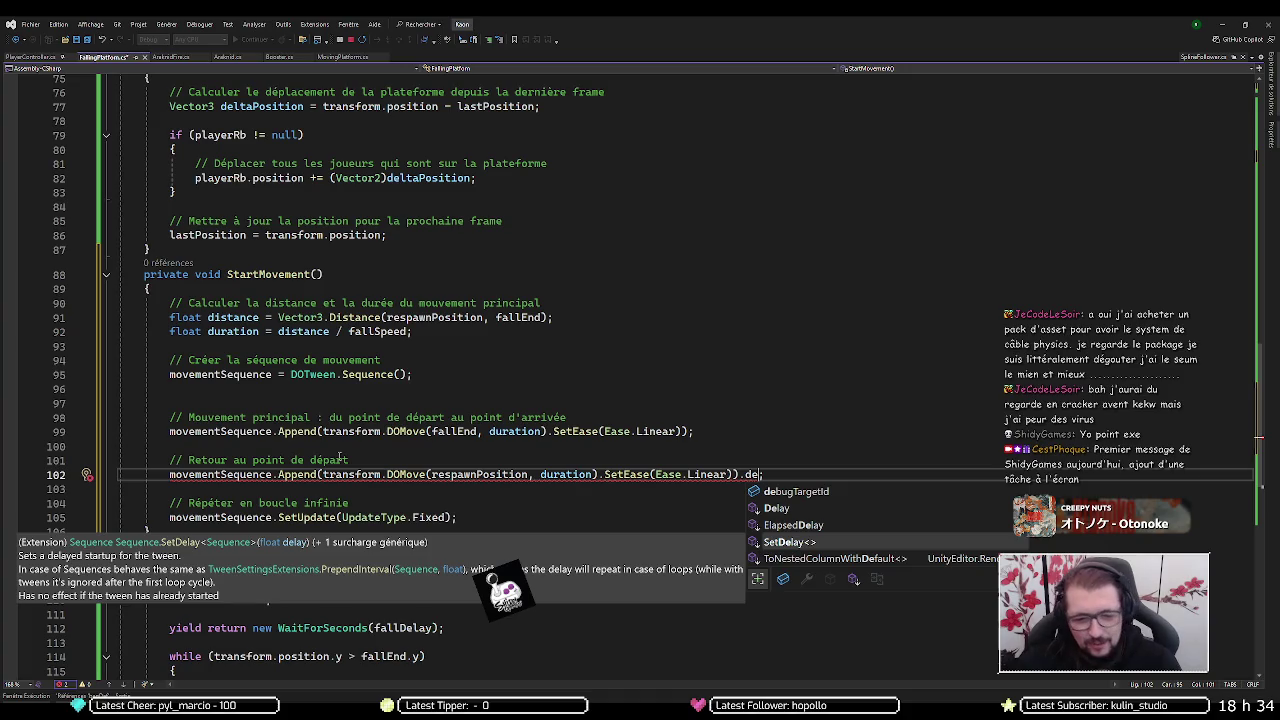
pyautogui.press('Tab')
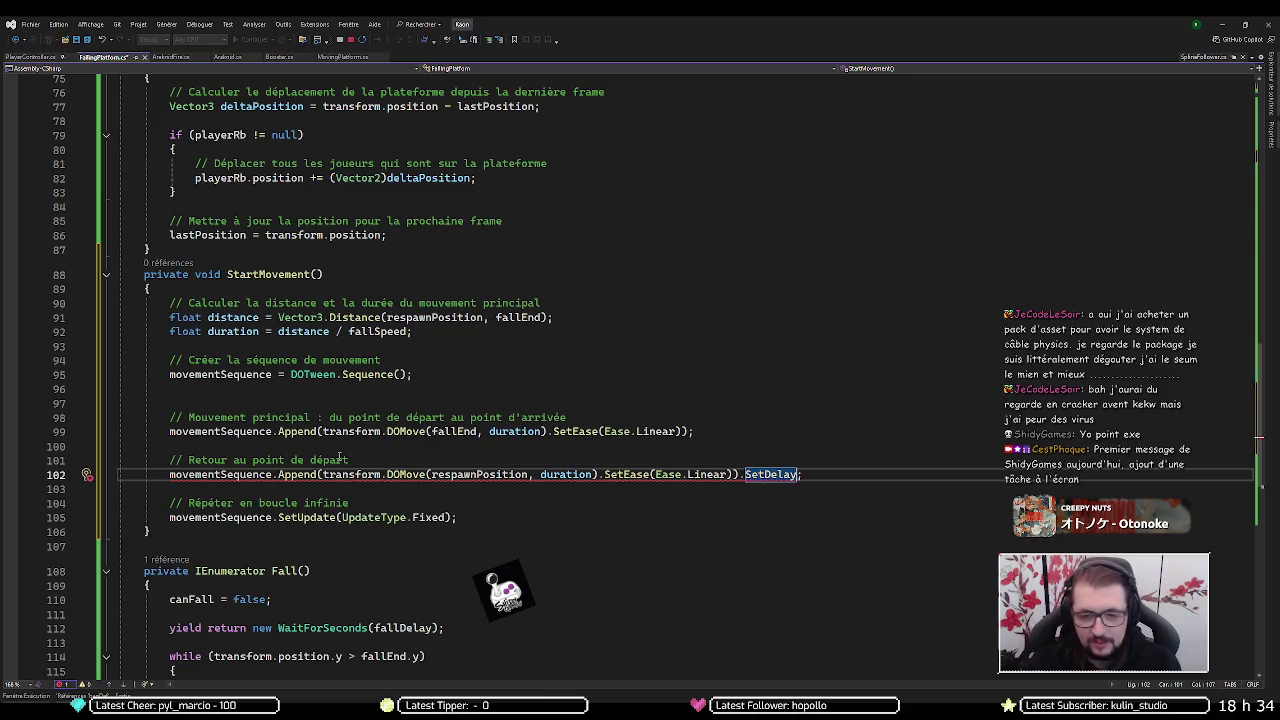
pyautogui.write('(ress')
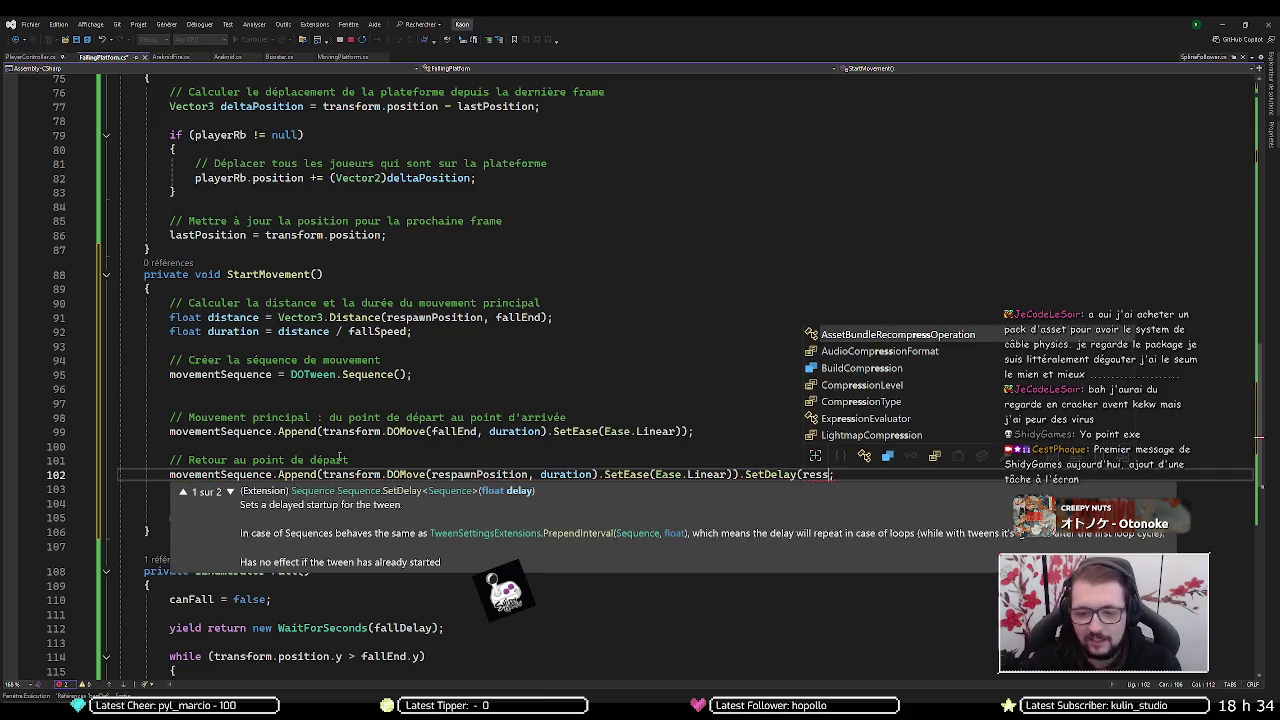
pyautogui.press('BackSpace')
pyautogui.press('Tab')
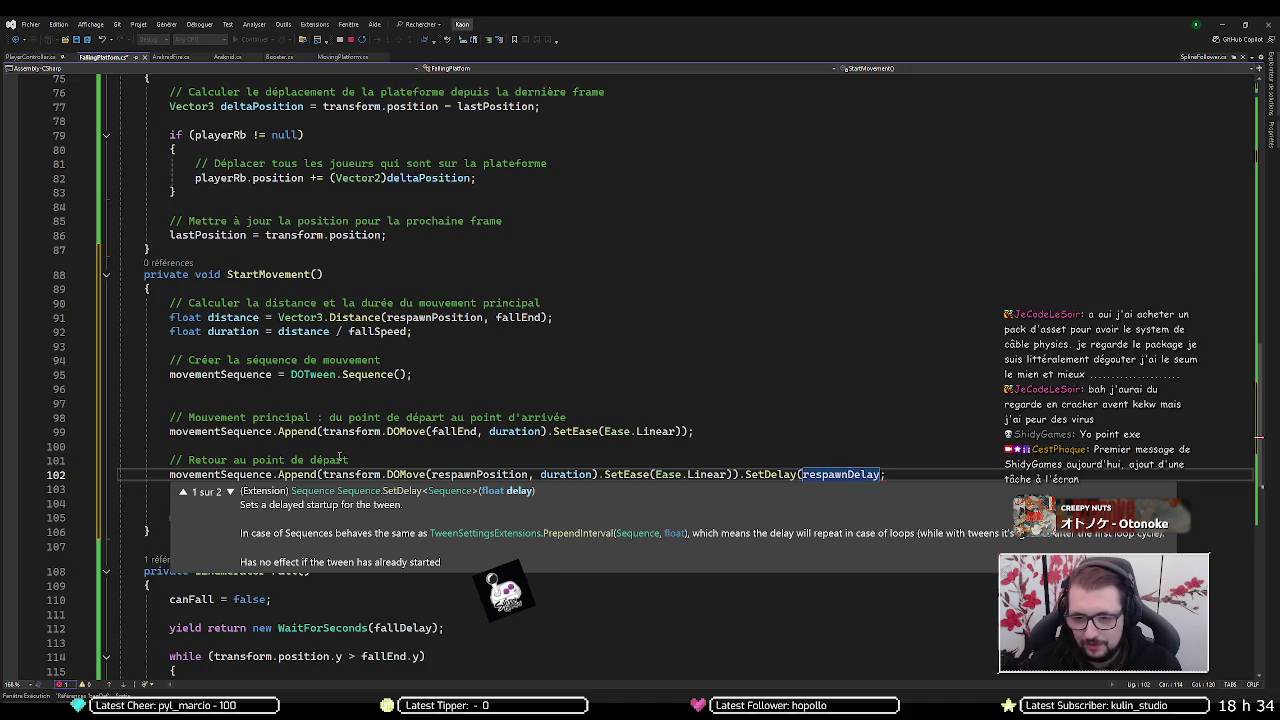
pyautogui.write(')')
# - Set the return DOMove duration to 0f and save FallingPlatform.cs
pyautogui.hotkey('ctrl', 'Left')
pyautogui.hotkey('ctrl', 'Left')
pyautogui.hotkey('ctrl', 'Left')
pyautogui.hotkey('ctrl', 'Left')
pyautogui.hotkey('ctrl', 'Left')
pyautogui.hotkey('ctrl', 'shift', 'Left')
pyautogui.write('0f')
pyautogui.press('End')
pyautogui.hotkey('ctrl', 's')
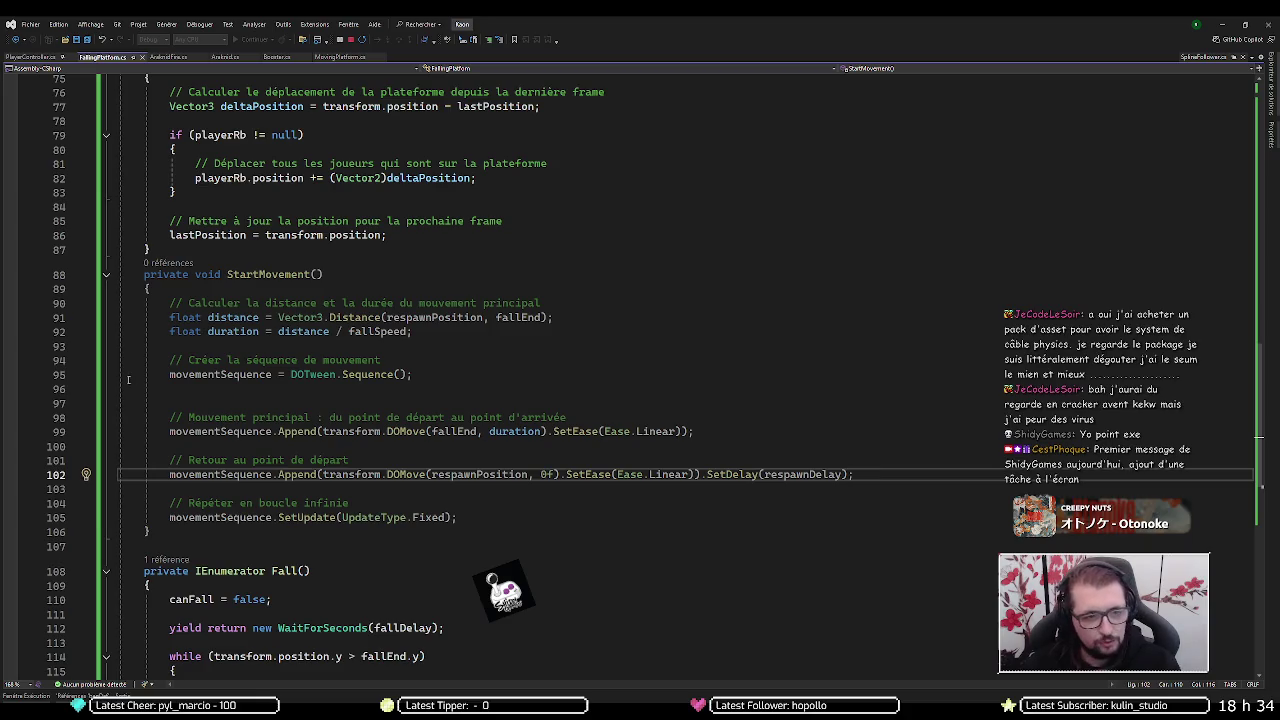
# - Add an empty line after FixedUpdate's closing brace
pyautogui.click(205, 257)
pyautogui.press('Return')
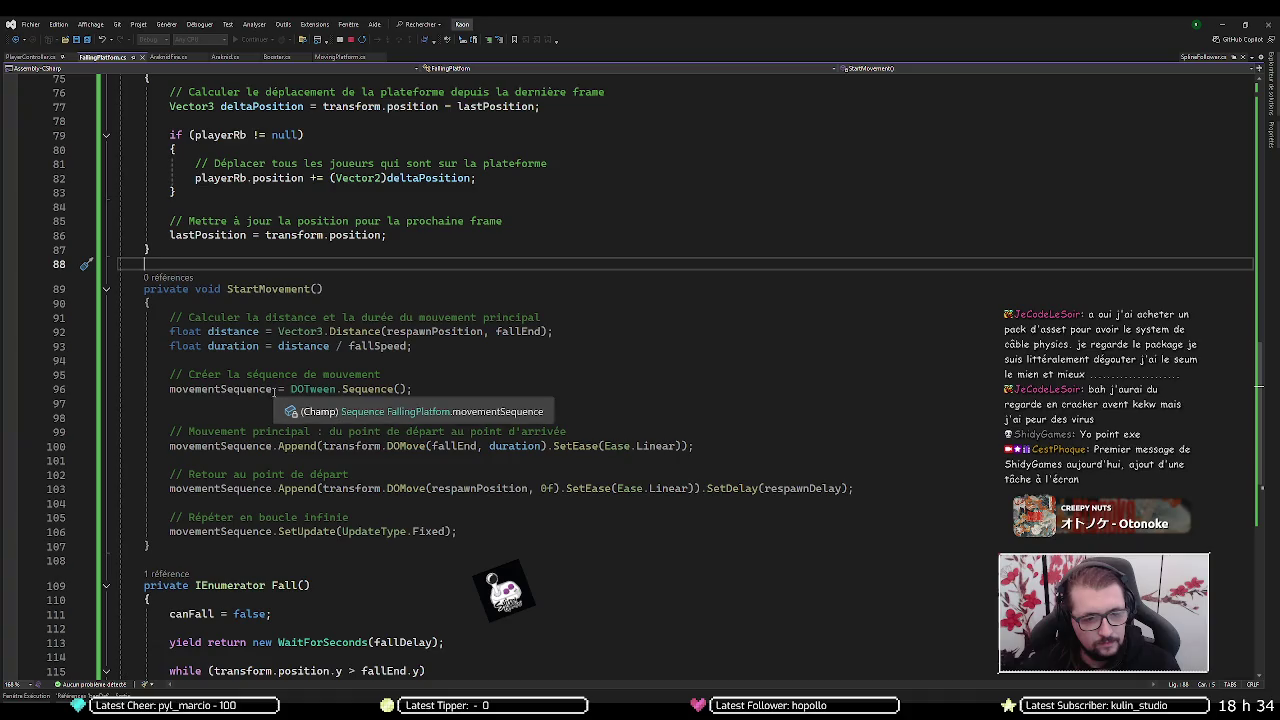
pyautogui.hotkey('ctrl', 'Tab')
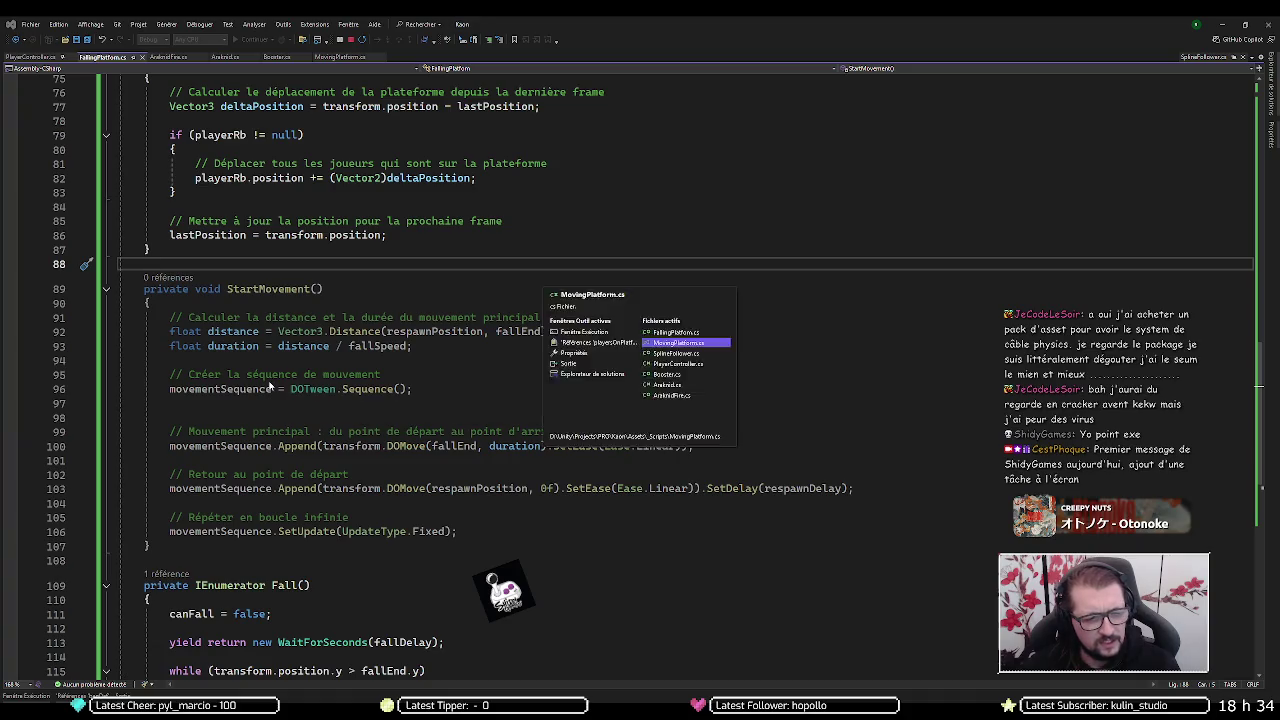
# - Find all references to movementSequence and jump to its DOTween.Sequence() creation on line 135
pyautogui.click(206, 402)
pyautogui.scroll(-6, 218, 401)
pyautogui.scroll(-4, 218, 401)
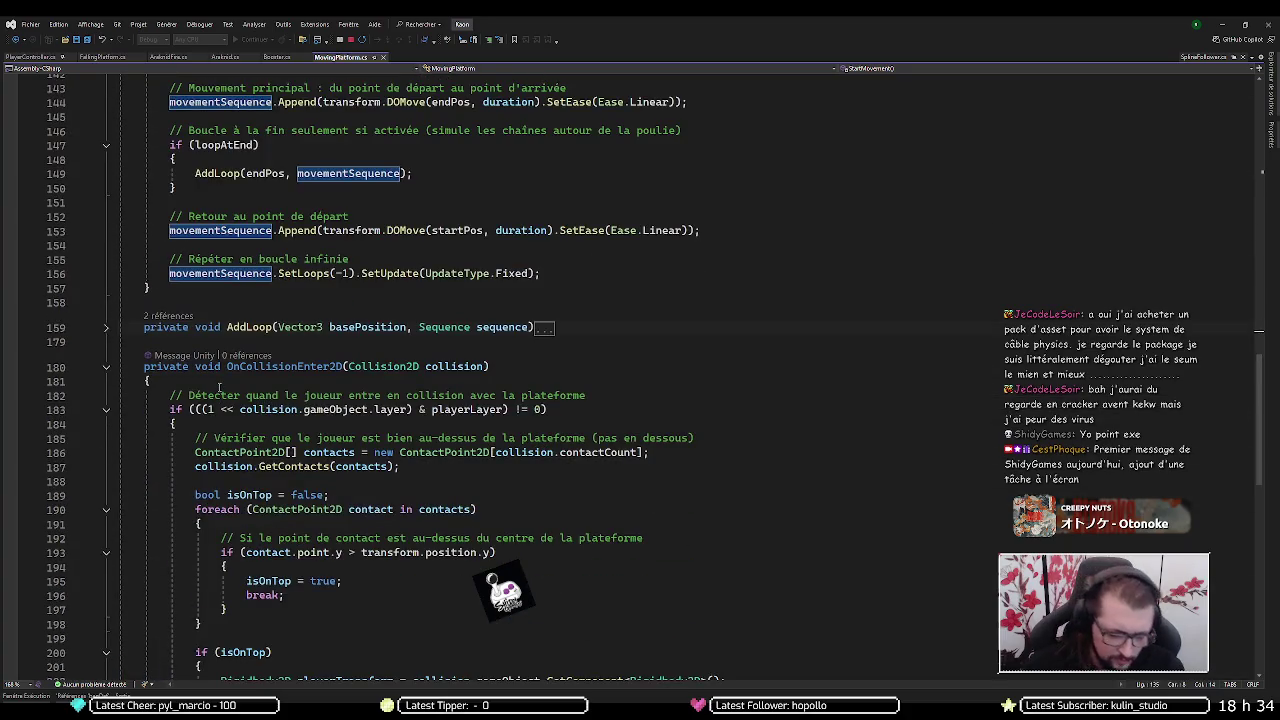
pyautogui.hotkey('shift', 'F12')
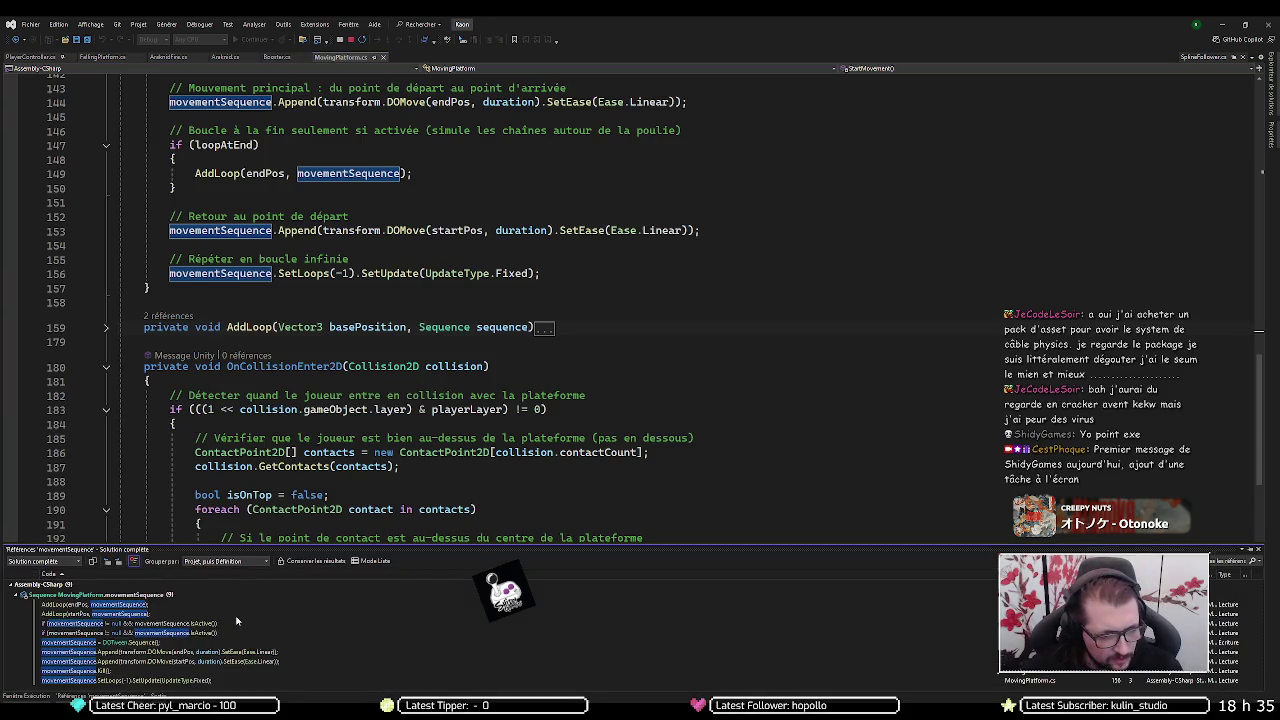
pyautogui.moveTo(230, 612)
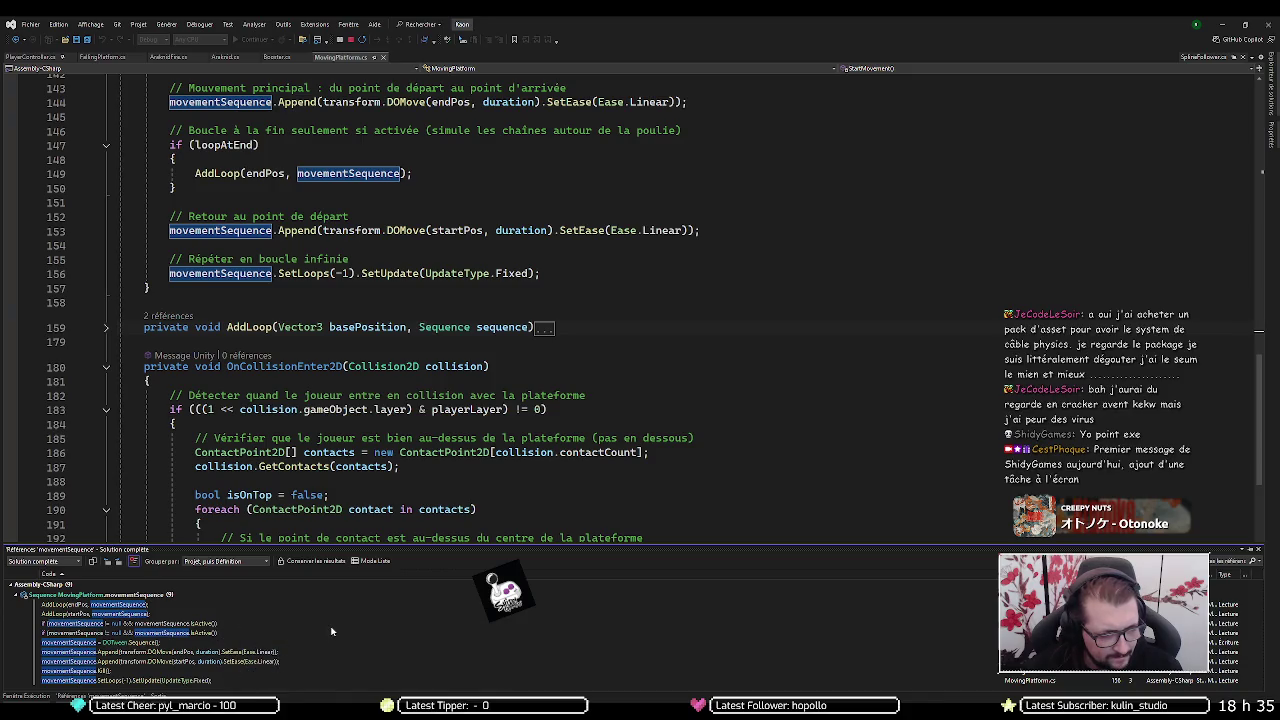
pyautogui.doubleClick(172, 624)
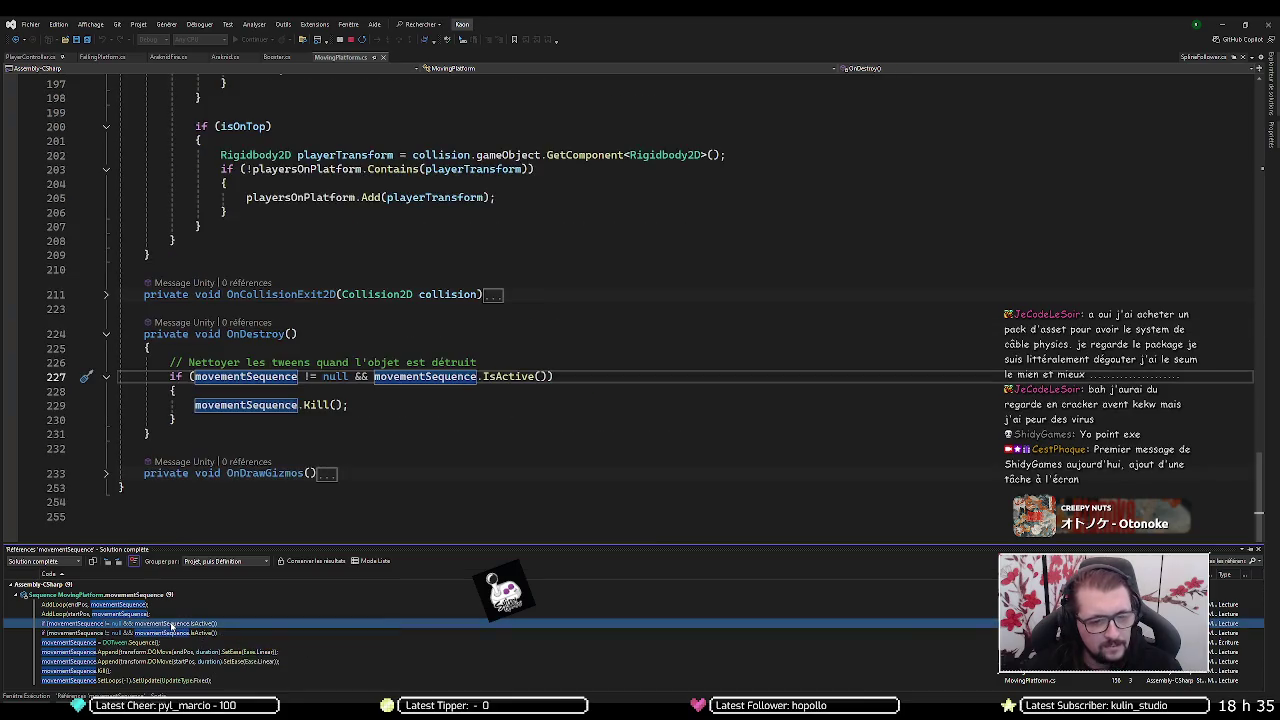
pyautogui.click(178, 634)
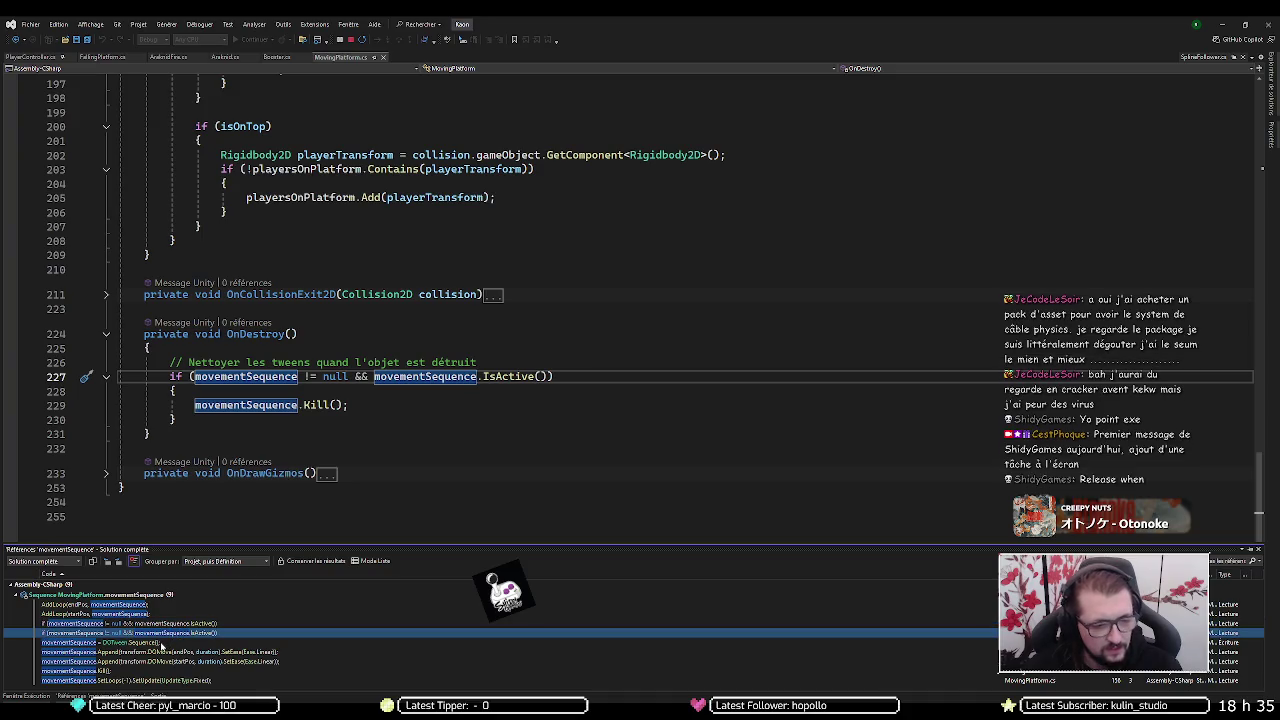
pyautogui.moveTo(163, 646)
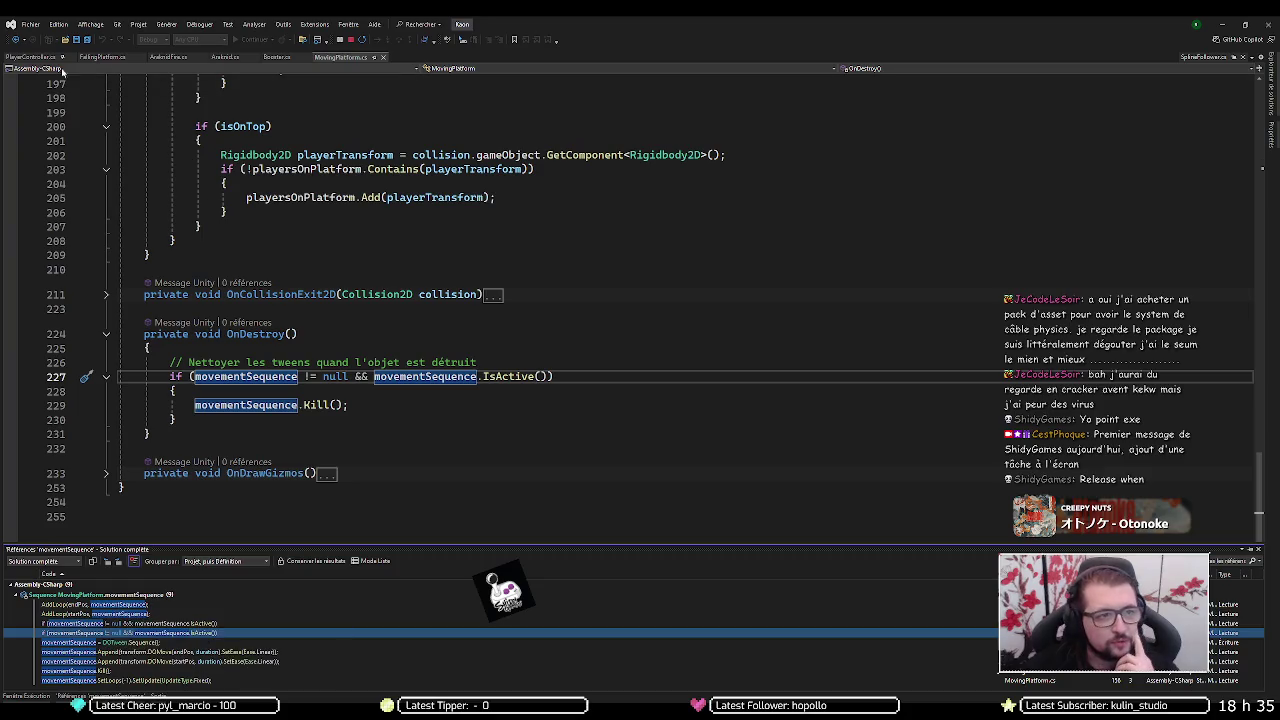
pyautogui.doubleClick(90, 642)
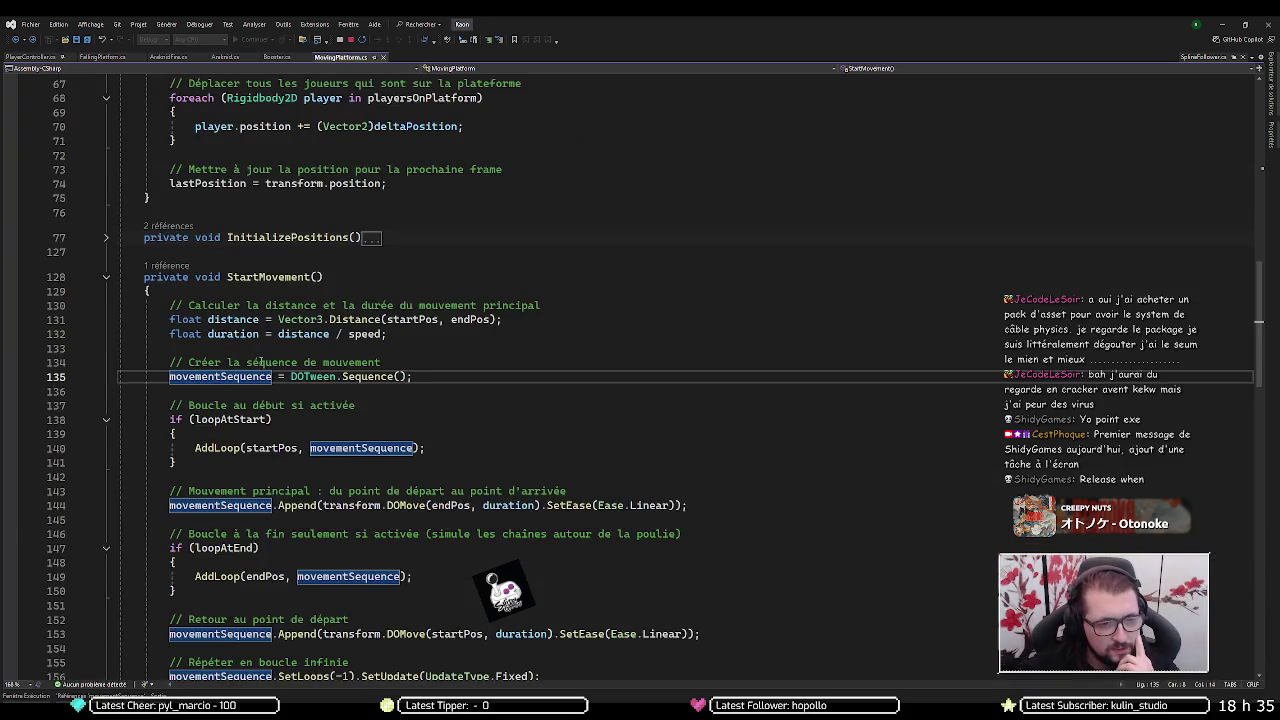
# - Return to FallingPlatform.cs and review the Fall coroutine and the SetUpdate(UpdateType.Fixed) line
pyautogui.hotkey('ctrl', 'Tab')
pyautogui.scroll(3, 395, 340)
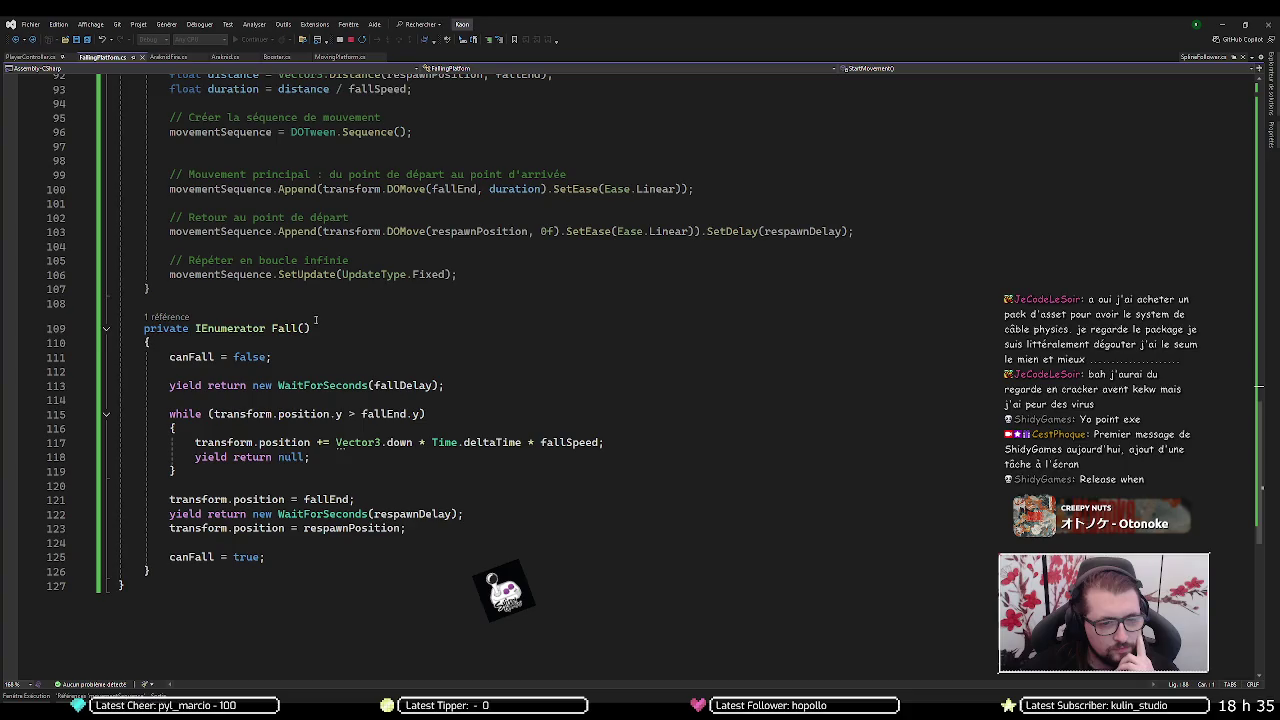
pyautogui.click(316, 326)
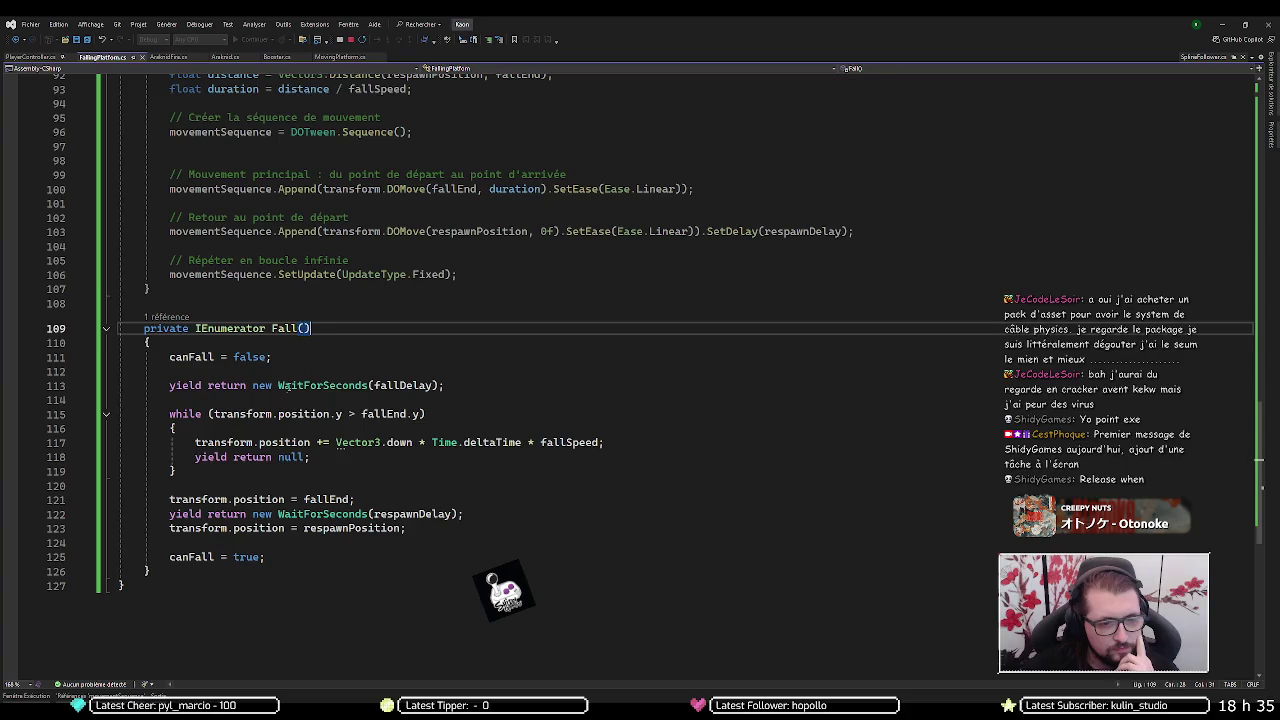
pyautogui.scroll(2, 276, 358)
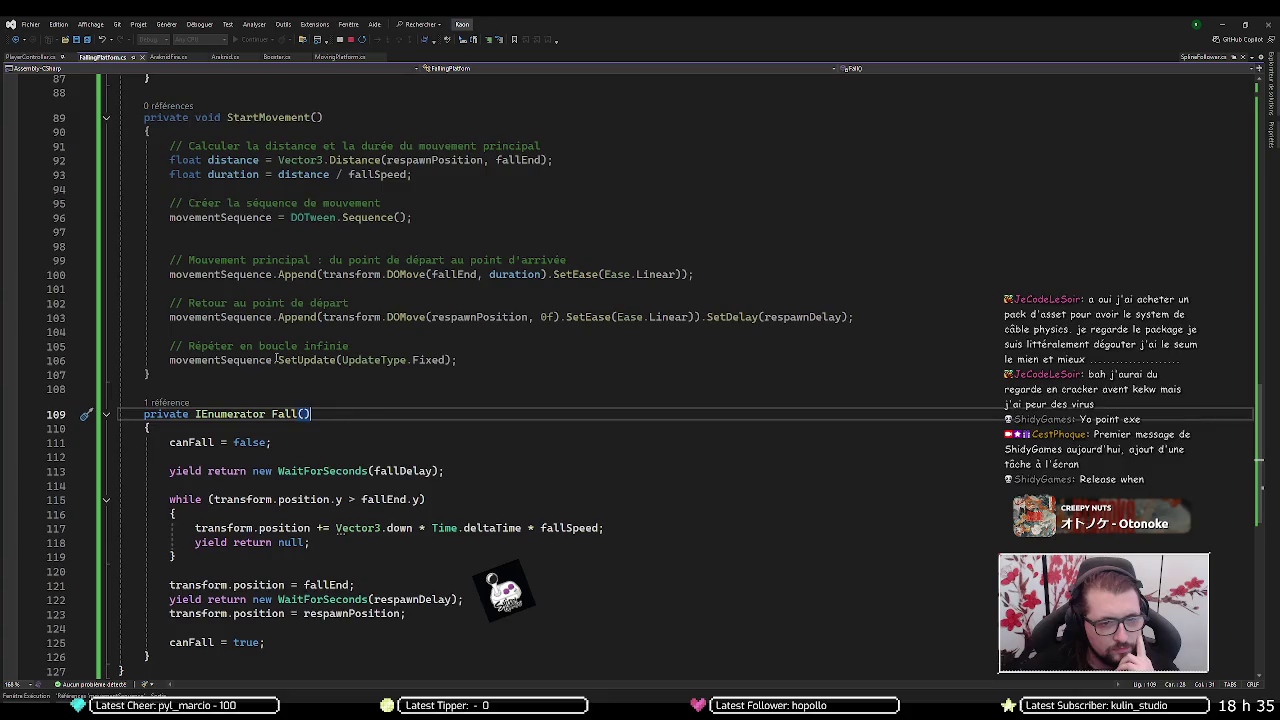
pyautogui.click(484, 360)
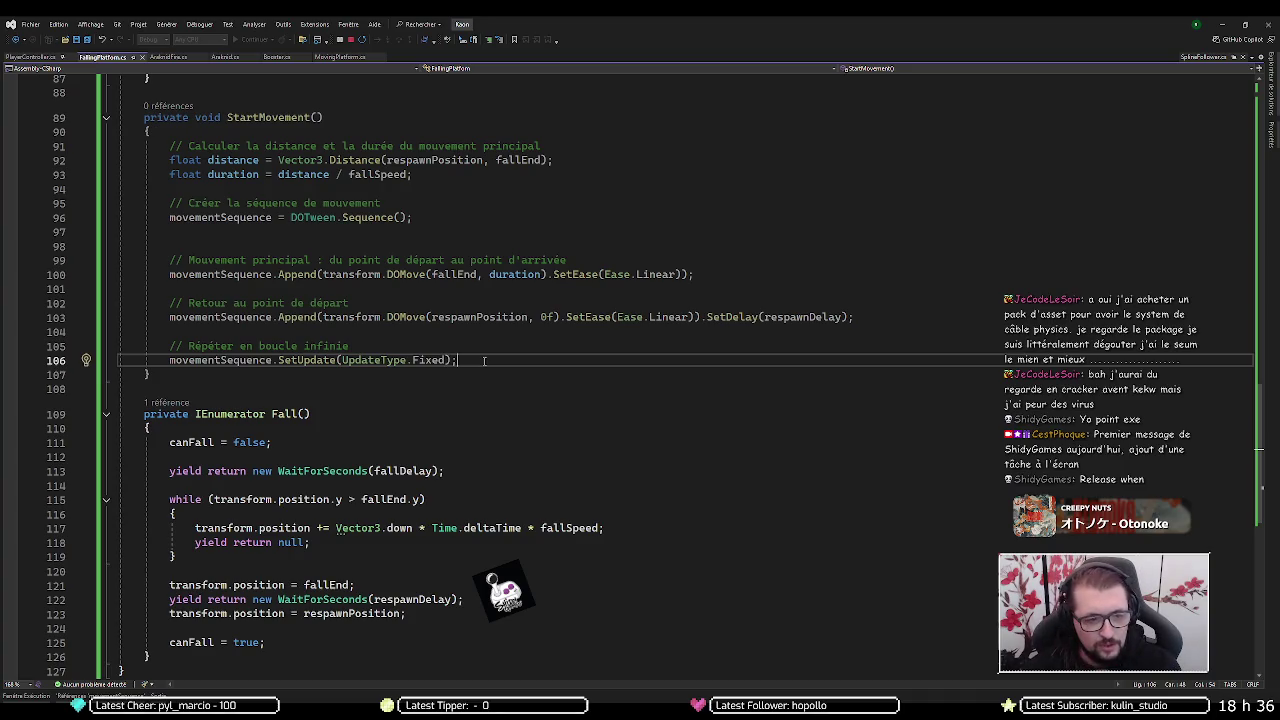
# - Drop the semicolon after SetDelay(respawnDelay) and chain OnComplete onto the return line
pyautogui.press('Return')
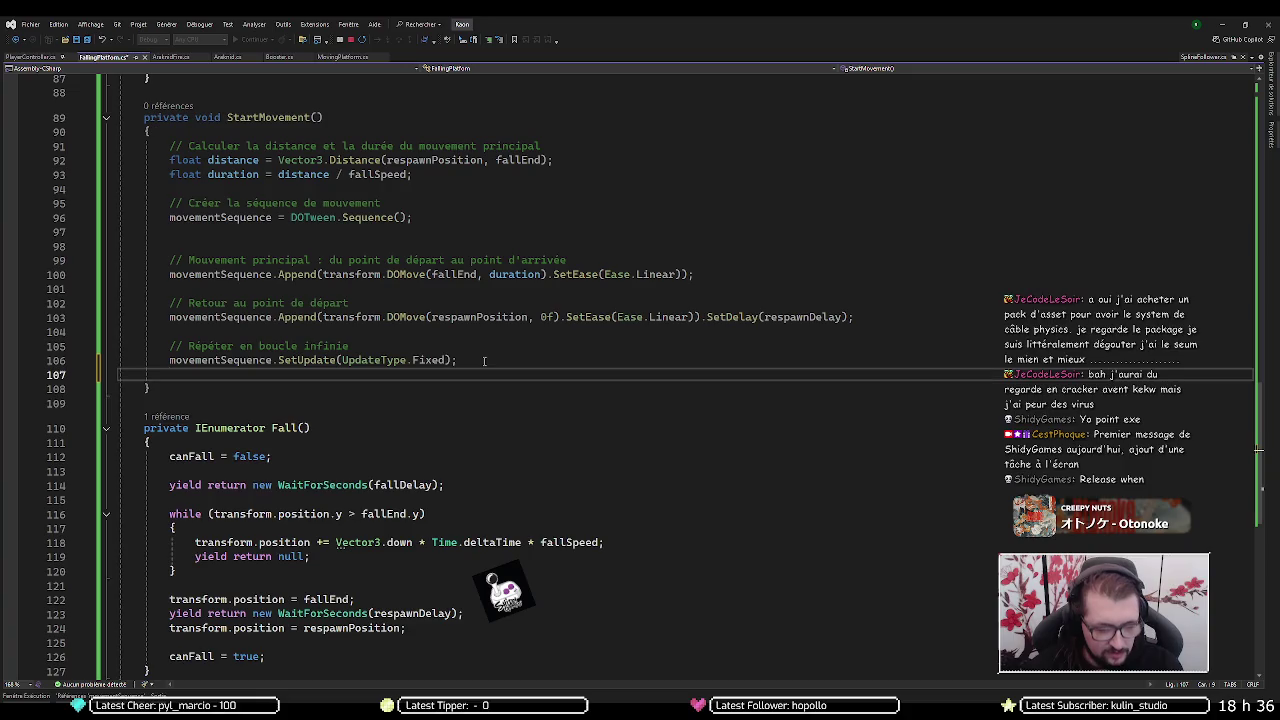
pyautogui.press('BackSpace')
pyautogui.press('Up')
pyautogui.press('Up')
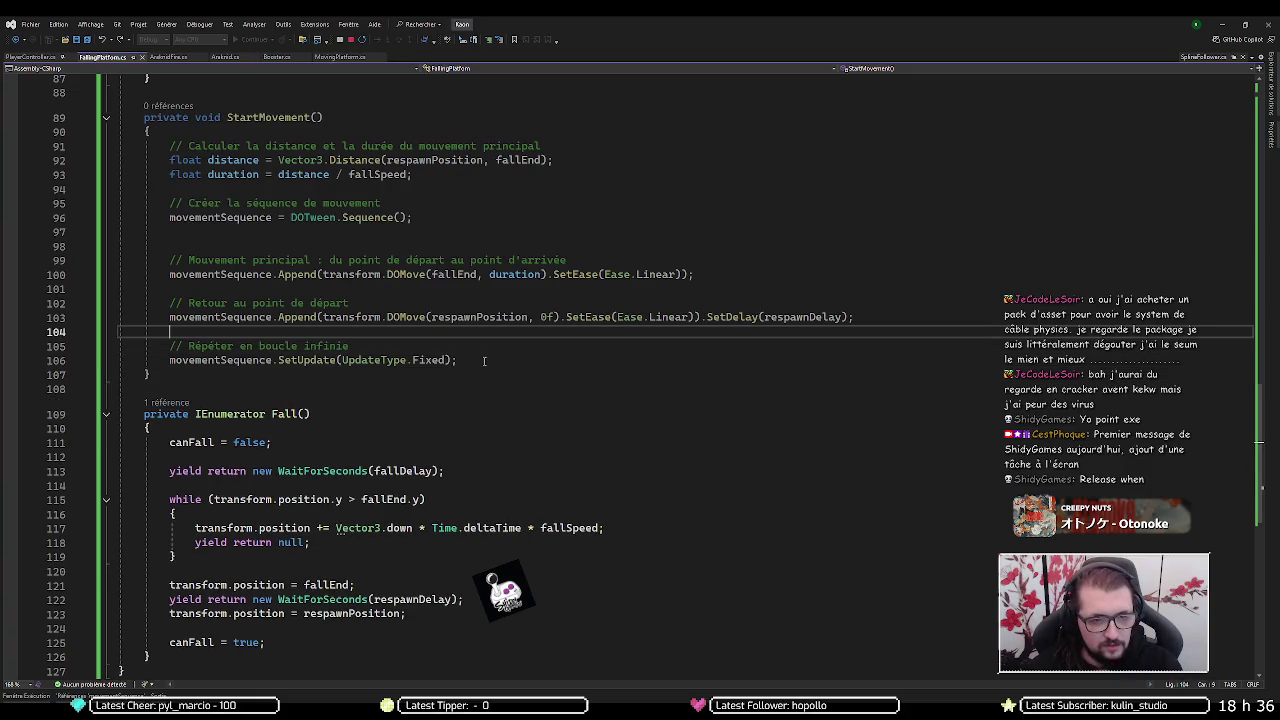
pyautogui.press('Left')
pyautogui.press('BackSpace')
pyautogui.write('.')
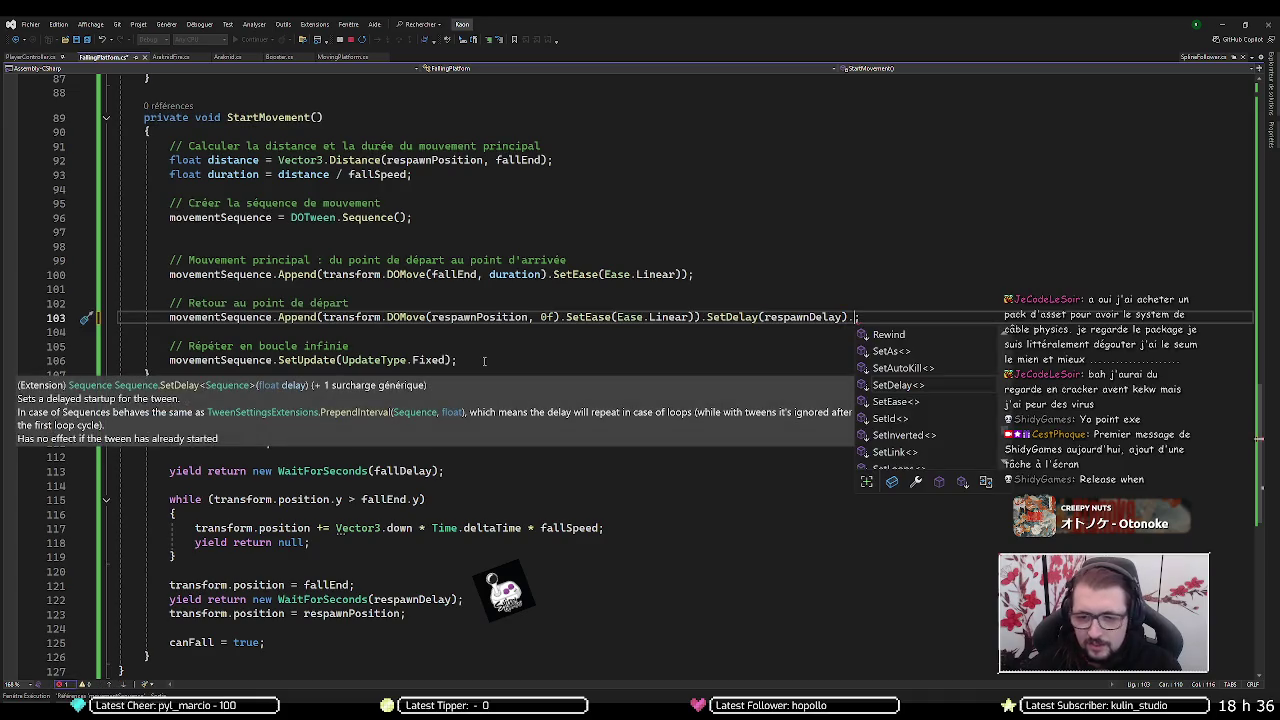
pyautogui.write('On')
pyautogui.press('Tab')
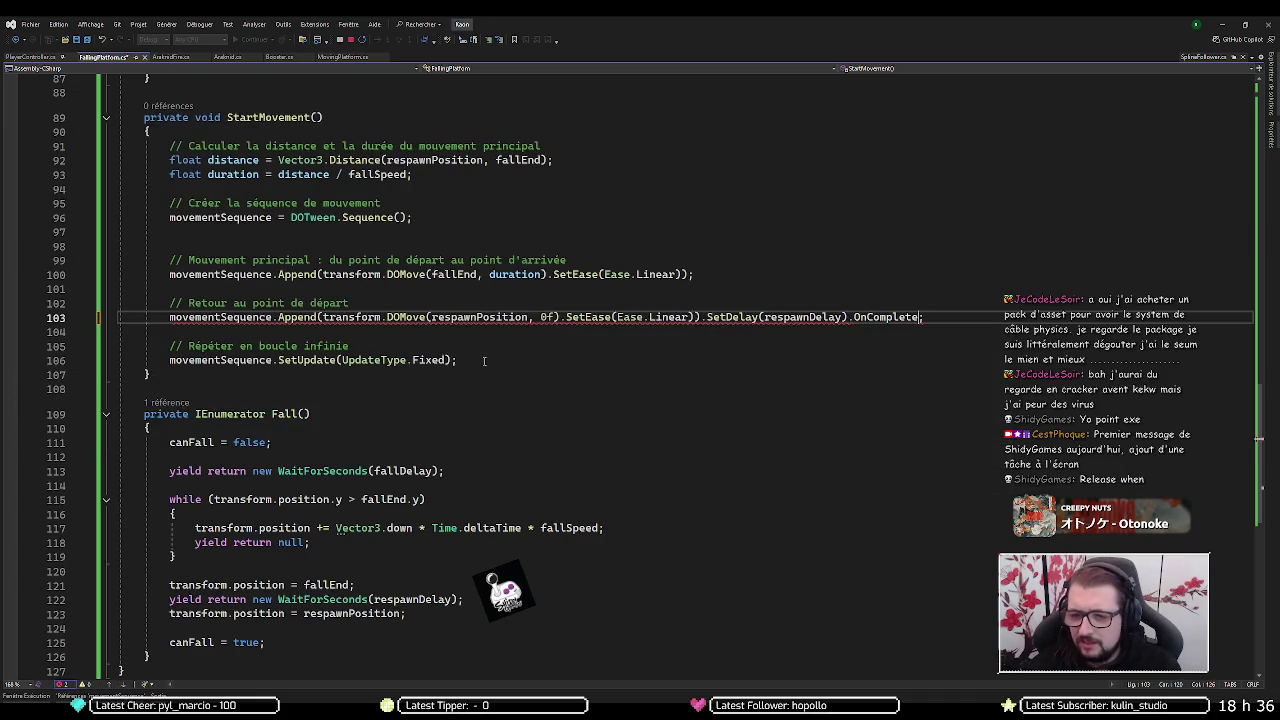
# - Give OnComplete the lambda () => canFall = true and remove the stray brace
pyautogui.write('(')
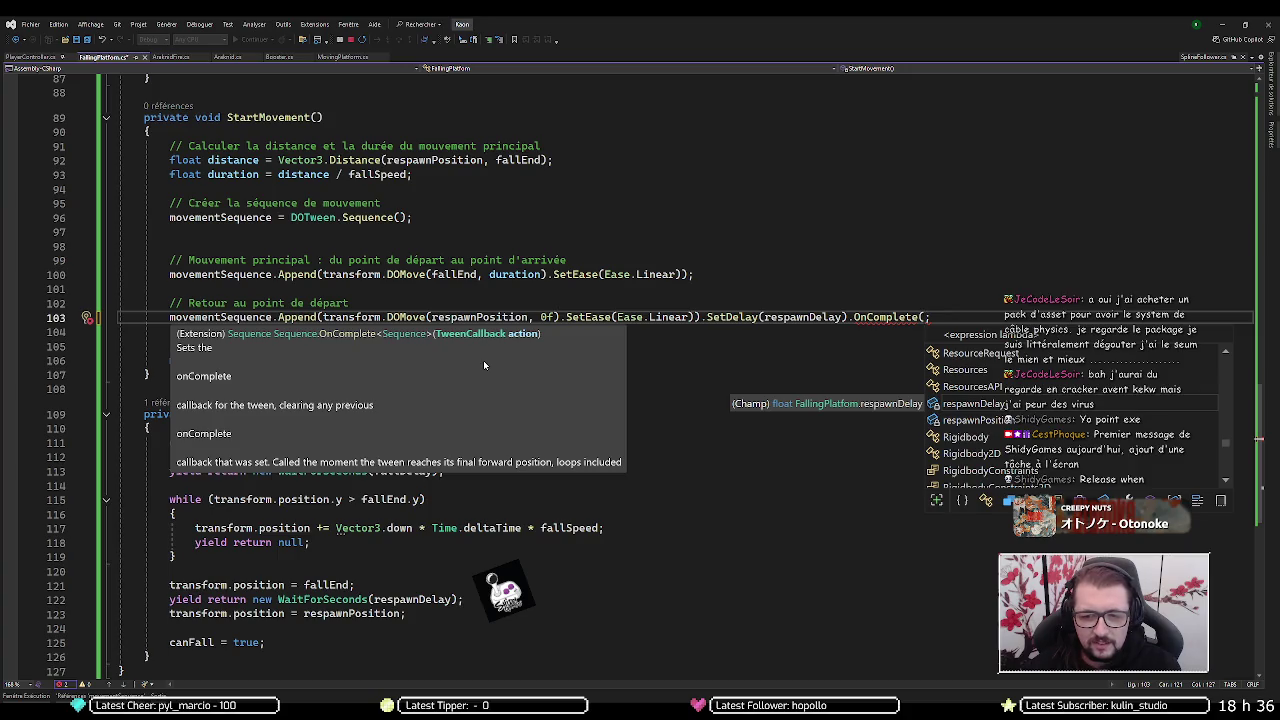
pyautogui.write('()=>')
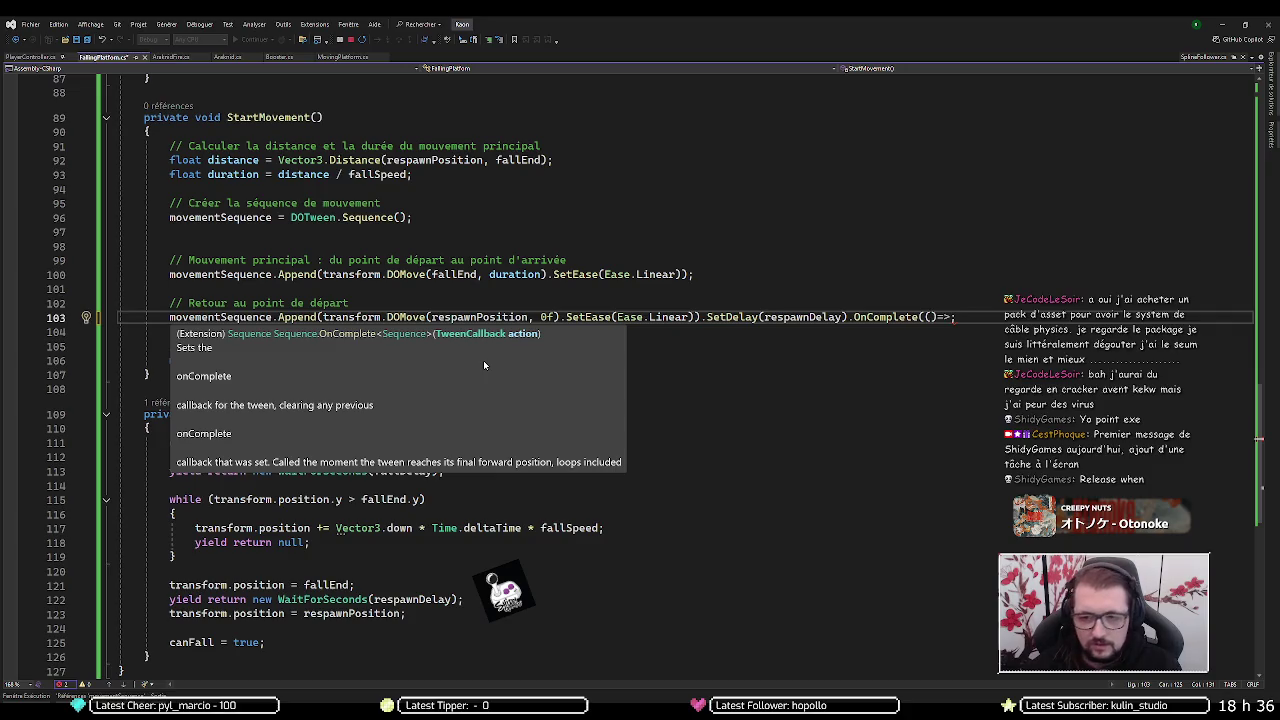
pyautogui.write('canfall')
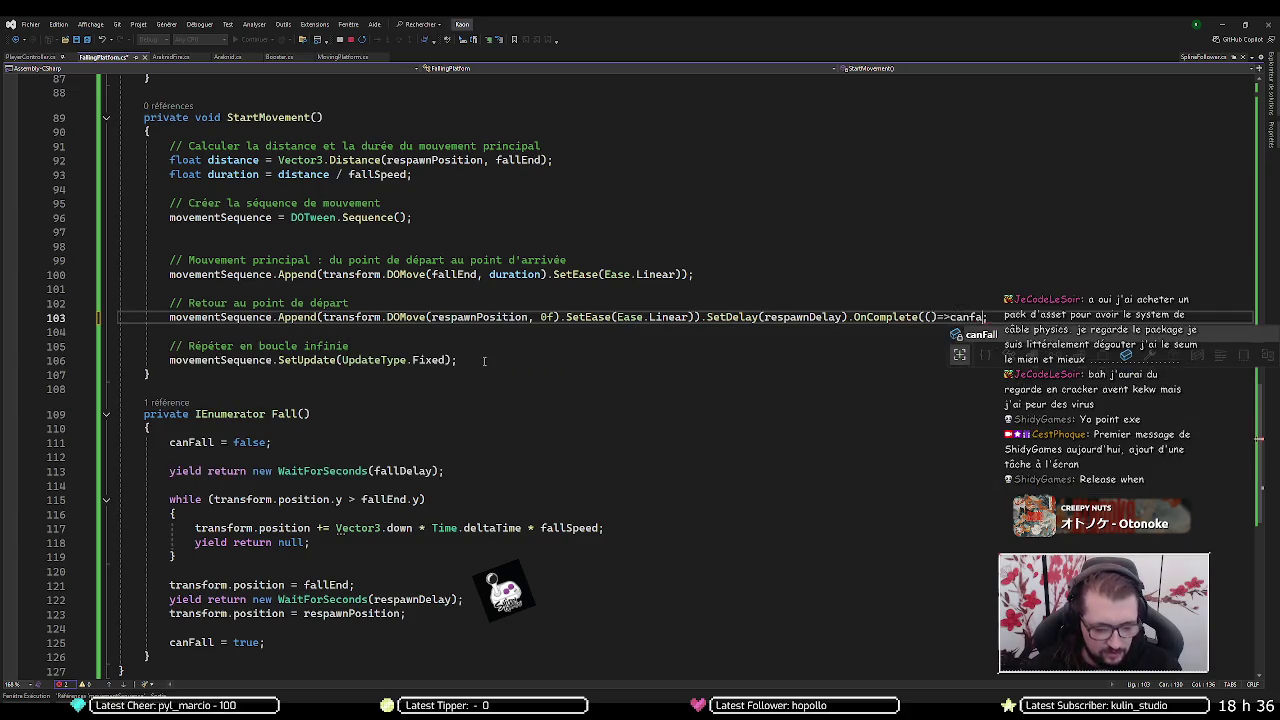
pyautogui.write('=')
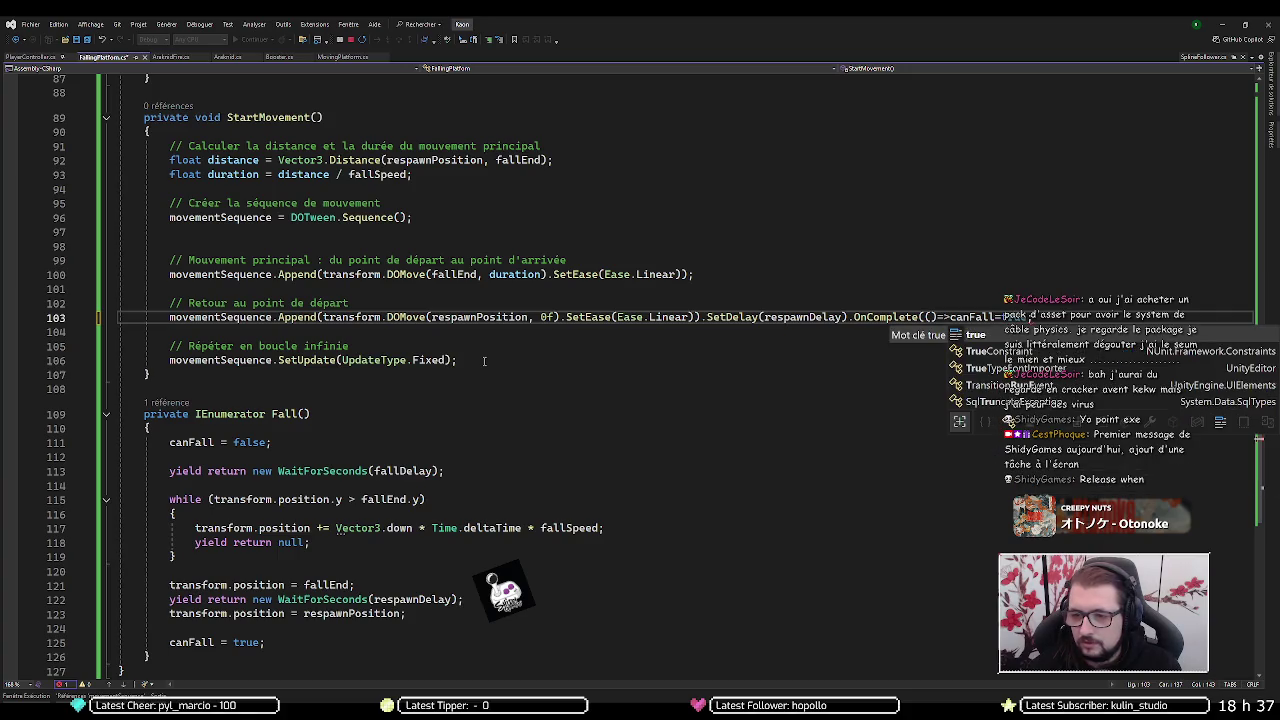
pyautogui.write('tr;')
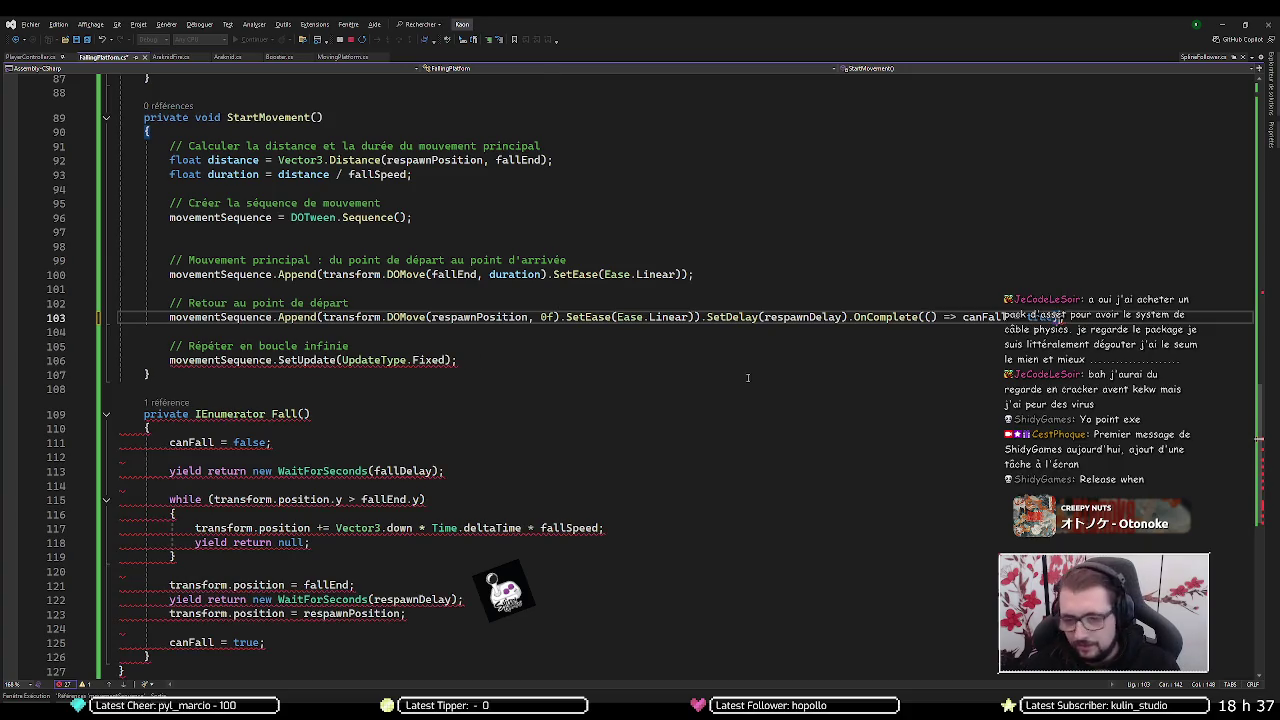
pyautogui.scroll(-2, 747, 377)
pyautogui.write(')')
pyautogui.press('Left')
pyautogui.press('Left')
pyautogui.write(';')
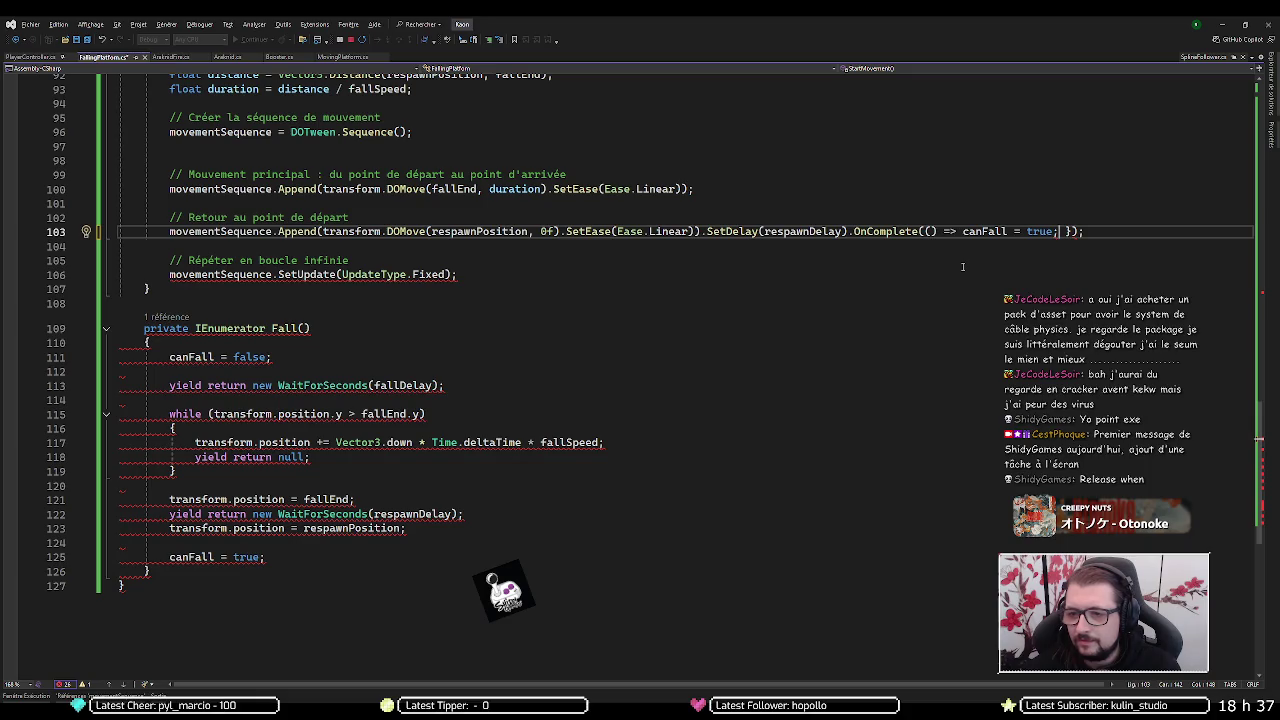
pyautogui.hotkey('ctrl', 'z')
pyautogui.hotkey('ctrl', 'z')
pyautogui.press('Delete')
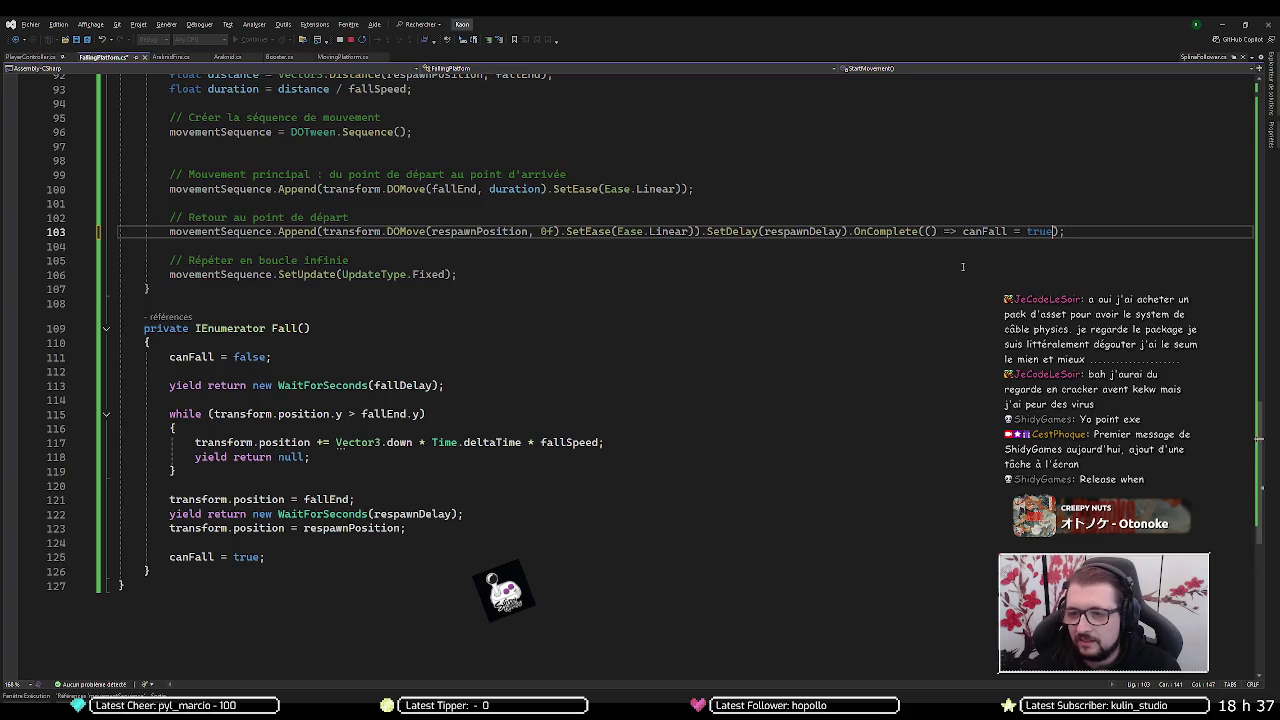
pyautogui.press('Up')
pyautogui.press('Up')
pyautogui.press('Up')
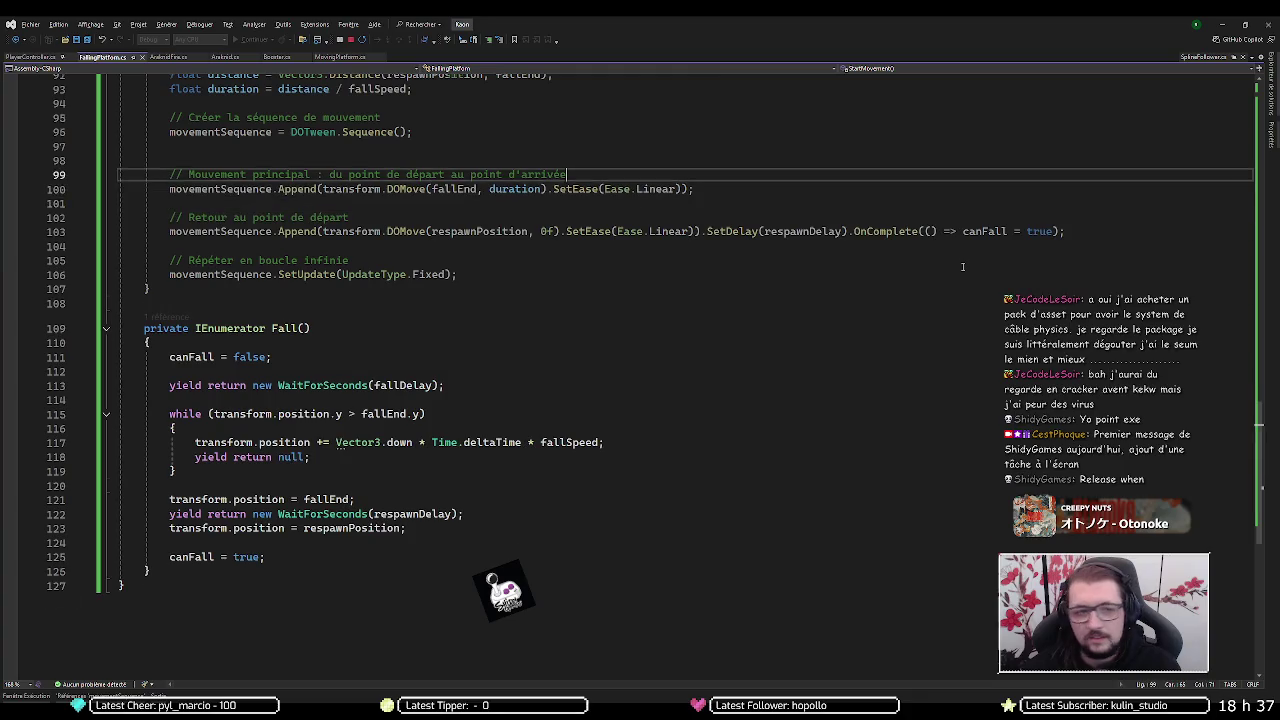
# - Insert canFall = false; as the first line of StartMovement
pyautogui.scroll(1, 963, 266)
pyautogui.press('Up')
pyautogui.press('Up')
pyautogui.press('Up')
pyautogui.press('Return')
pyautogui.scroll(1, 963, 266)
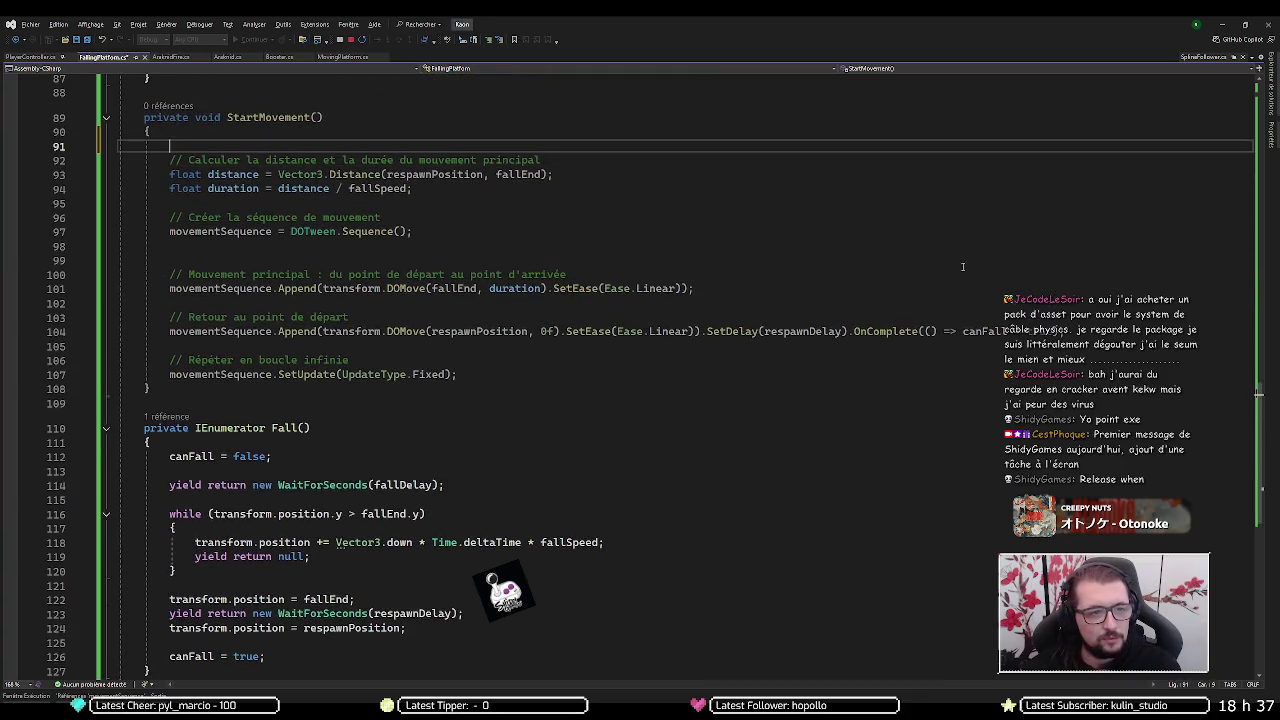
pyautogui.write('can')
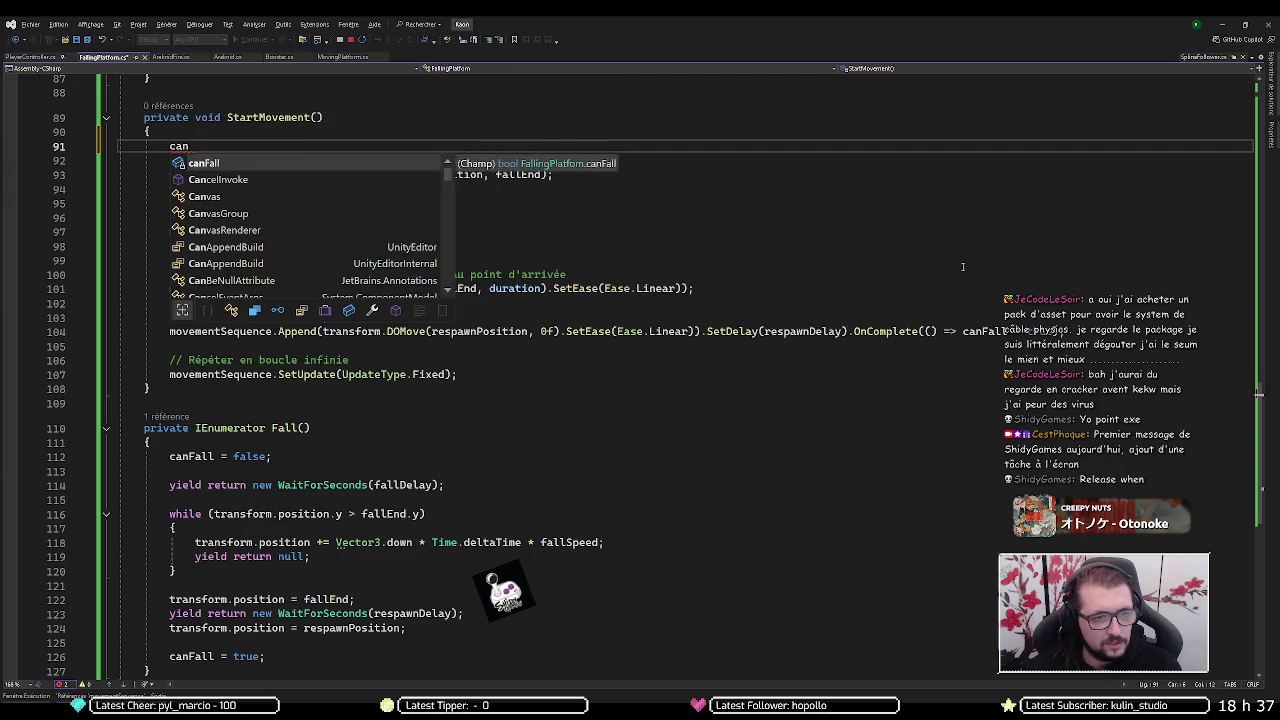
pyautogui.press('Tab')
pyautogui.write('= fal')
pyautogui.press('Tab')
pyautogui.write(';')
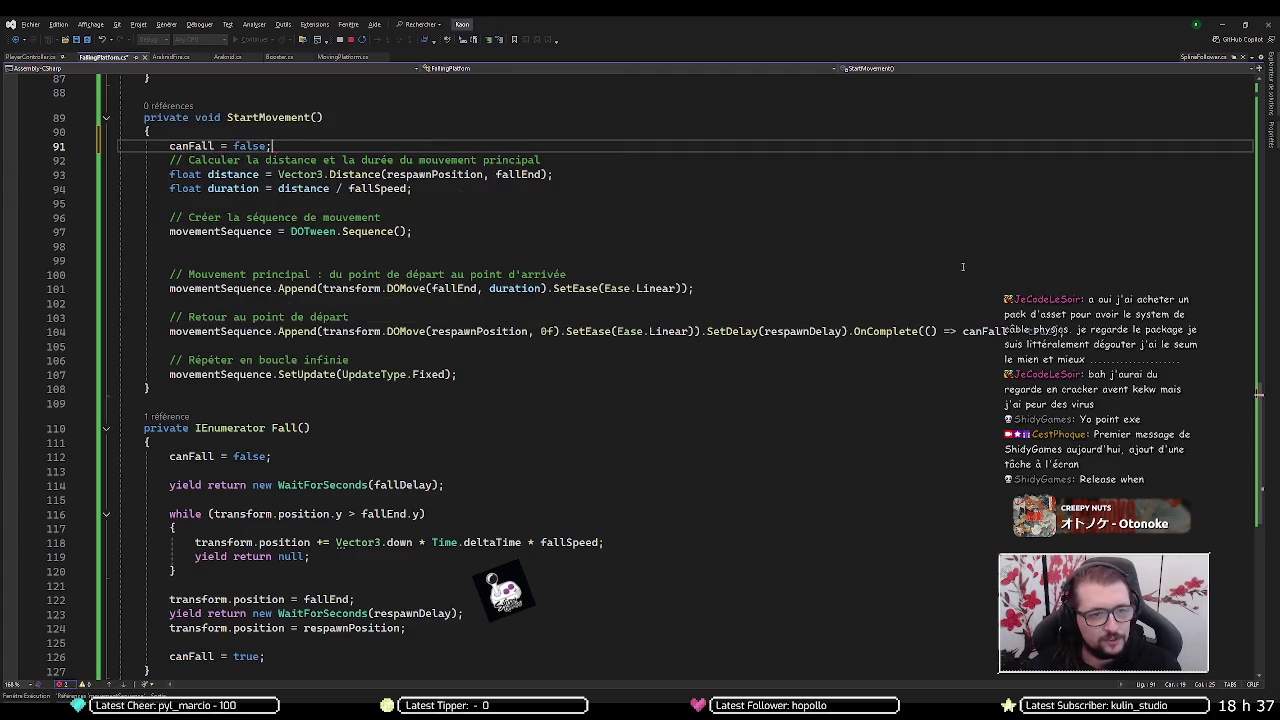
pyautogui.press('Return')
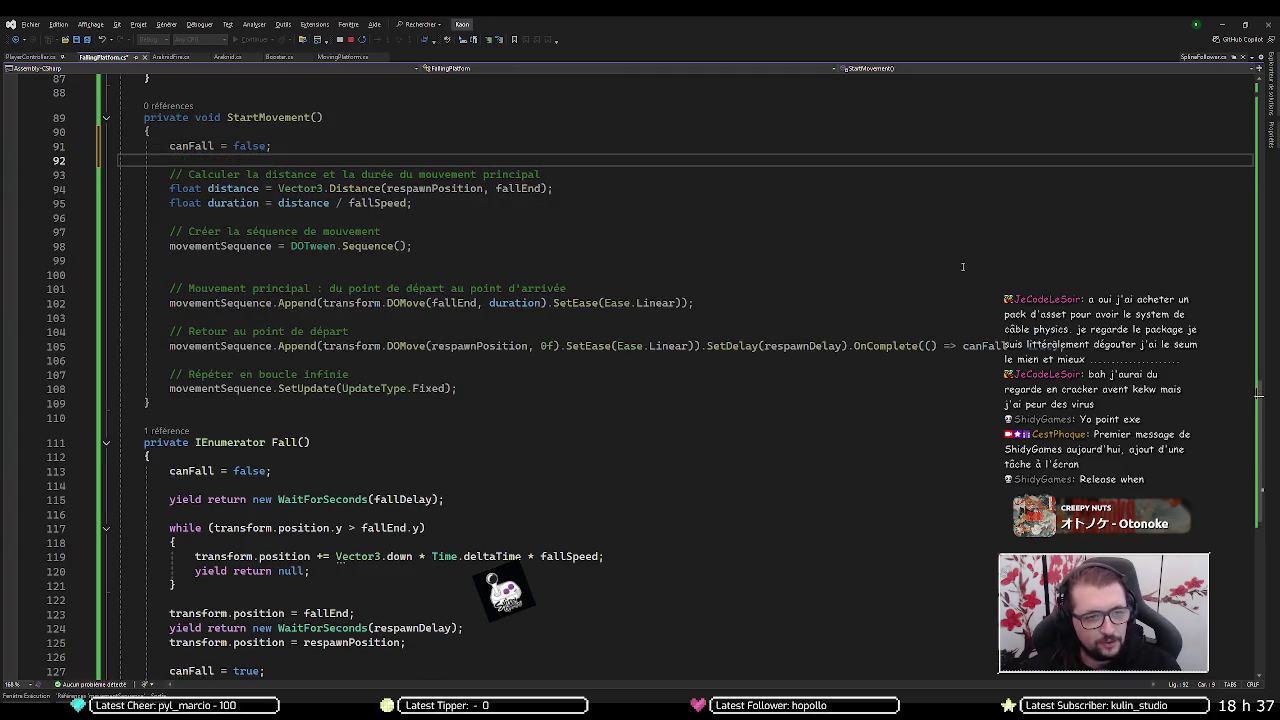
pyautogui.press('Up')
pyautogui.press('Up')
pyautogui.scroll(4, 963, 266)
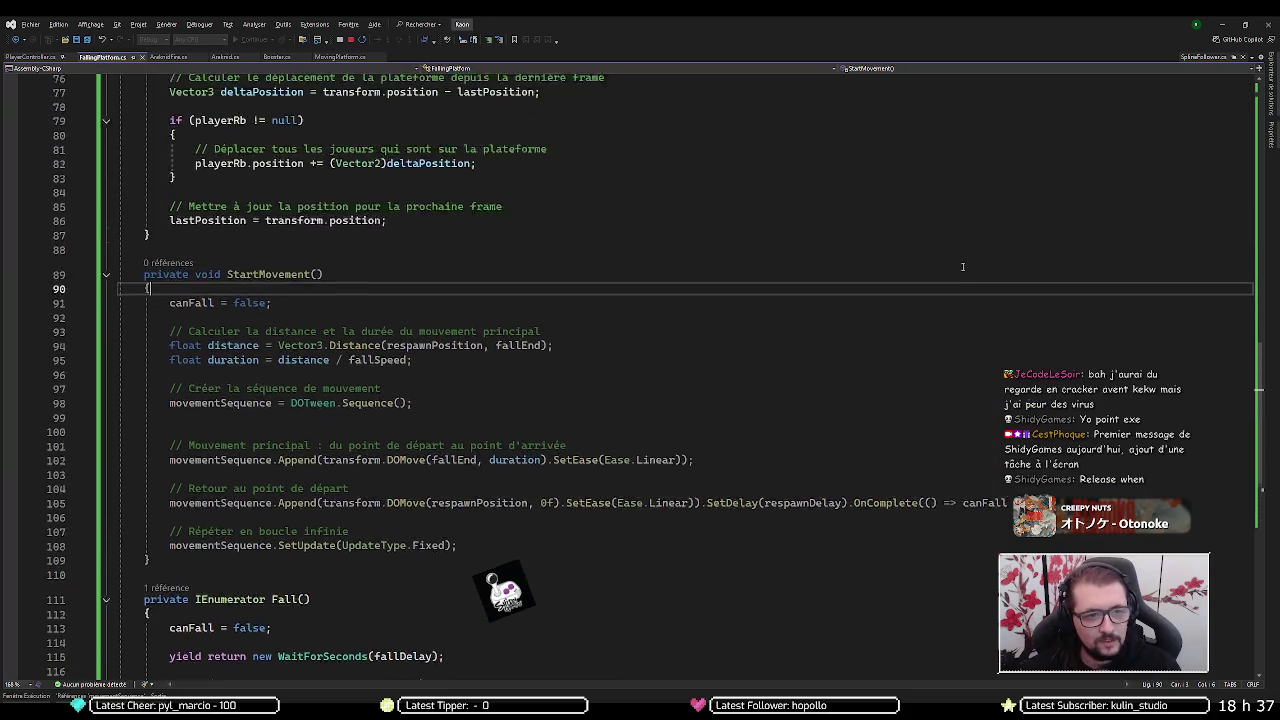
pyautogui.scroll(2, 963, 266)
pyautogui.scroll(-7, 320, 438)
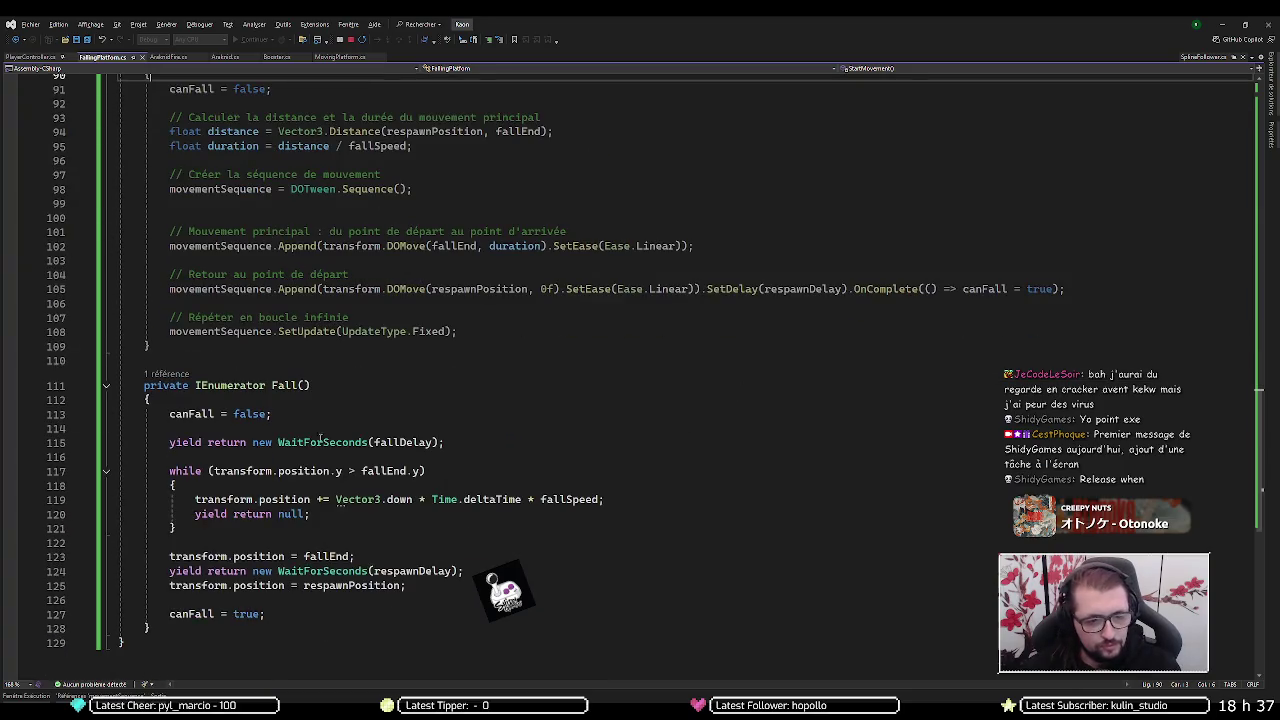
pyautogui.click(272, 385)
# - Comment out the StartCoroutine(Fall()); call in the collision handler
pyautogui.scroll(9, 355, 322)
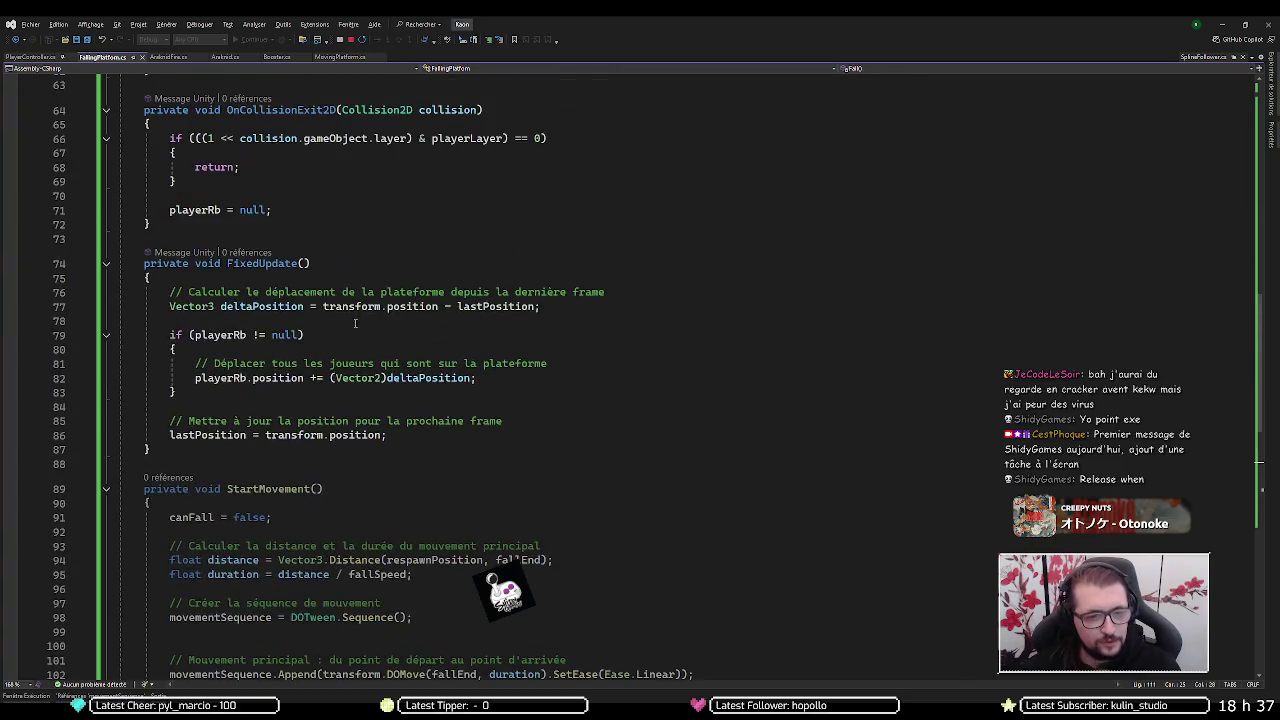
pyautogui.scroll(7, 282, 420)
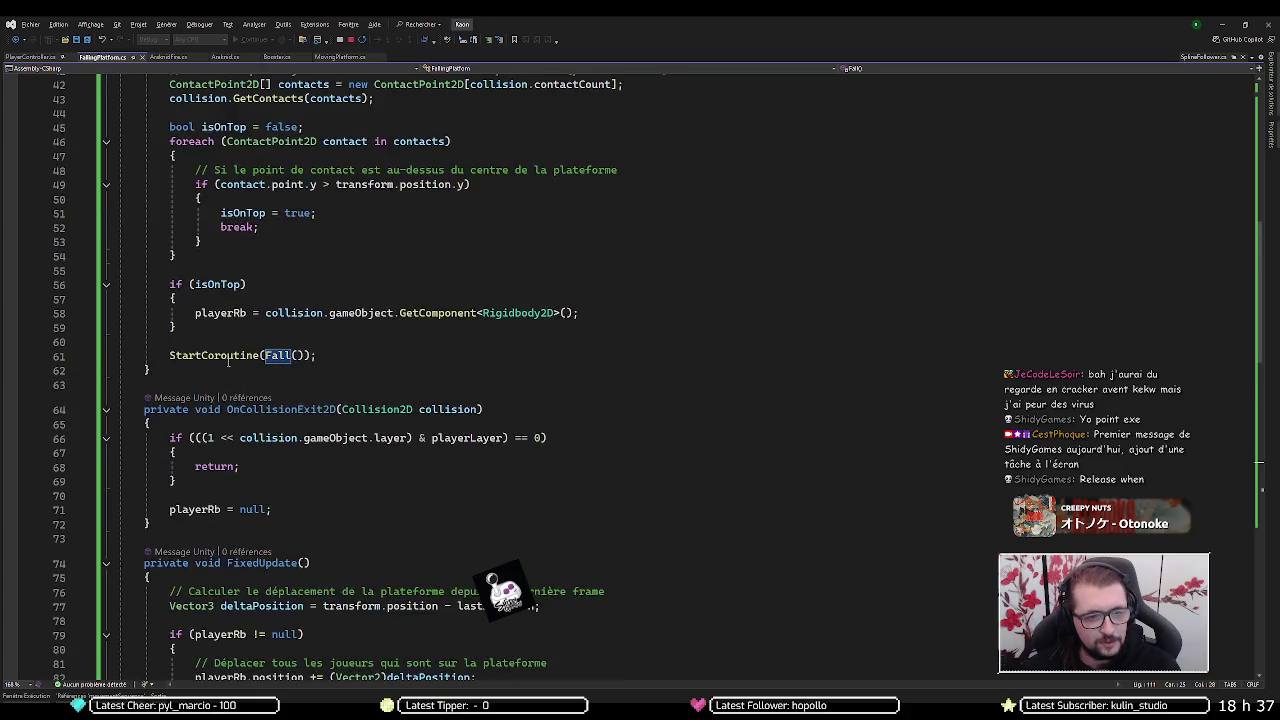
pyautogui.click(326, 354)
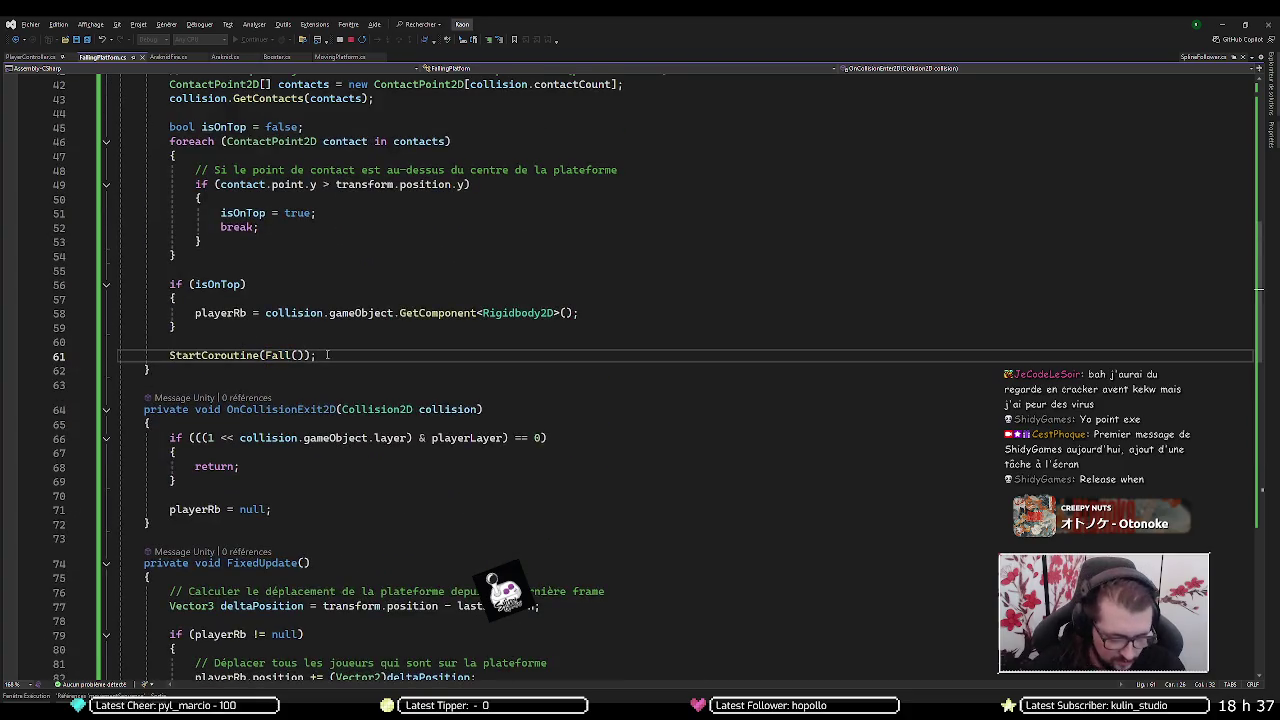
pyautogui.hotkey('ctrl', 'k')
pyautogui.hotkey('ctrl', 'k')
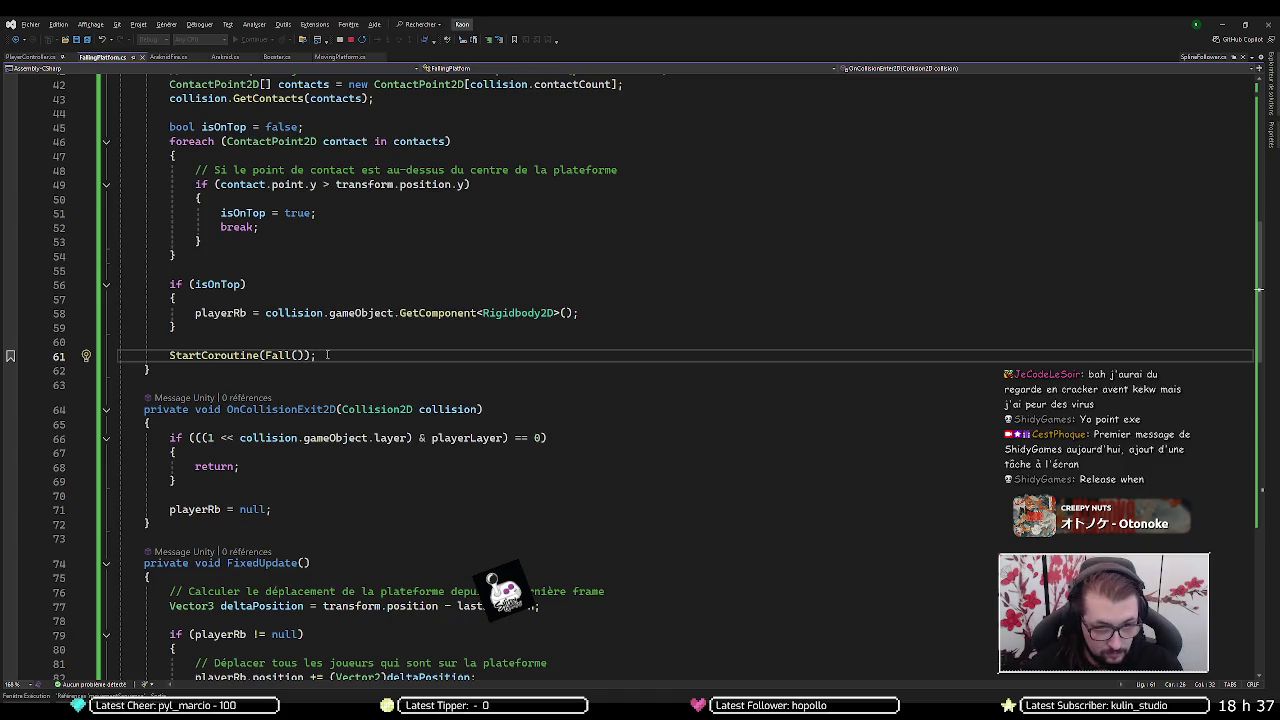
pyautogui.hotkey('ctrl', 'k')
pyautogui.hotkey('ctrl', 'c')
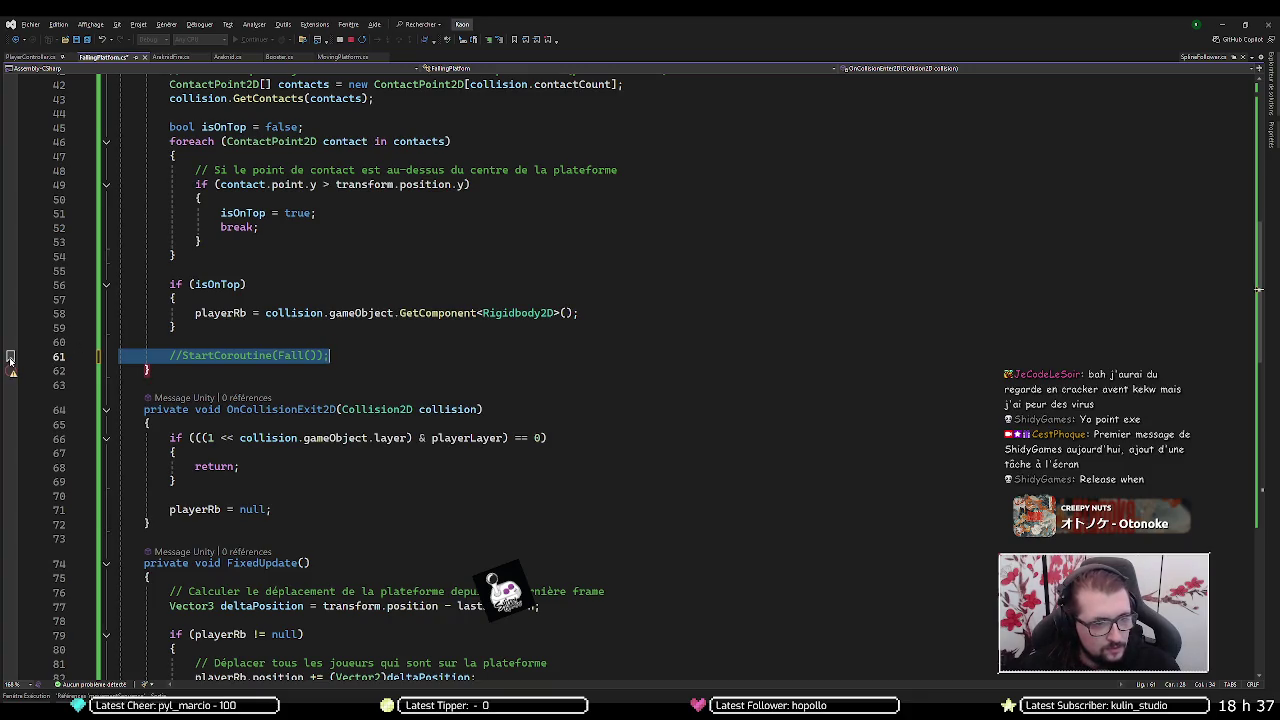
# - Add StartMovement(); on a new line below the commented-out coroutine call
pyautogui.press('Down')
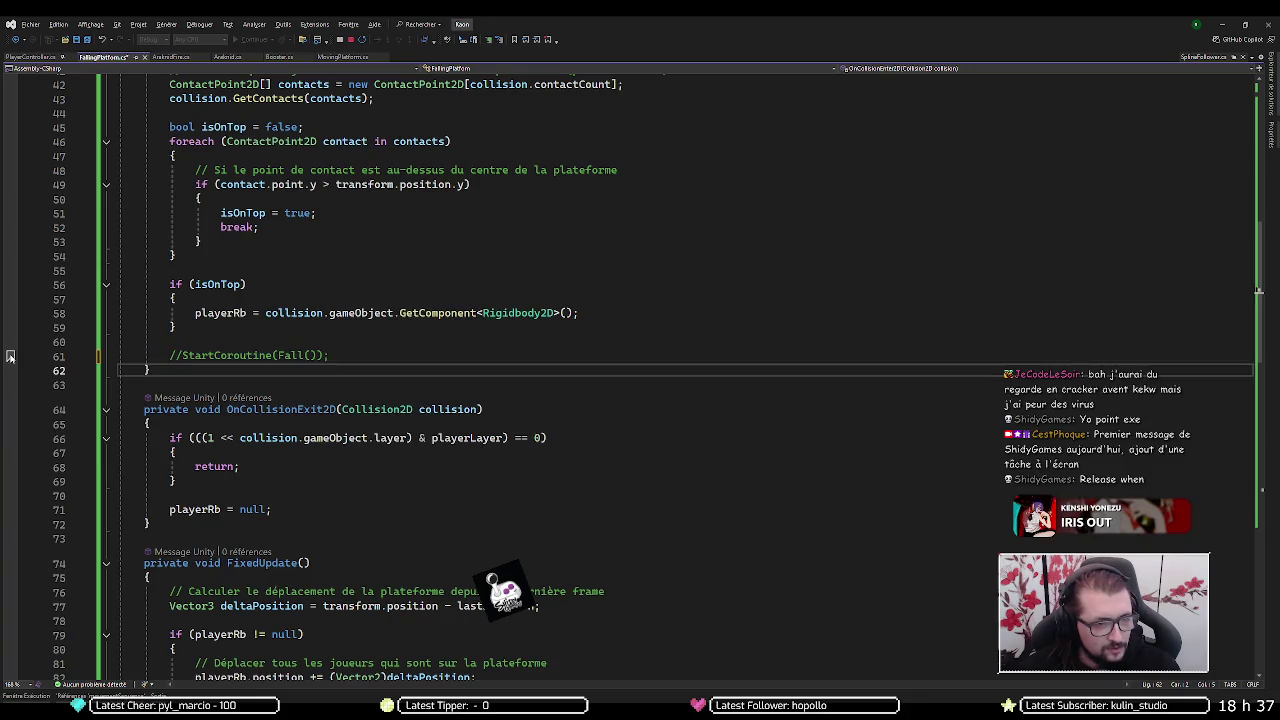
pyautogui.click(395, 355)
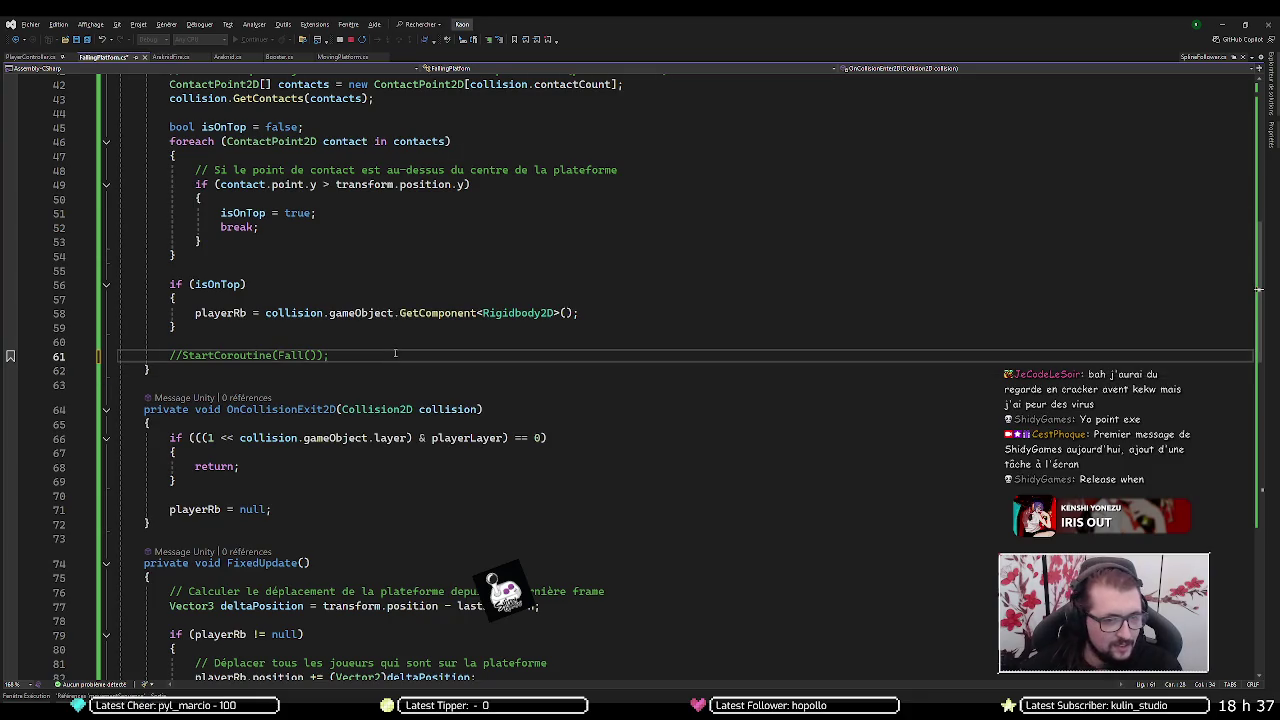
pyautogui.press('Return')
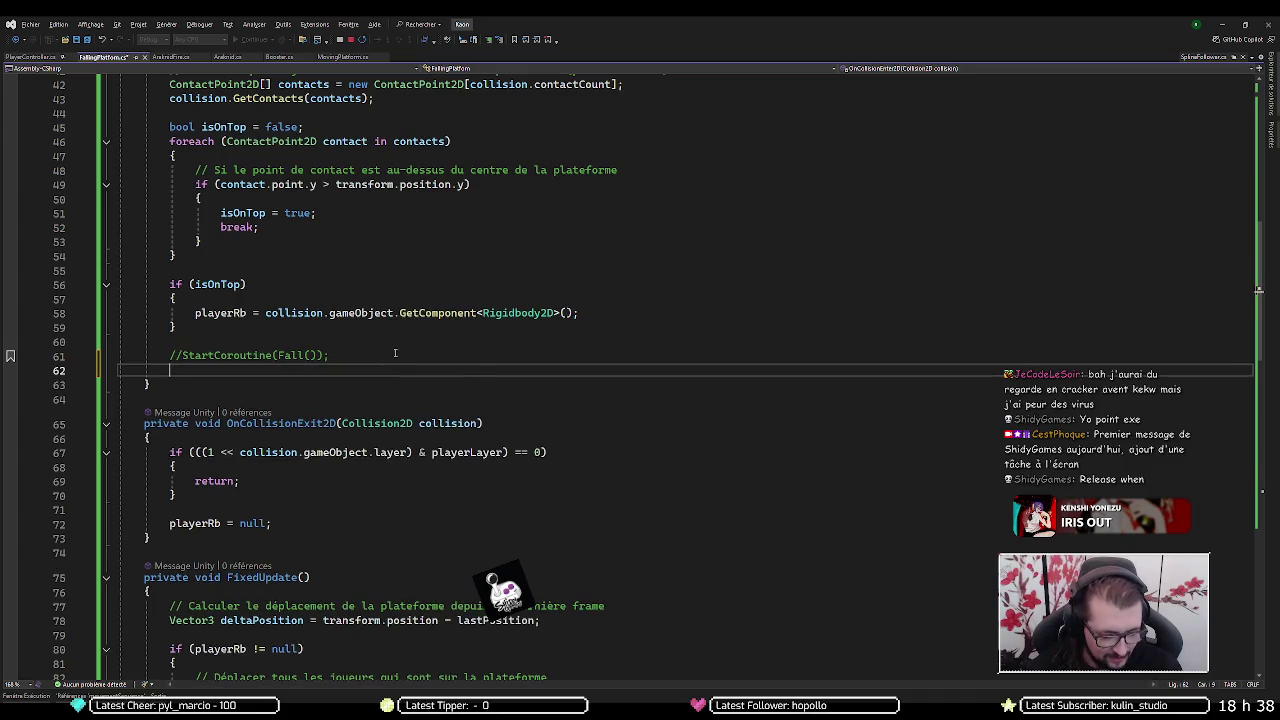
pyautogui.write('StartMovement')
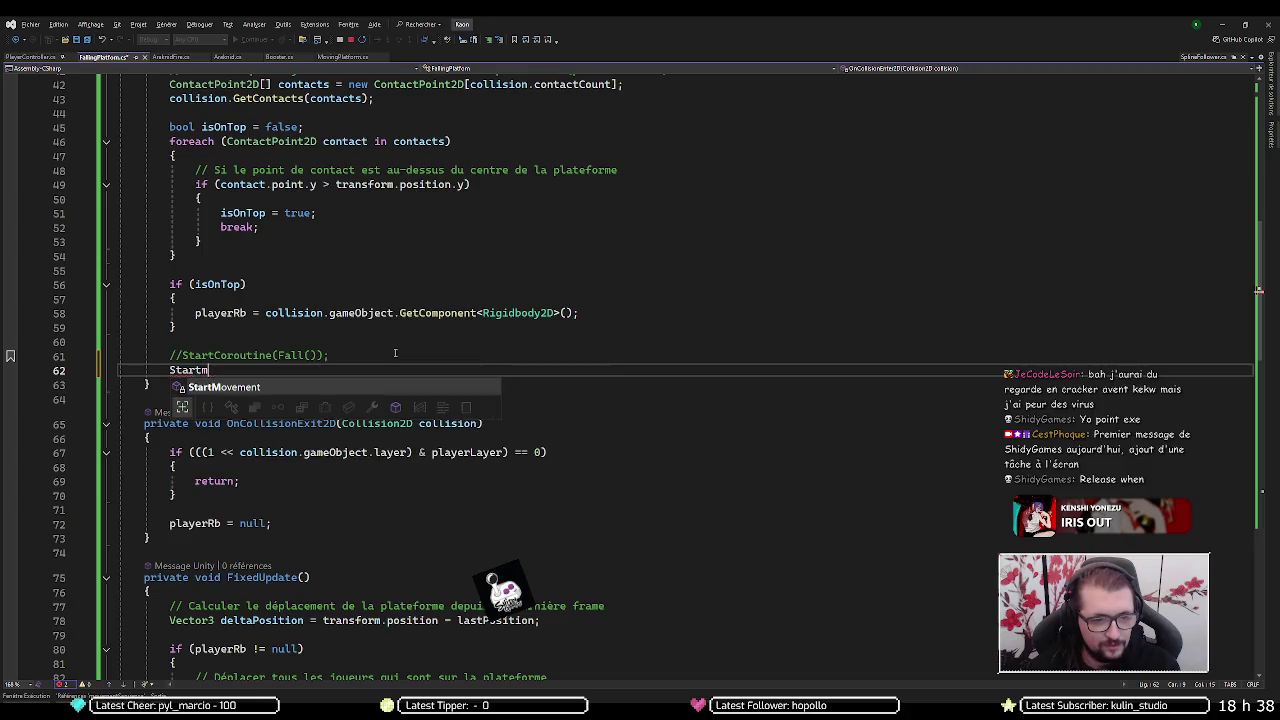
pyautogui.write('();')
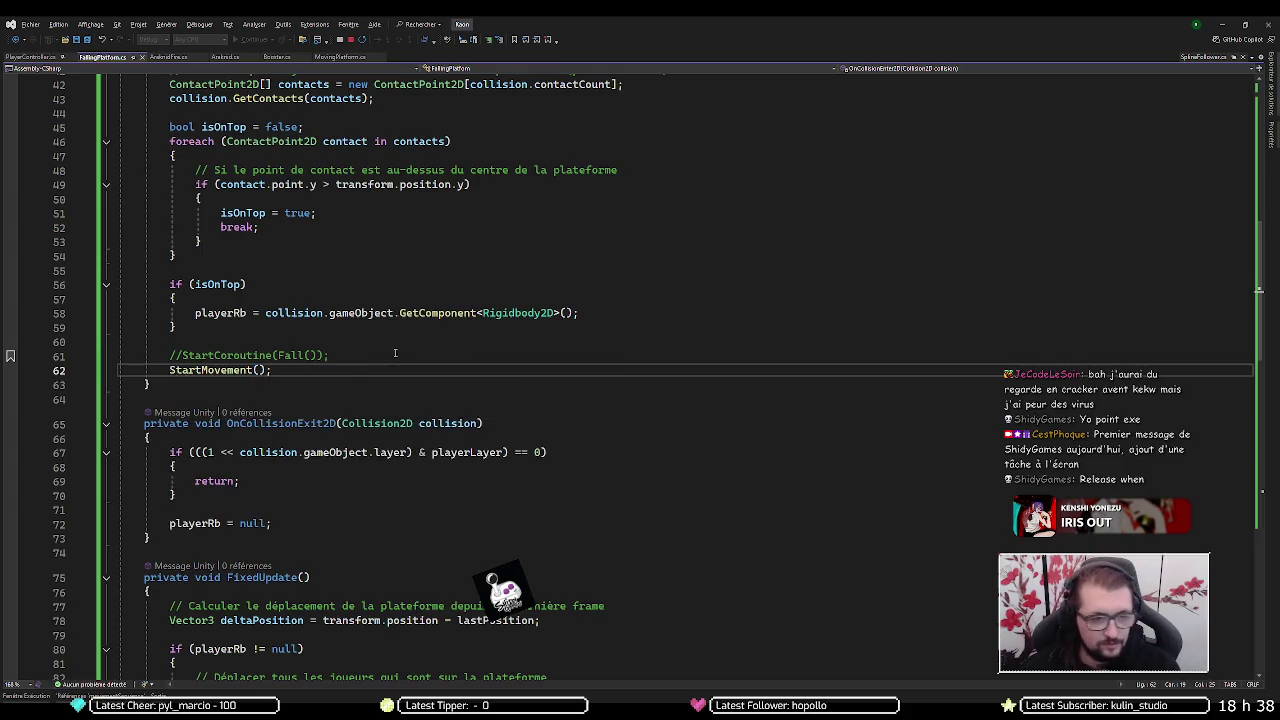
pyautogui.click(1222, 24)
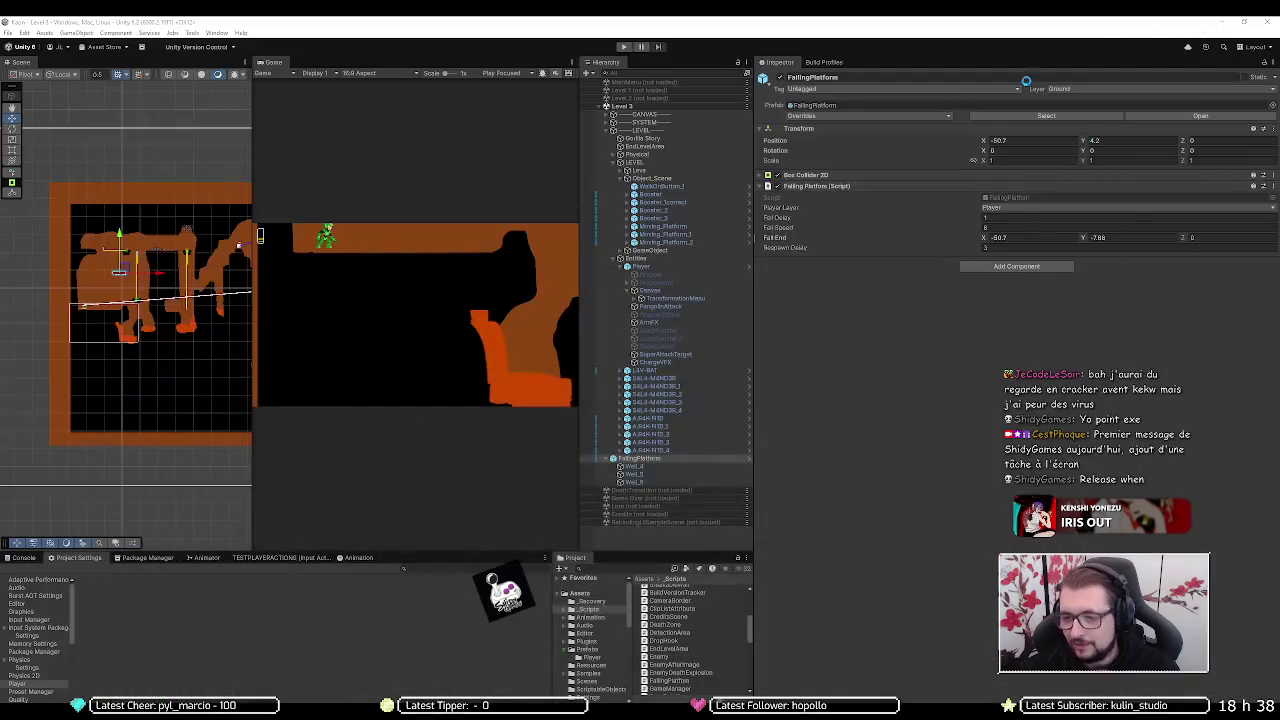
pyautogui.click(621, 46)
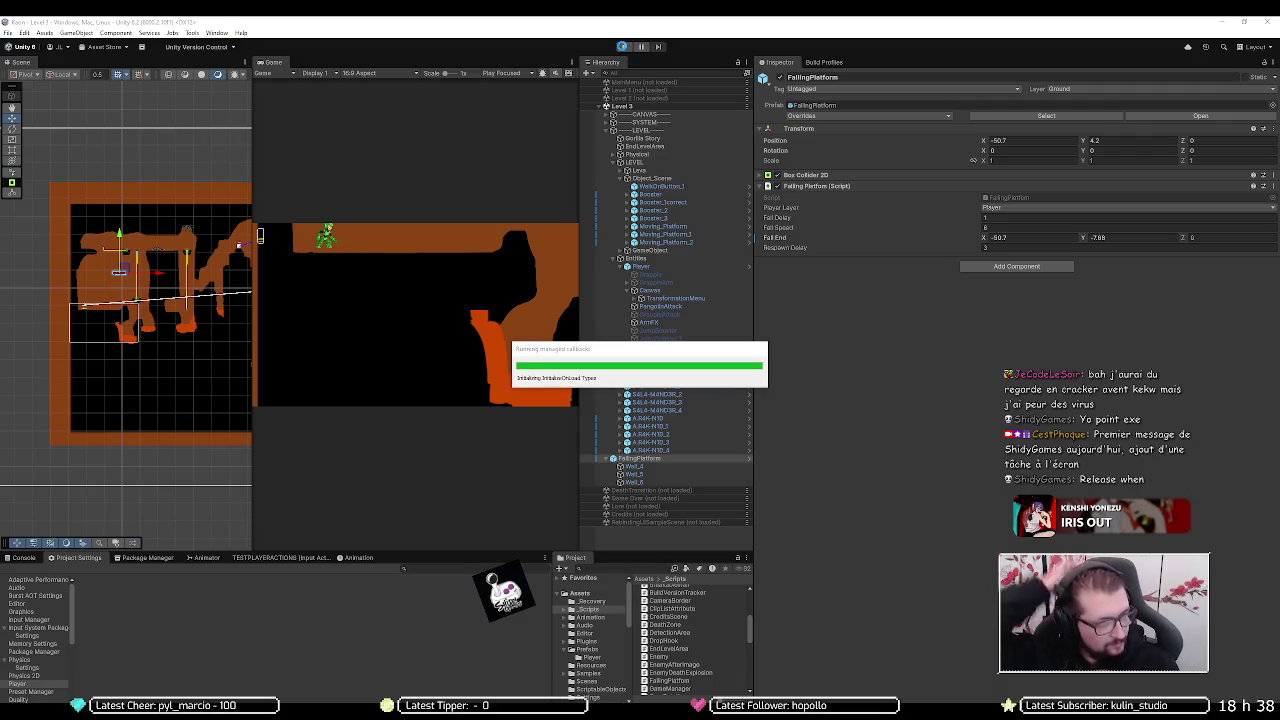
pyautogui.click(622, 47)
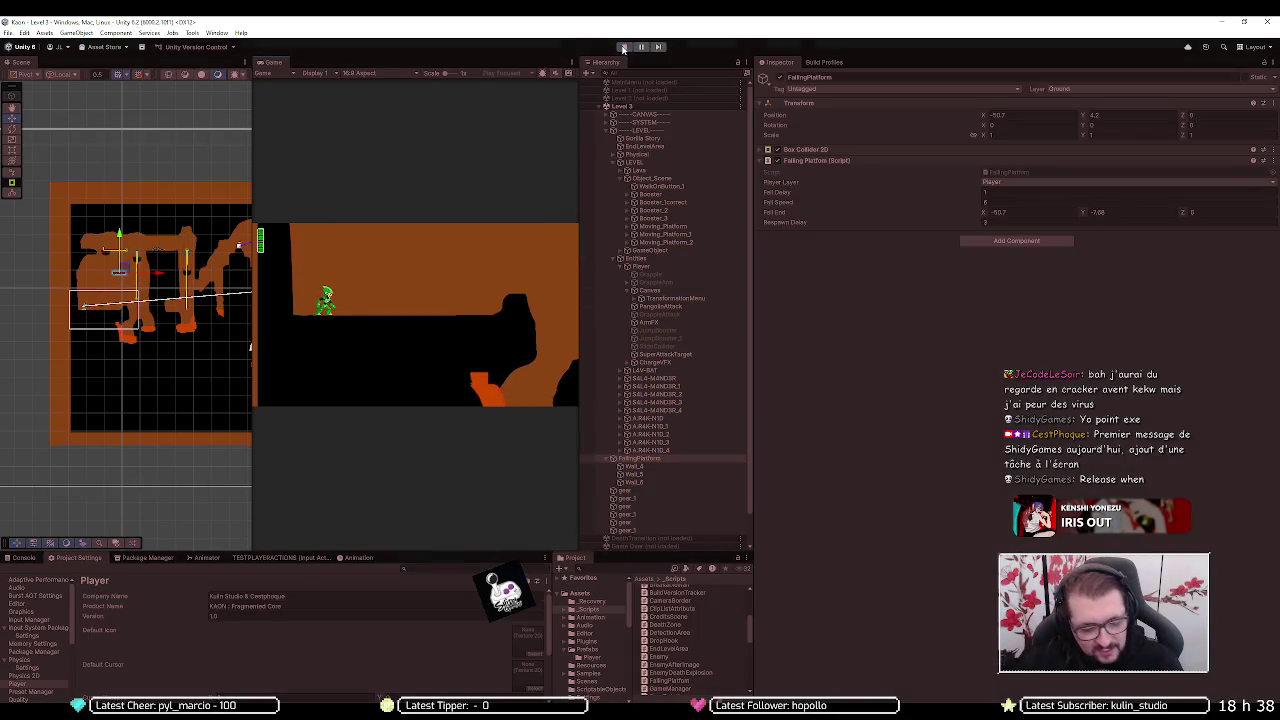
pyautogui.press('d')
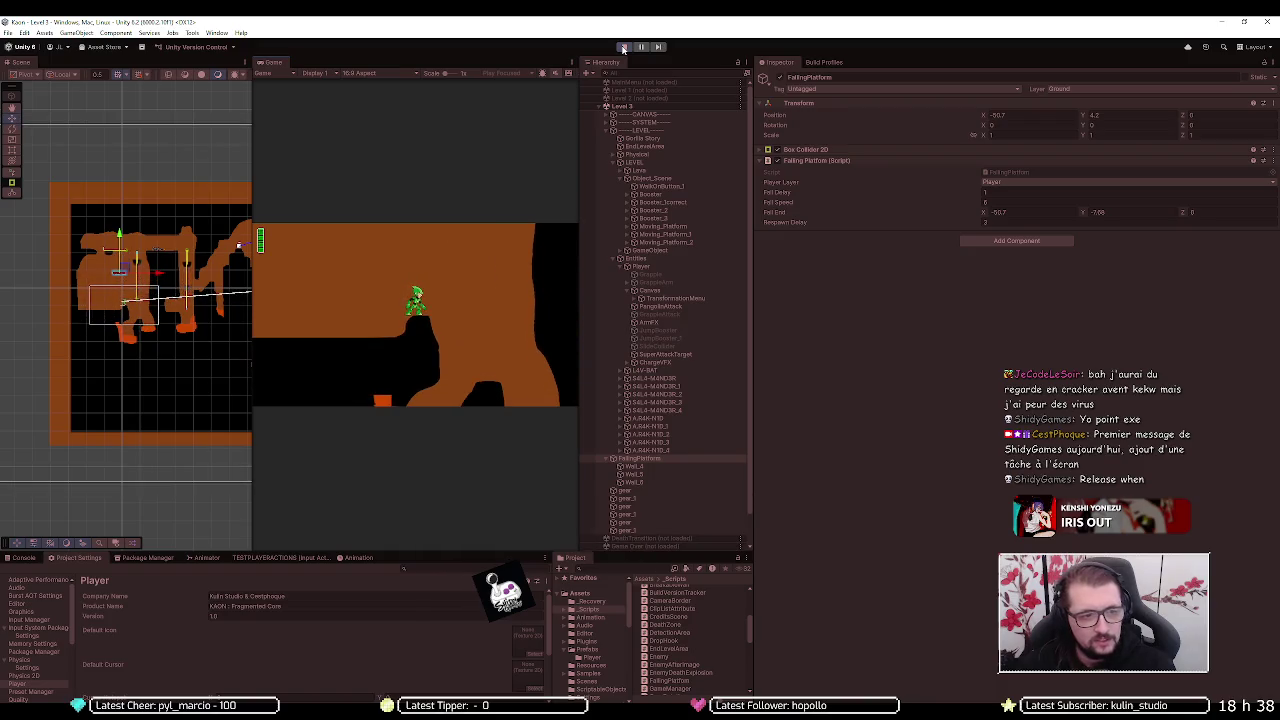
pyautogui.press('space')
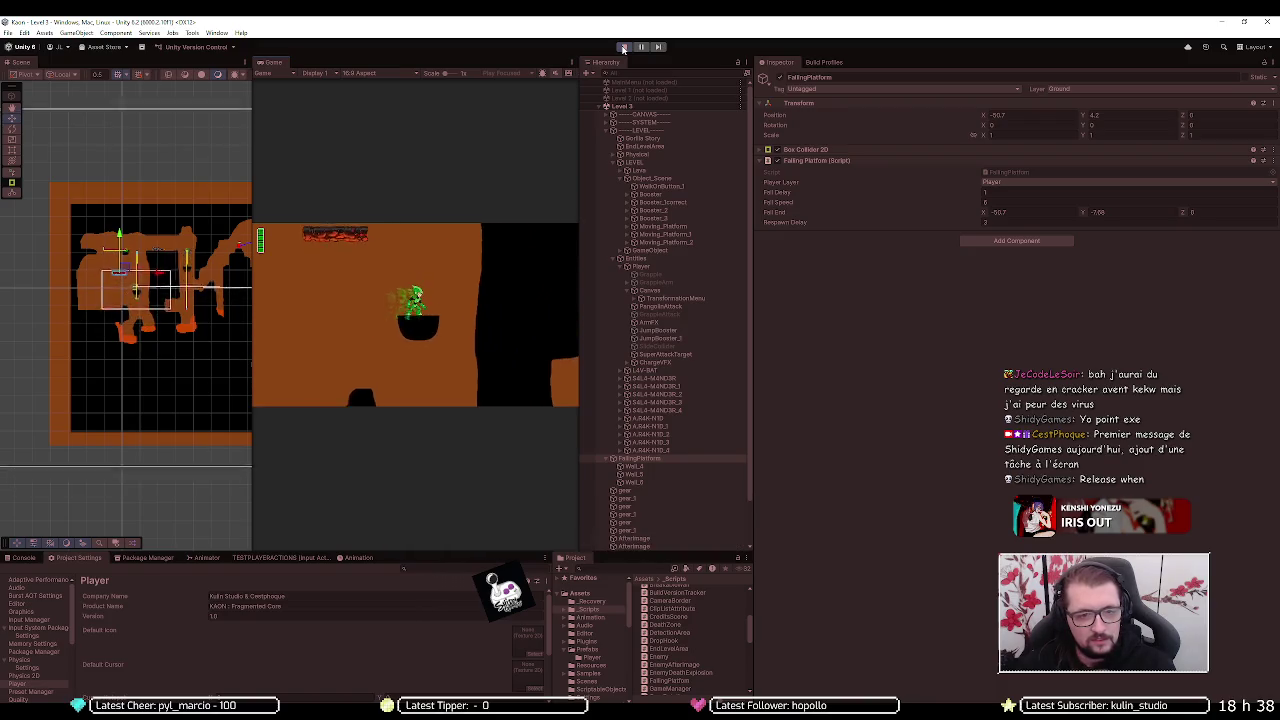
pyautogui.press('a')
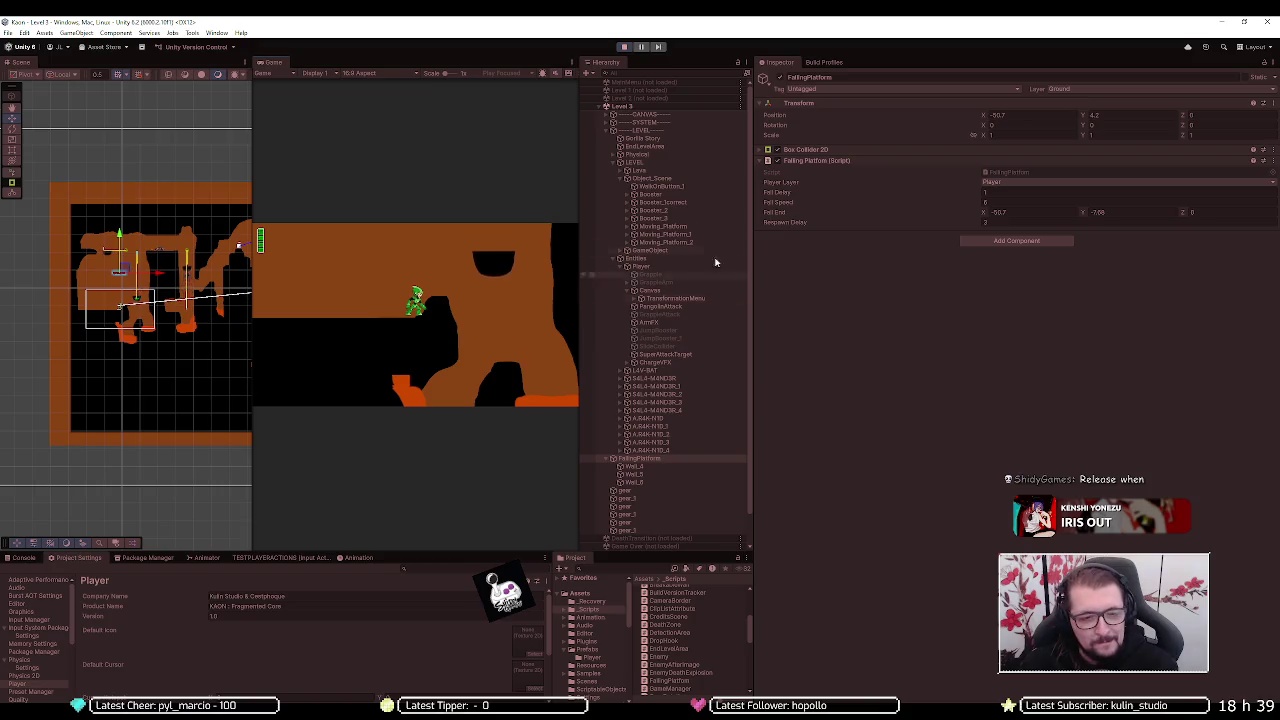
pyautogui.click(624, 47)
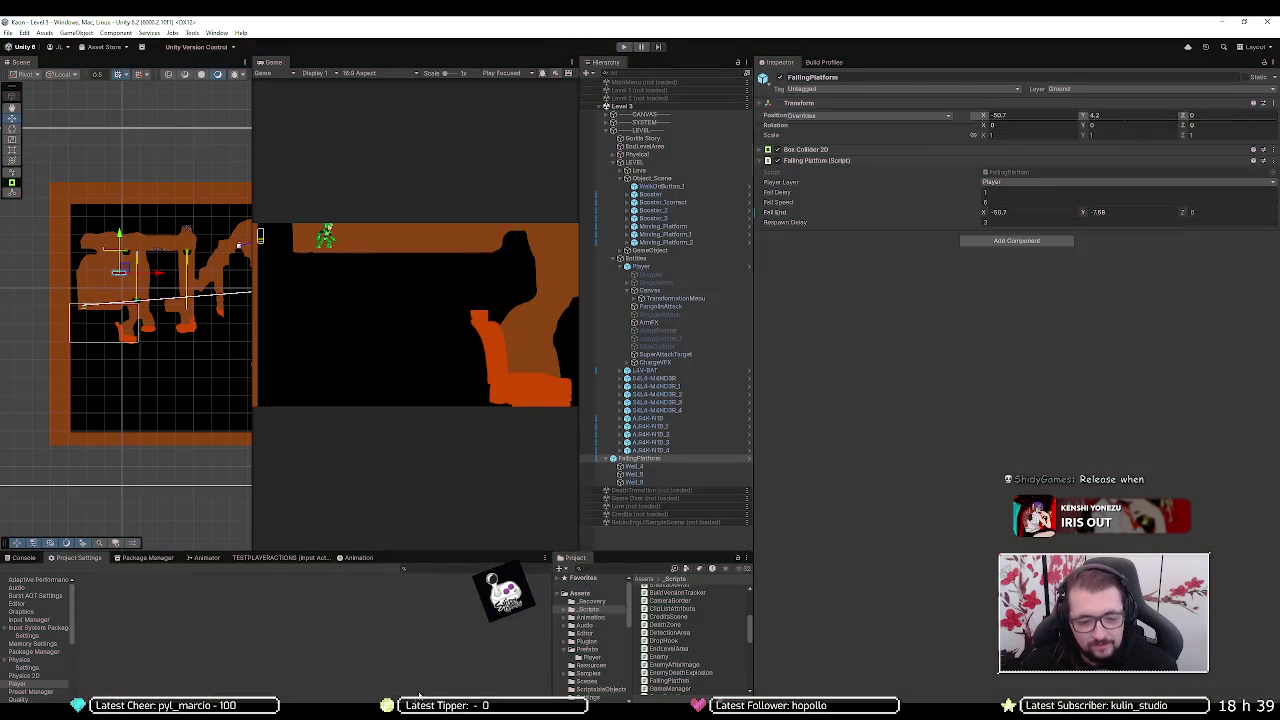
pyautogui.hotkey('alt', 'Tab')
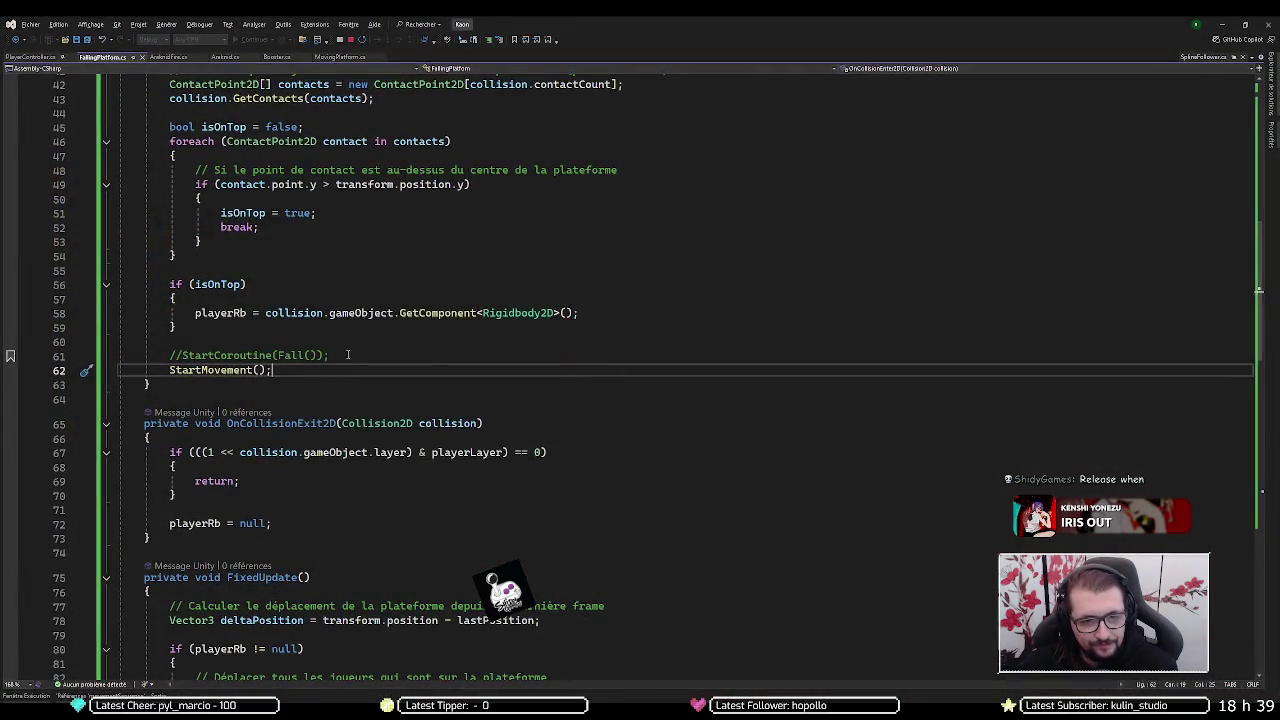
# - Read through MovingPlatform's StartMovement and OnCollisionEnter2D, highlighting the distance and duration variables
pyautogui.click(340, 56)
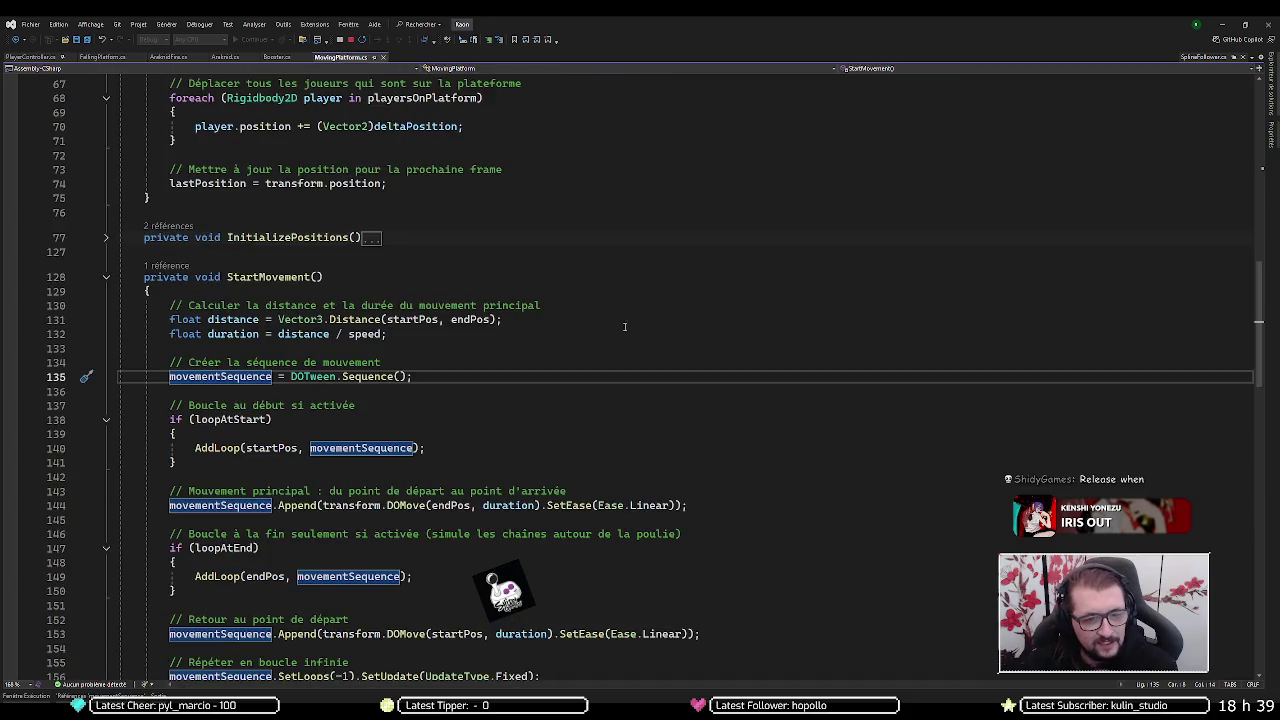
pyautogui.scroll(-2, 505, 349)
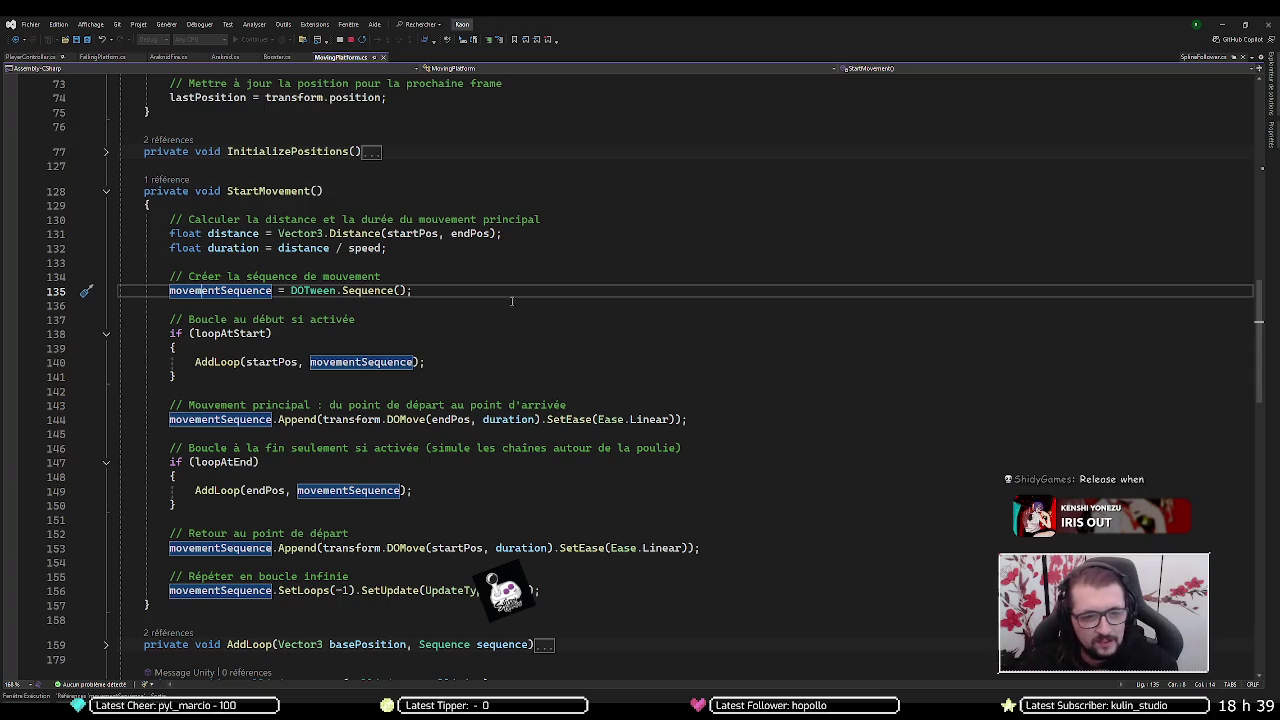
pyautogui.click(243, 232)
pyautogui.scroll(-7, 600, 305)
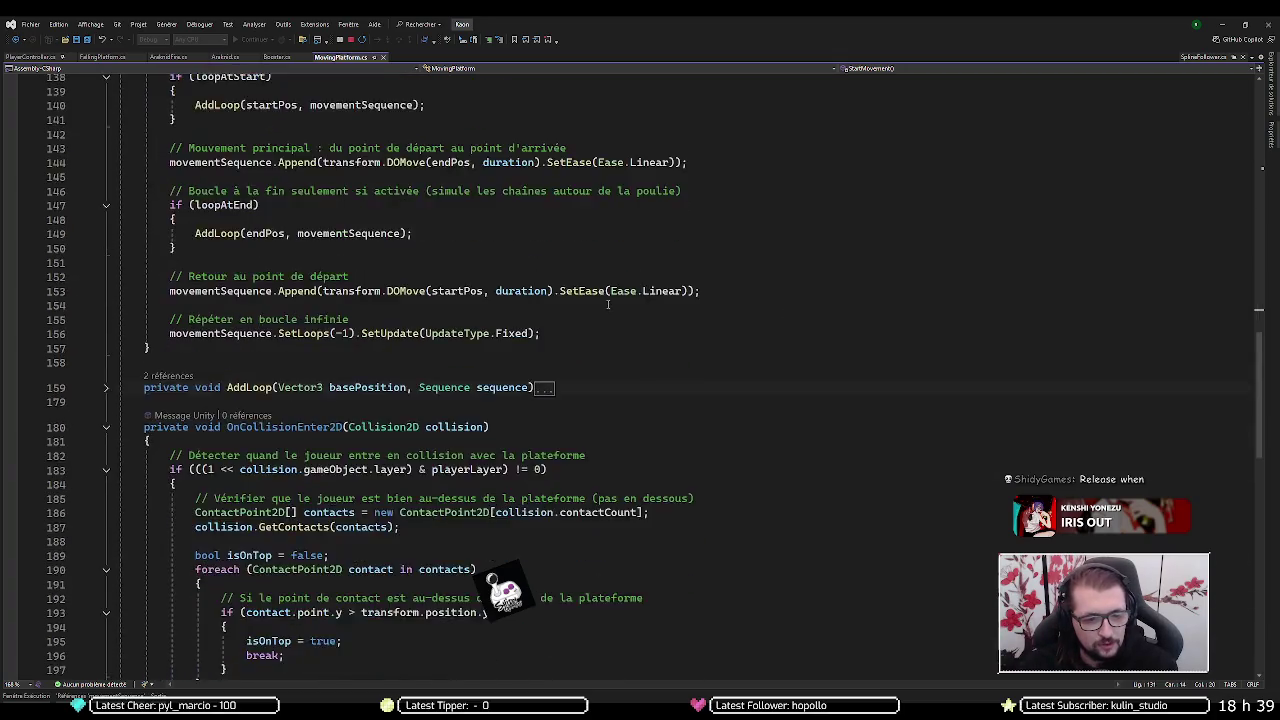
pyautogui.scroll(9, 609, 310)
pyautogui.click(229, 334)
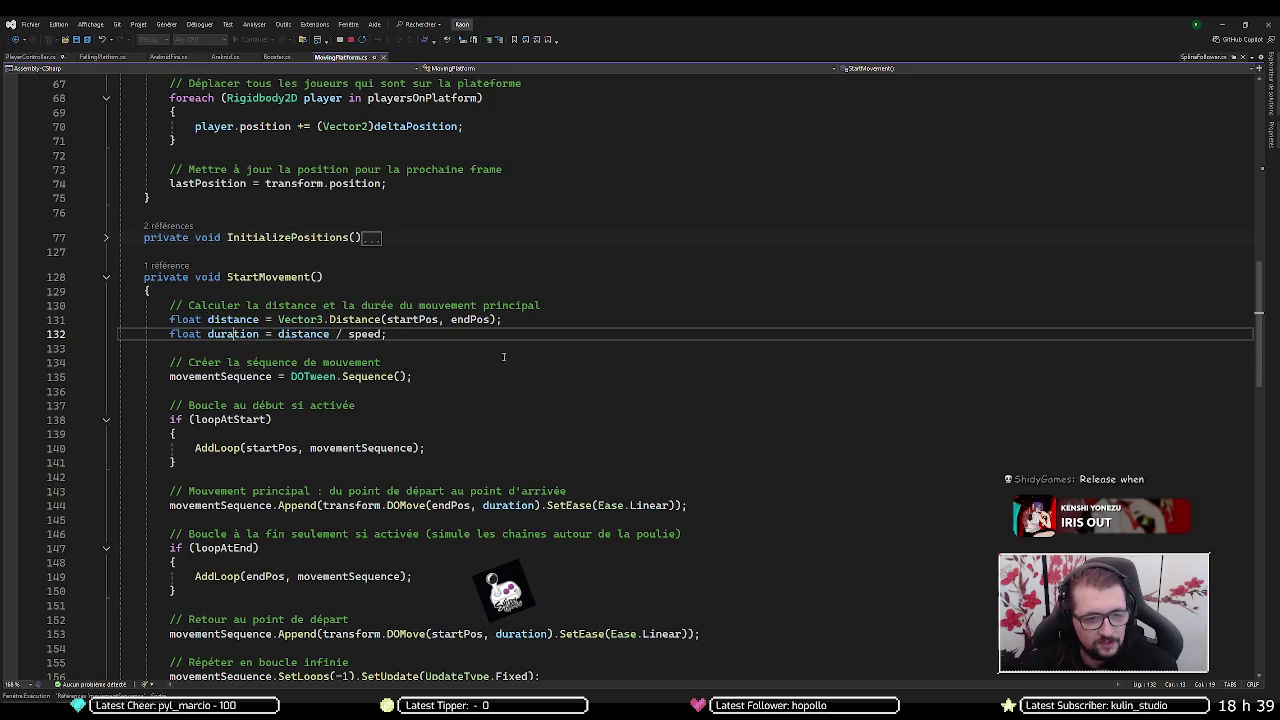
pyautogui.scroll(-5, 815, 375)
pyautogui.scroll(-1, 815, 375)
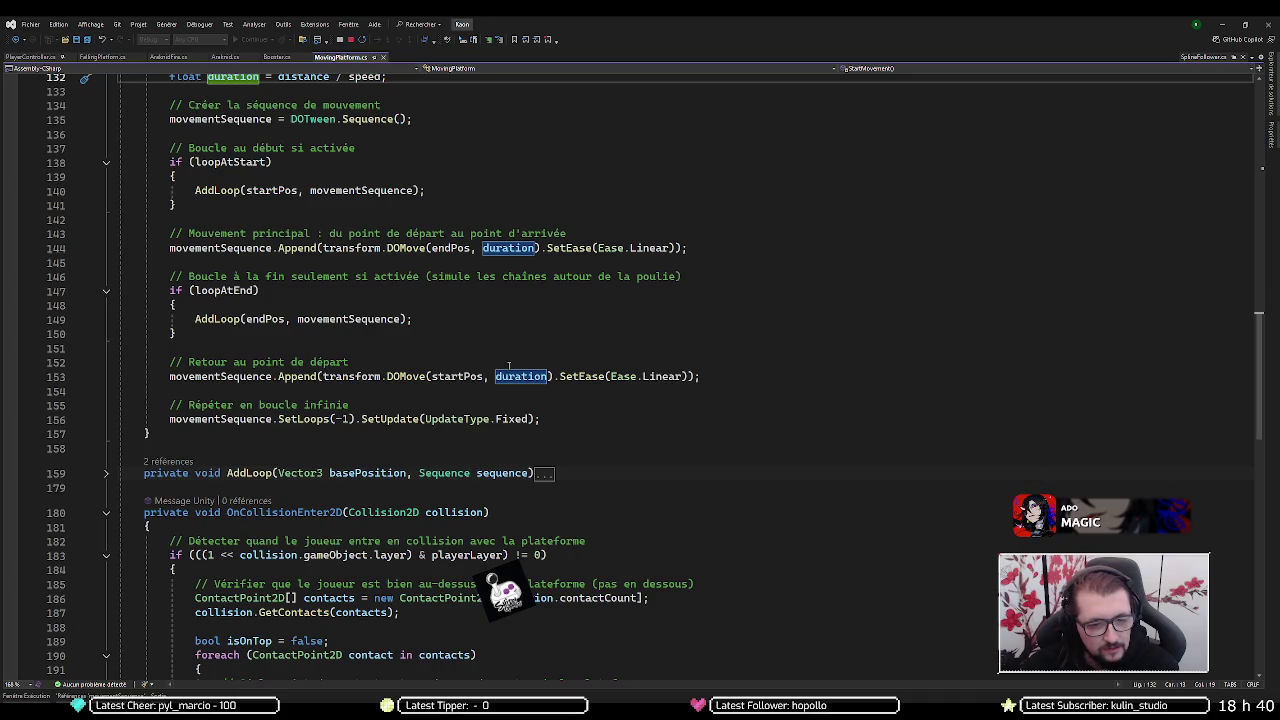
pyautogui.scroll(-2, 422, 348)
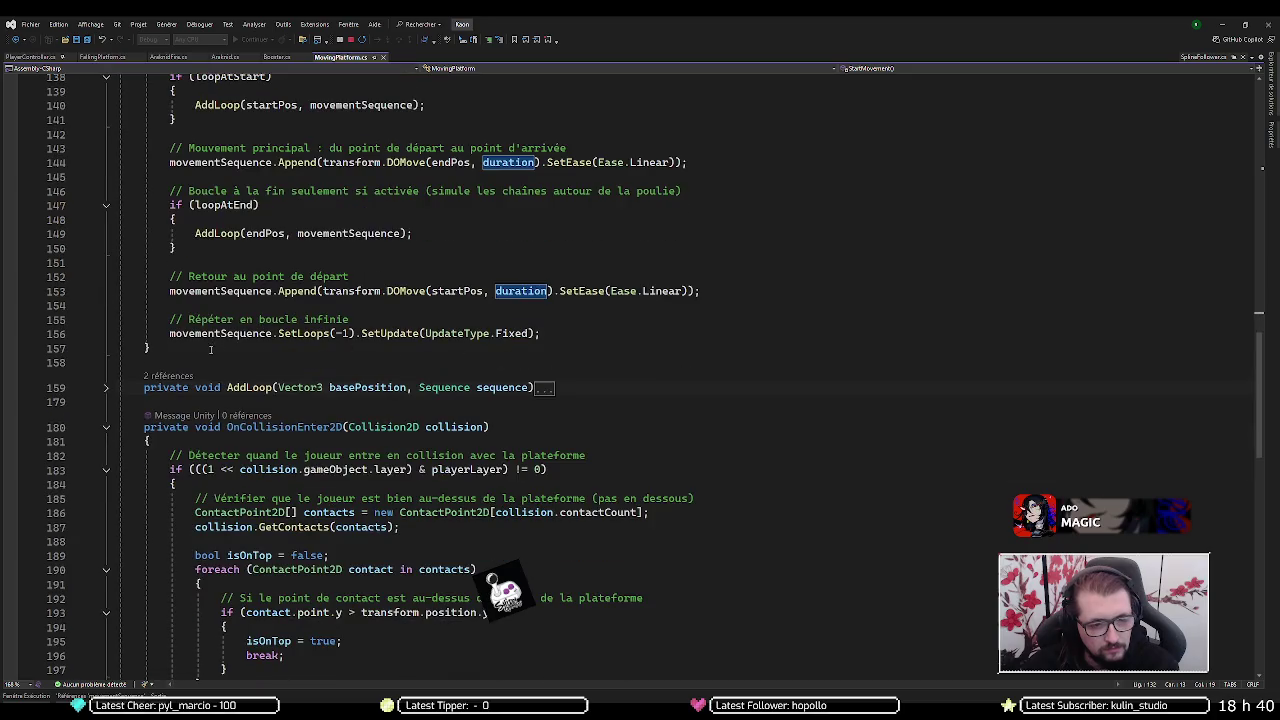
pyautogui.scroll(-3, 200, 350)
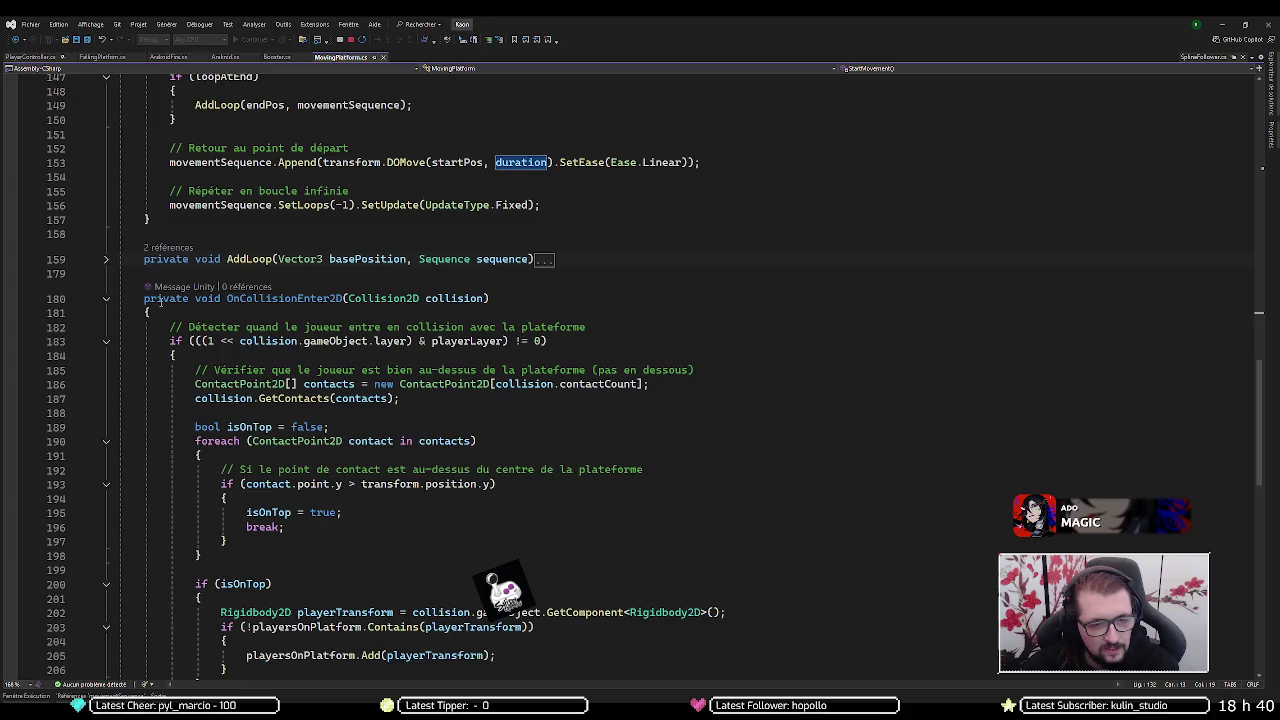
pyautogui.scroll(-3, 160, 298)
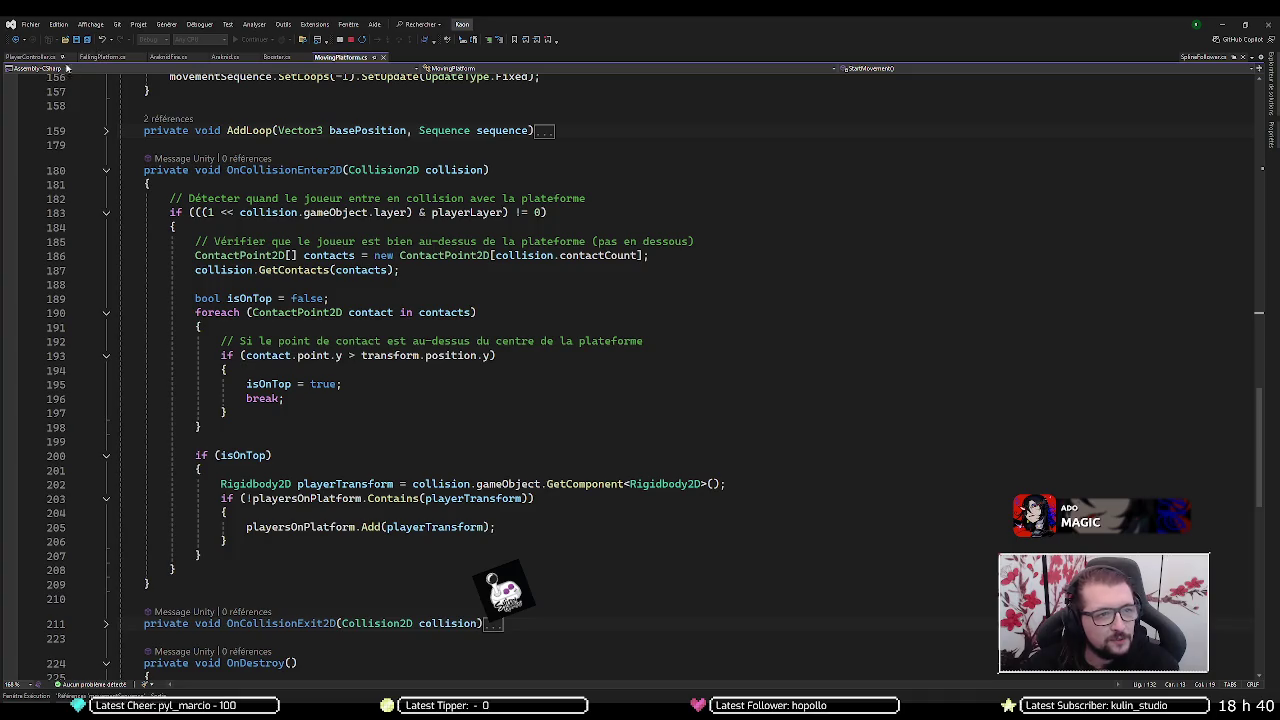
pyautogui.click(33, 57)
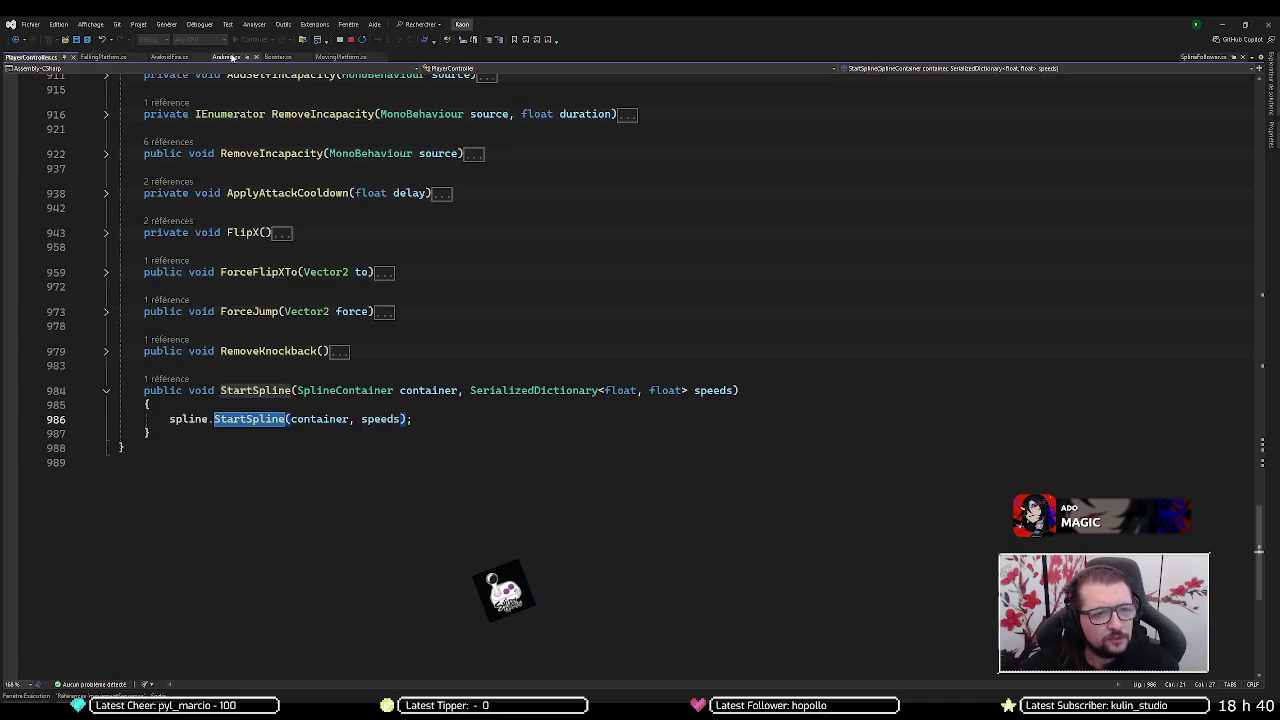
pyautogui.click(277, 57)
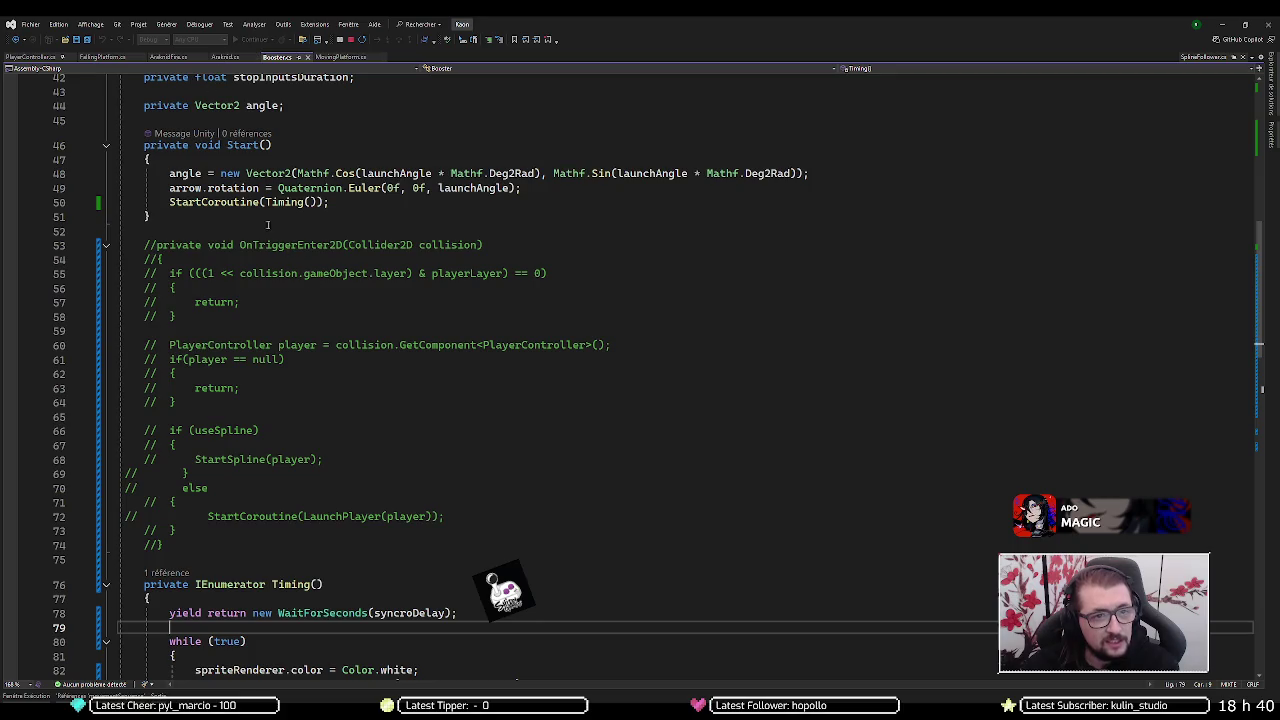
pyautogui.click(104, 57)
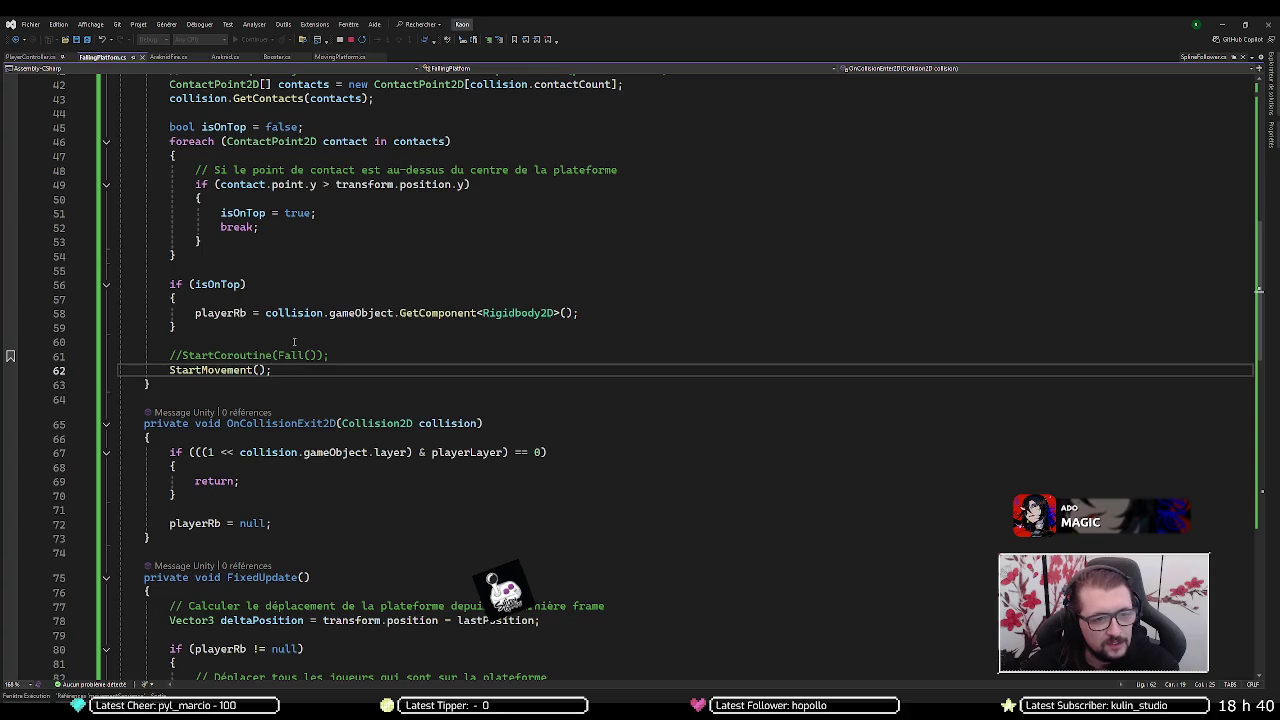
pyautogui.doubleClick(256, 423)
pyautogui.scroll(-5, 256, 412)
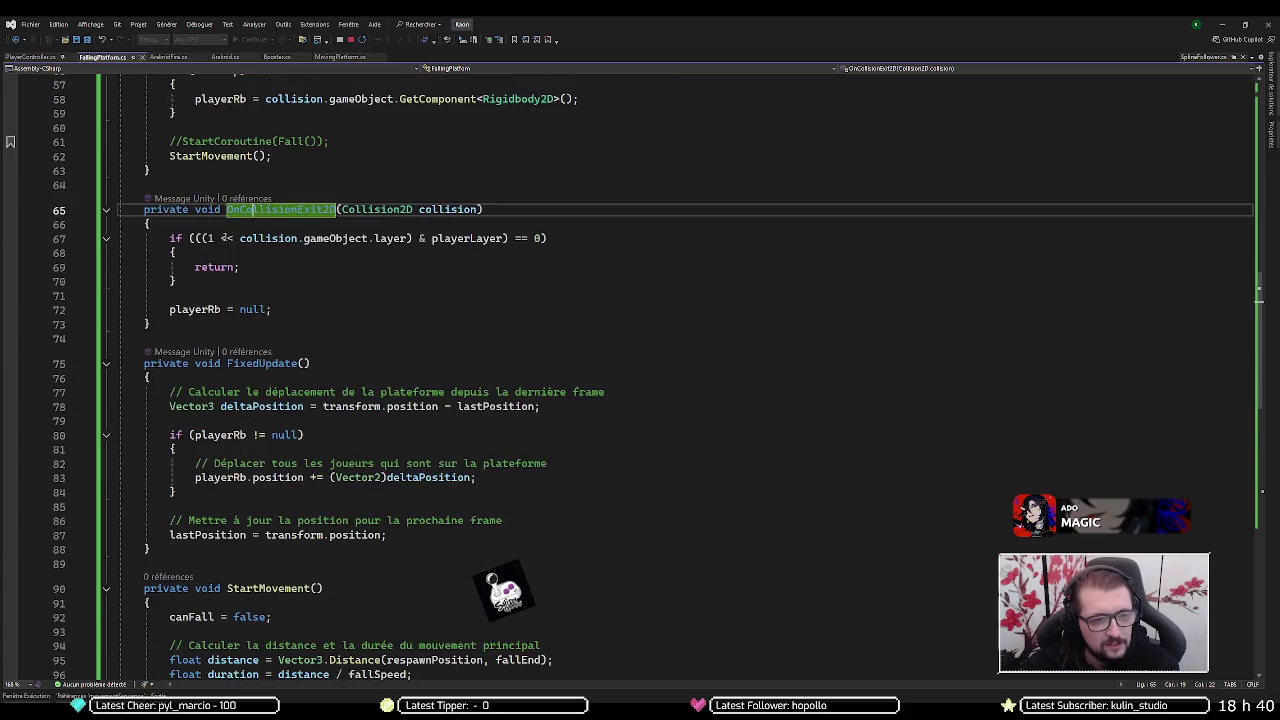
pyautogui.scroll(7, 256, 412)
pyautogui.scroll(5, 303, 283)
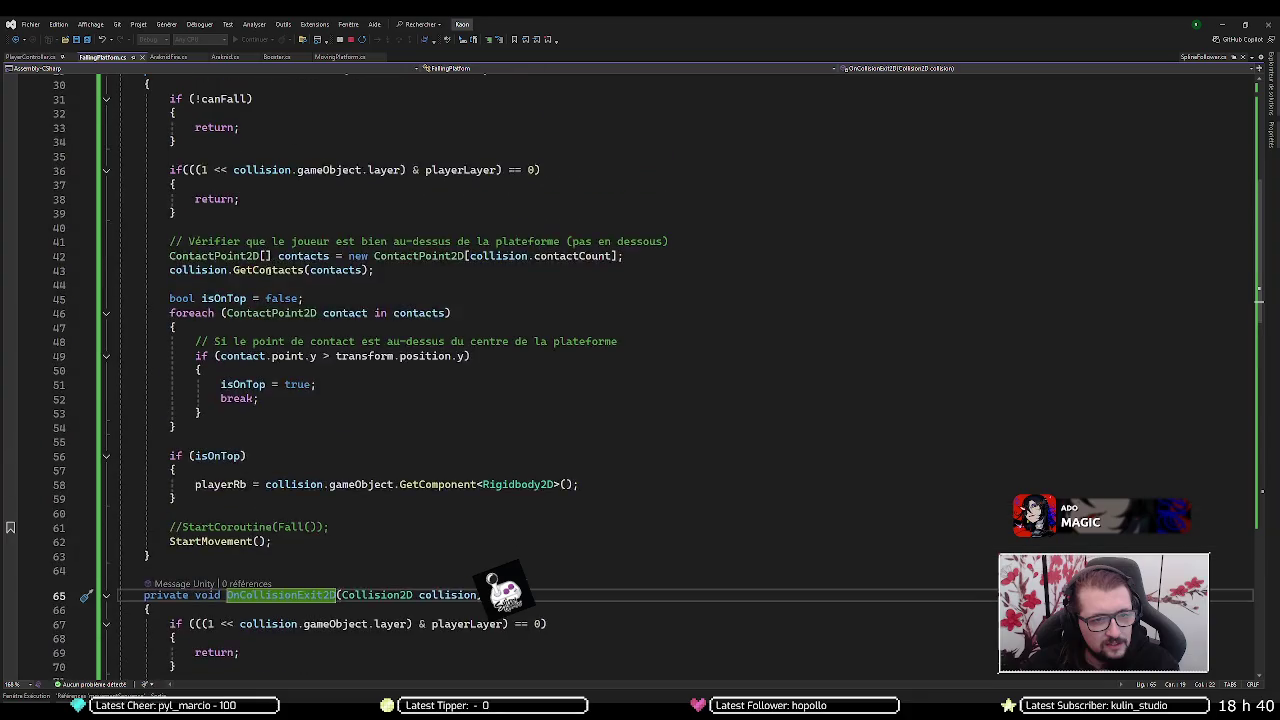
pyautogui.click(262, 198)
pyautogui.click(261, 176)
pyautogui.press('Return')
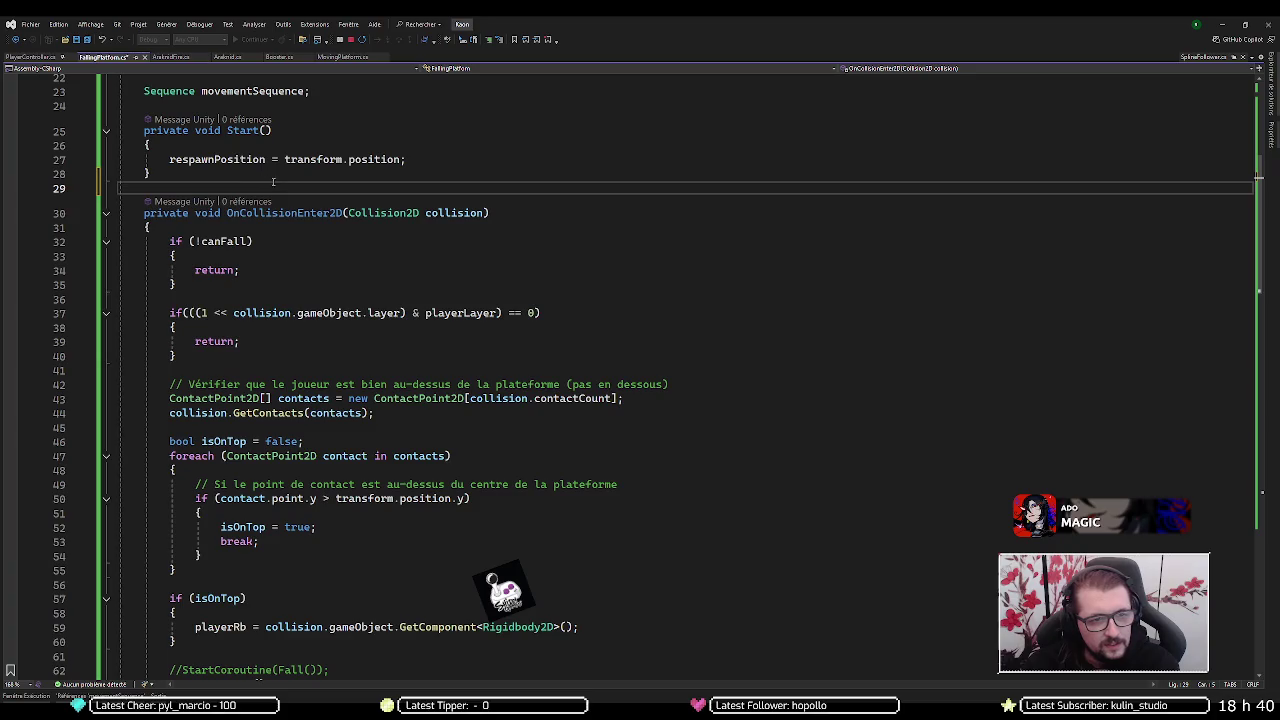
pyautogui.scroll(4, 258, 200)
pyautogui.scroll(-7, 256, 219)
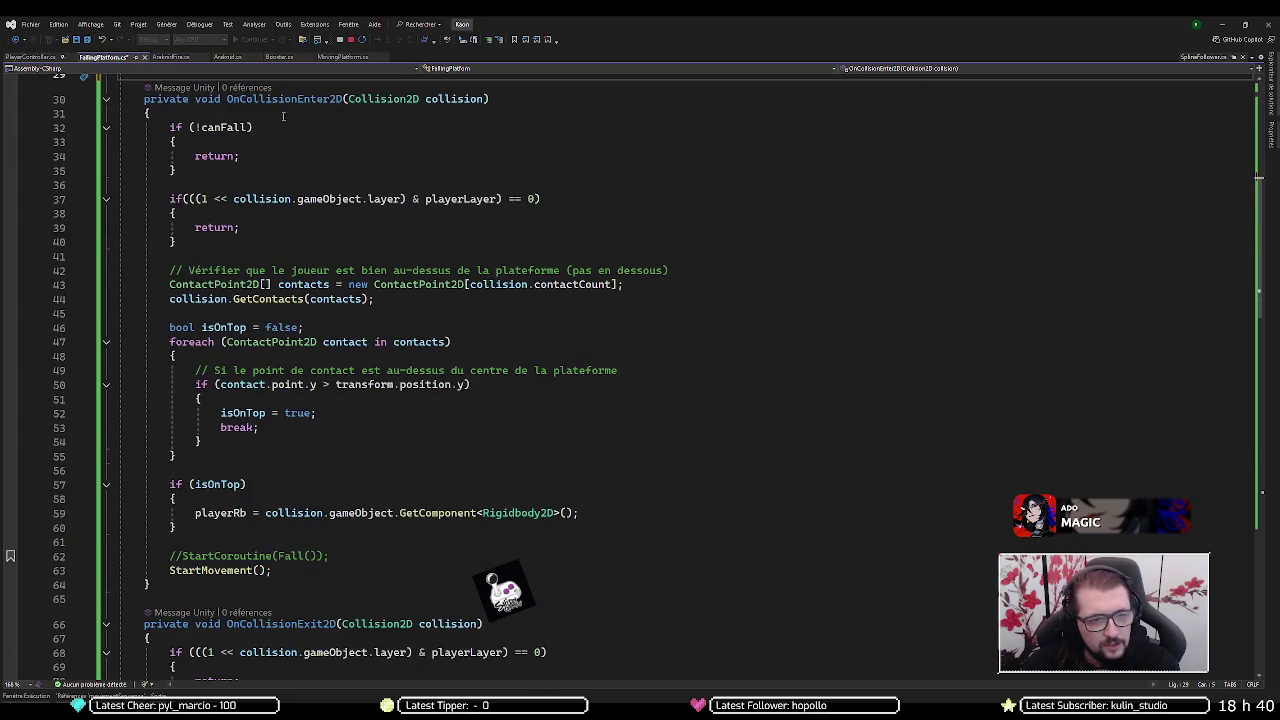
pyautogui.click(250, 146)
pyautogui.doubleClick(236, 156)
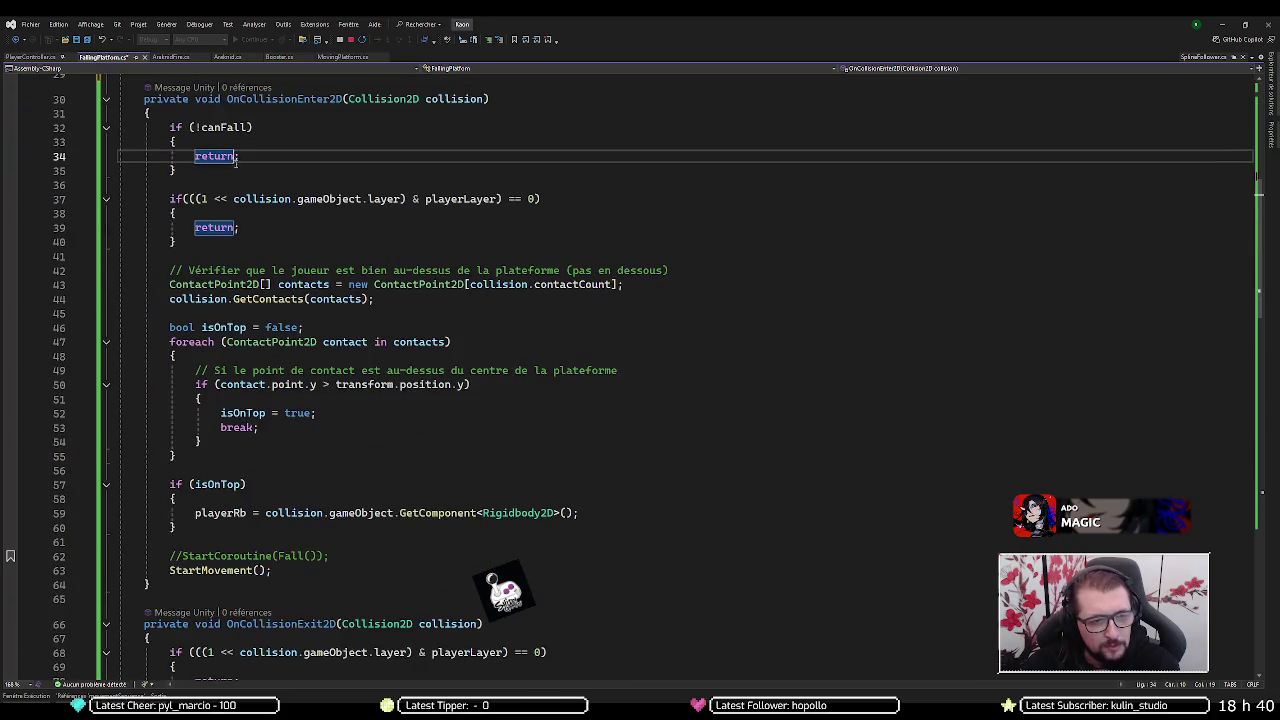
pyautogui.click(240, 227)
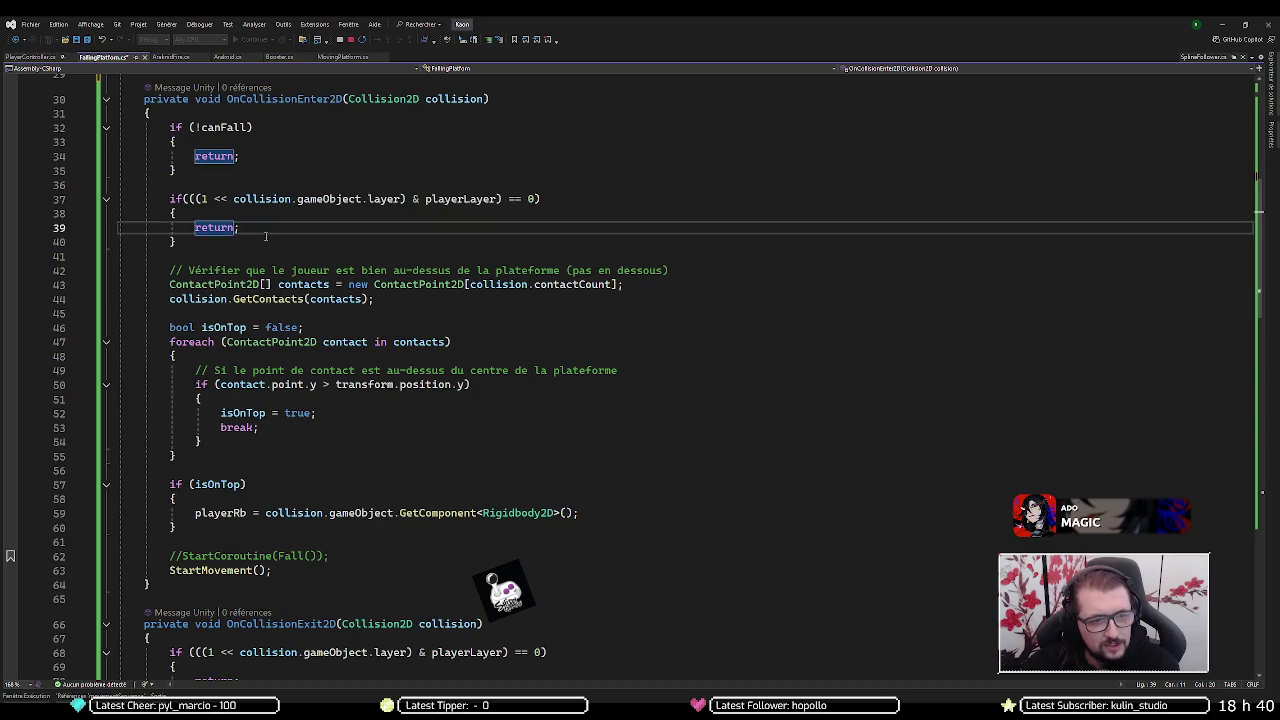
pyautogui.scroll(-2, 265, 240)
pyautogui.scroll(-1, 265, 240)
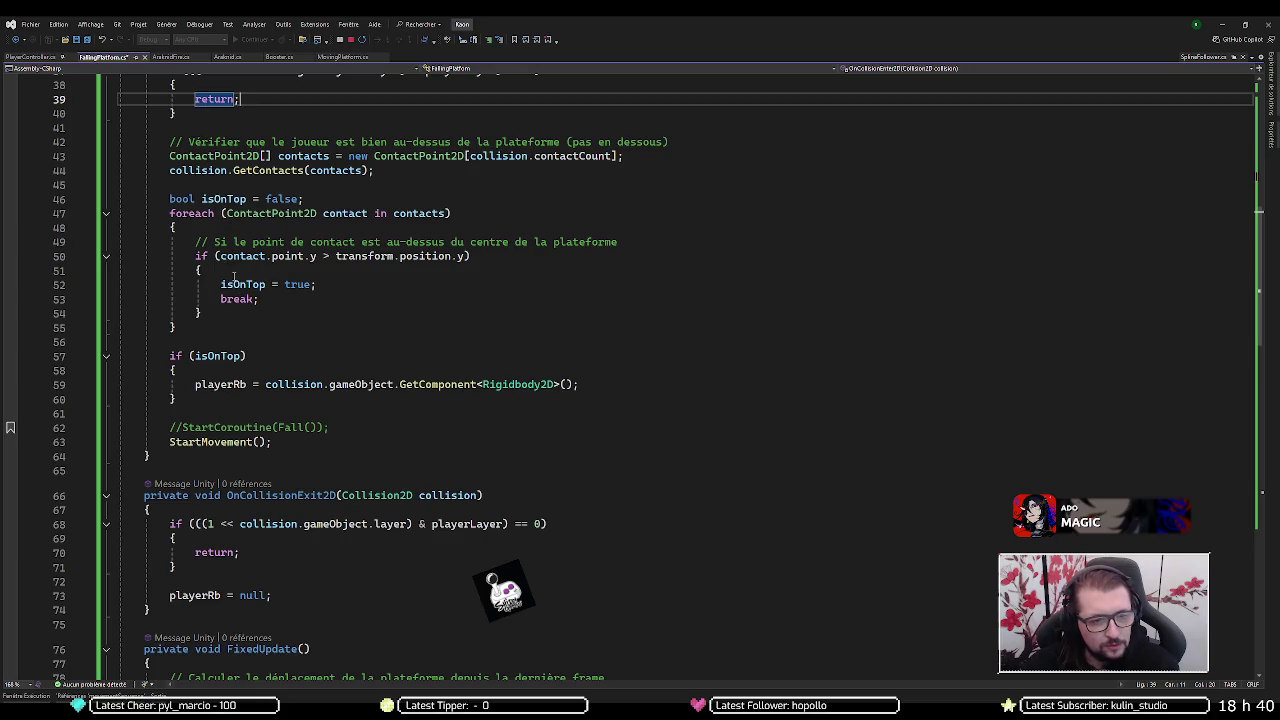
pyautogui.click(195, 384)
pyautogui.keyDown('shift'); pyautogui.click(607, 385); pyautogui.keyUp('shift')
pyautogui.click(607, 385)
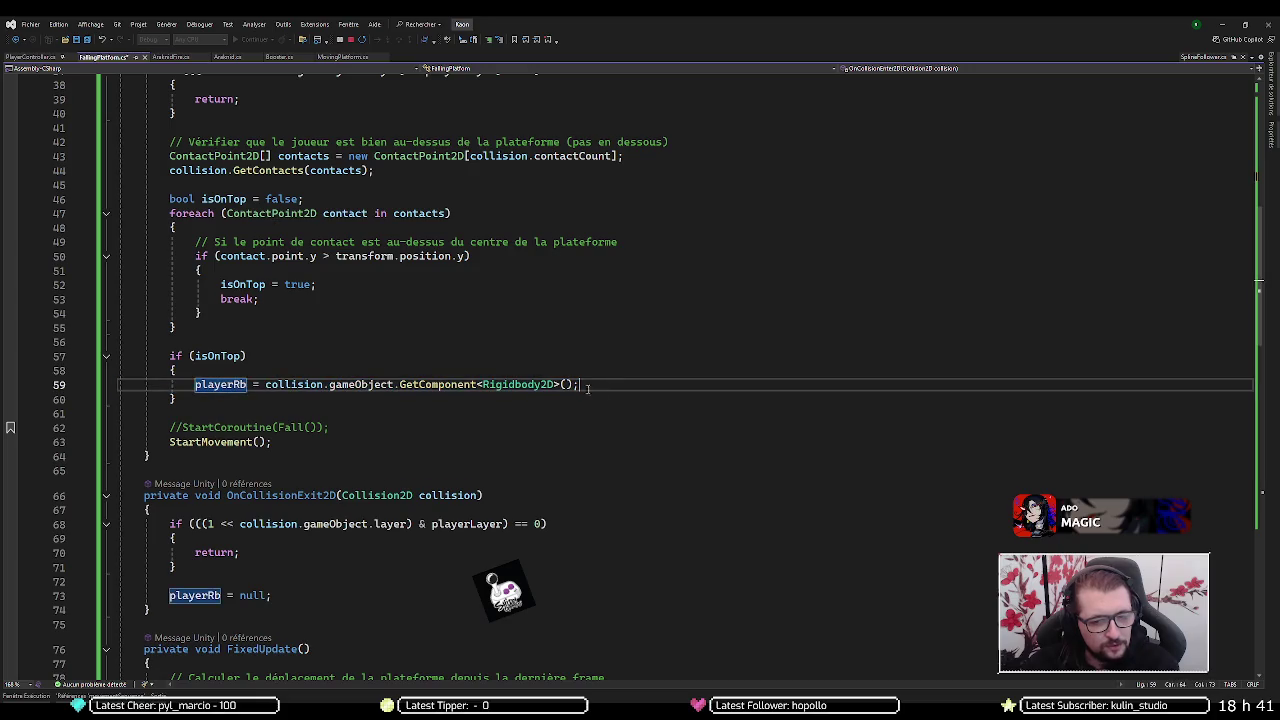
pyautogui.scroll(-2, 220, 382)
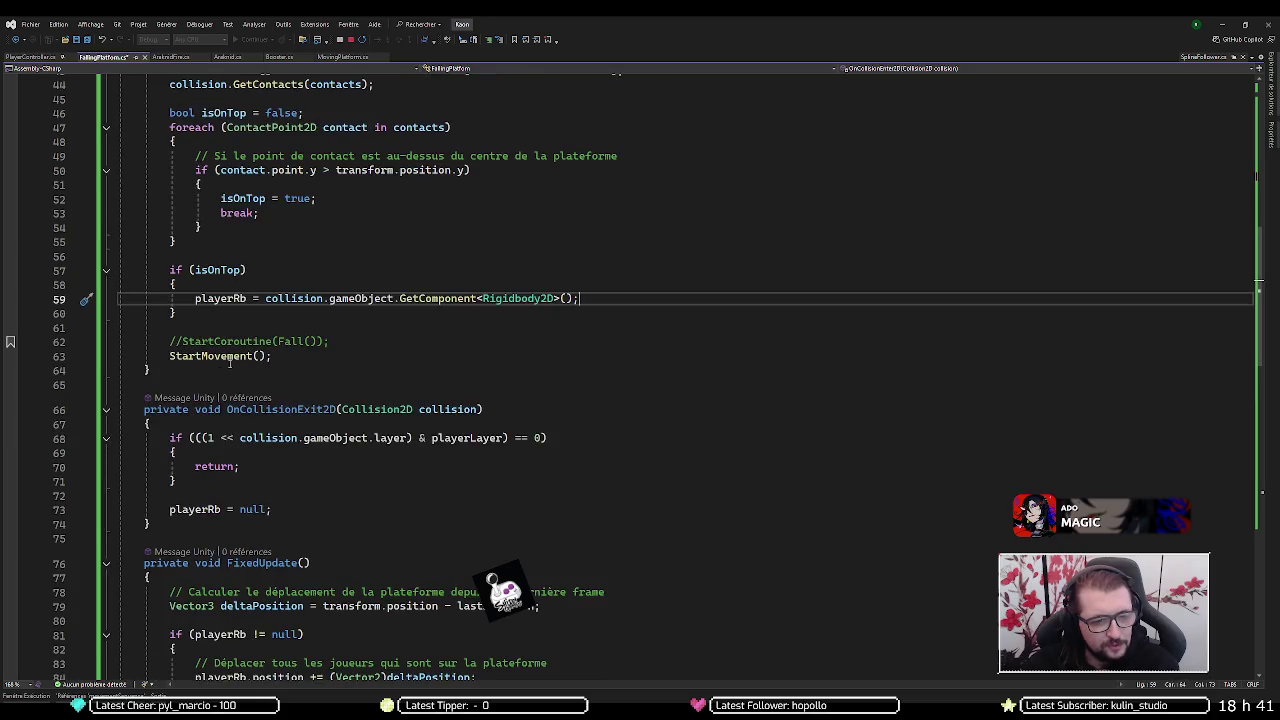
pyautogui.click(215, 357)
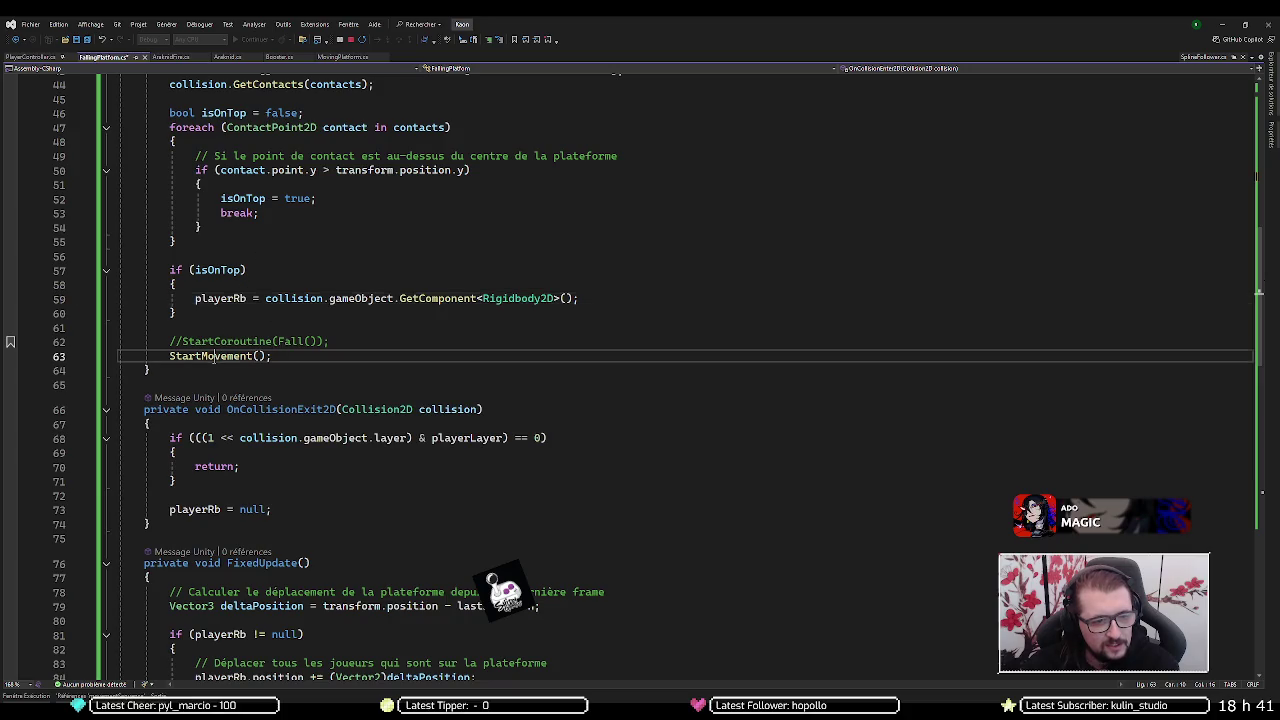
pyautogui.scroll(-3, 230, 347)
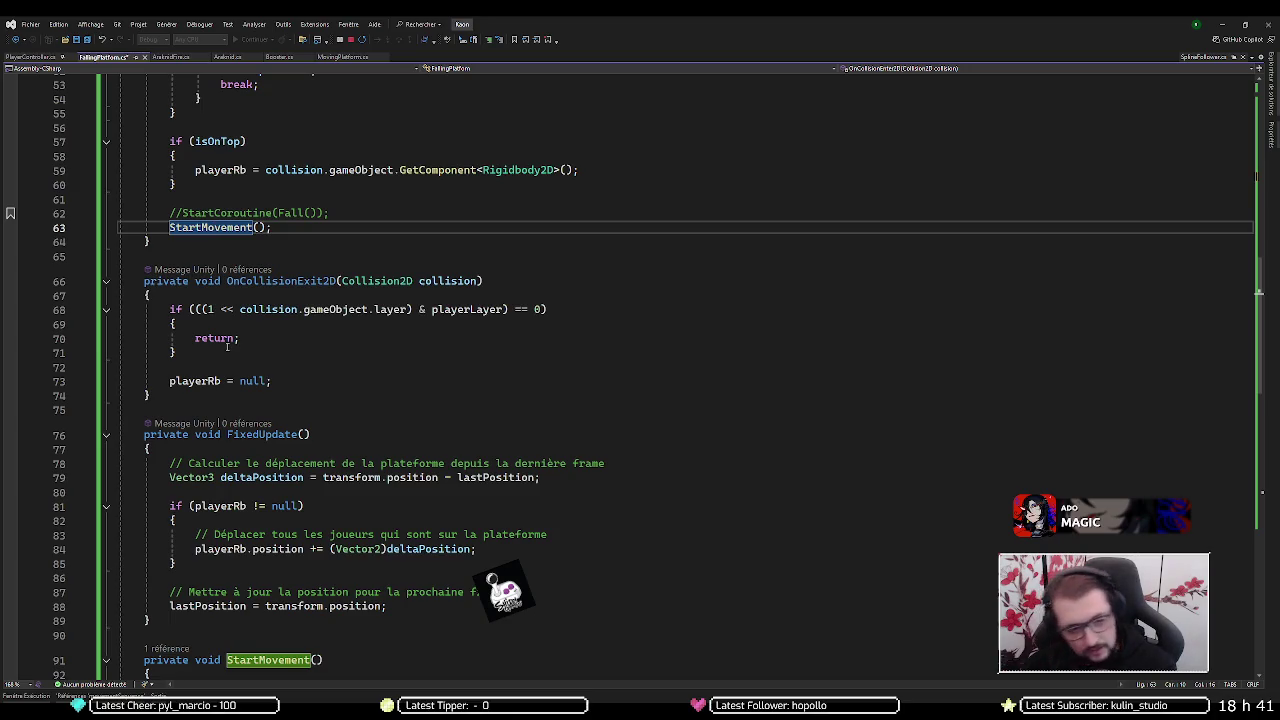
pyautogui.click(190, 380)
pyautogui.click(258, 381)
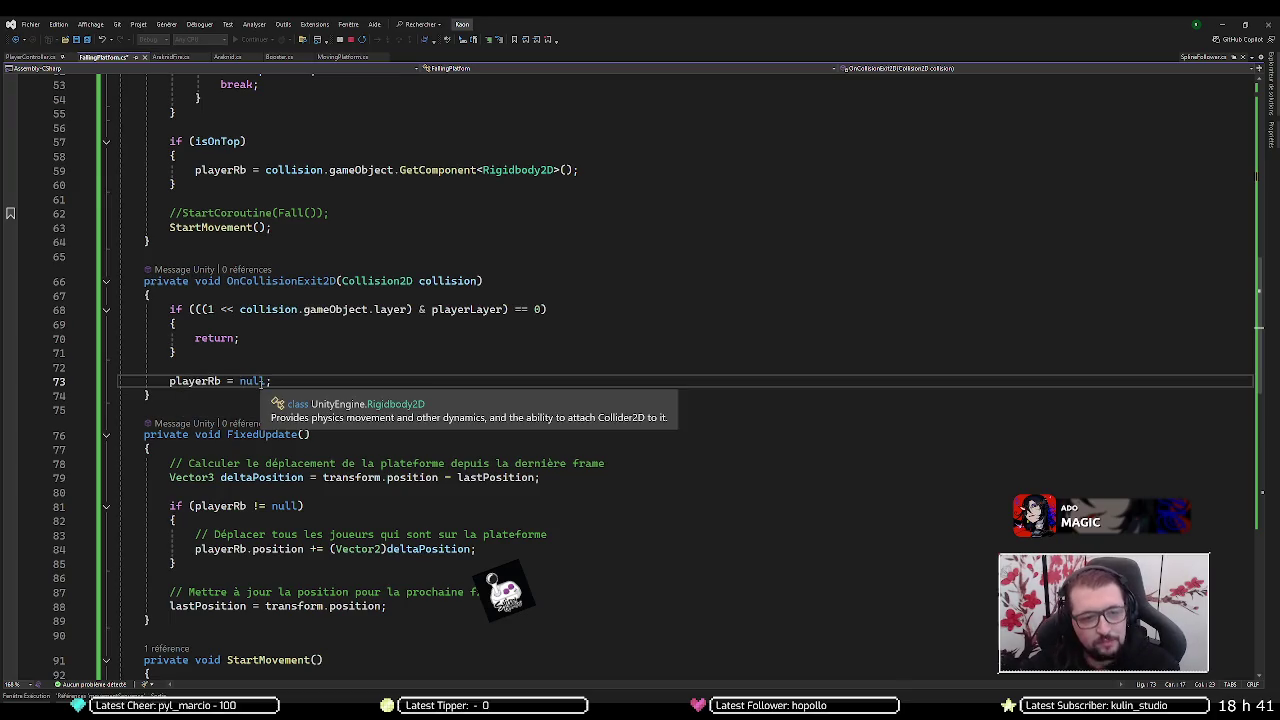
pyautogui.scroll(4, 258, 375)
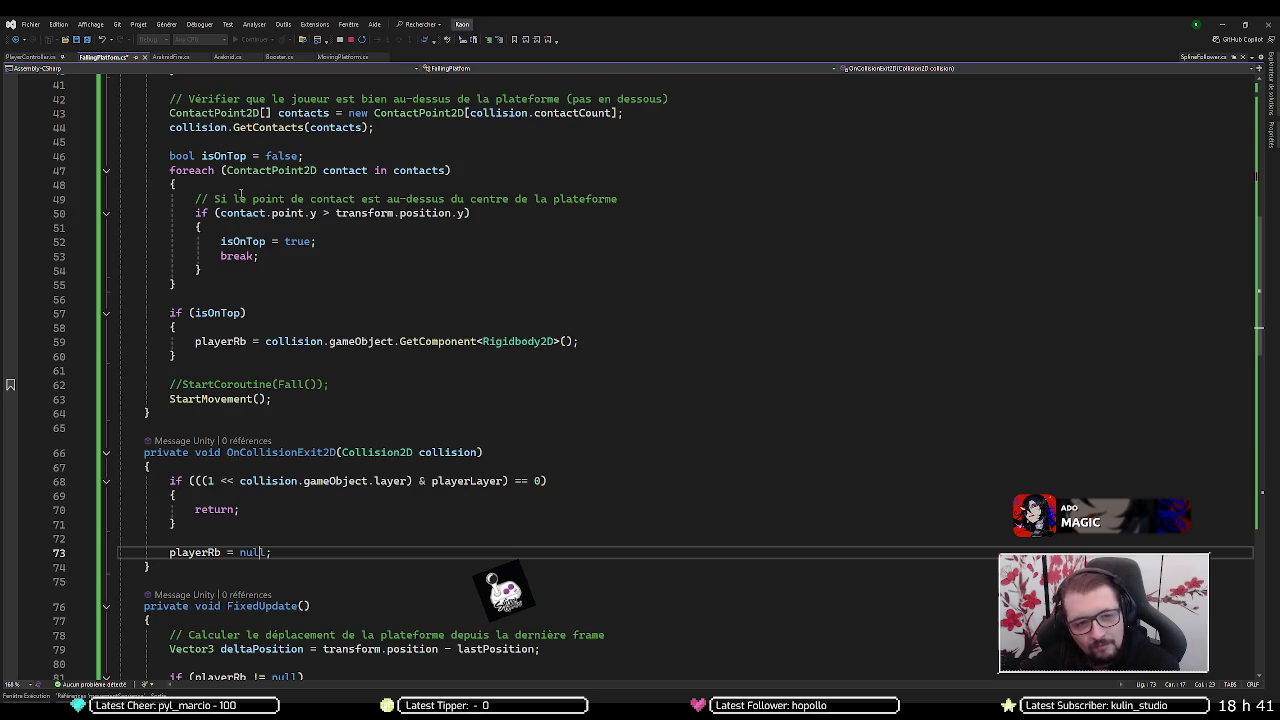
# - Inspect OnCollisionExit2D's playerRb = null, the deltaPosition calculation and the lastPosition uses
pyautogui.scroll(-4, 259, 340)
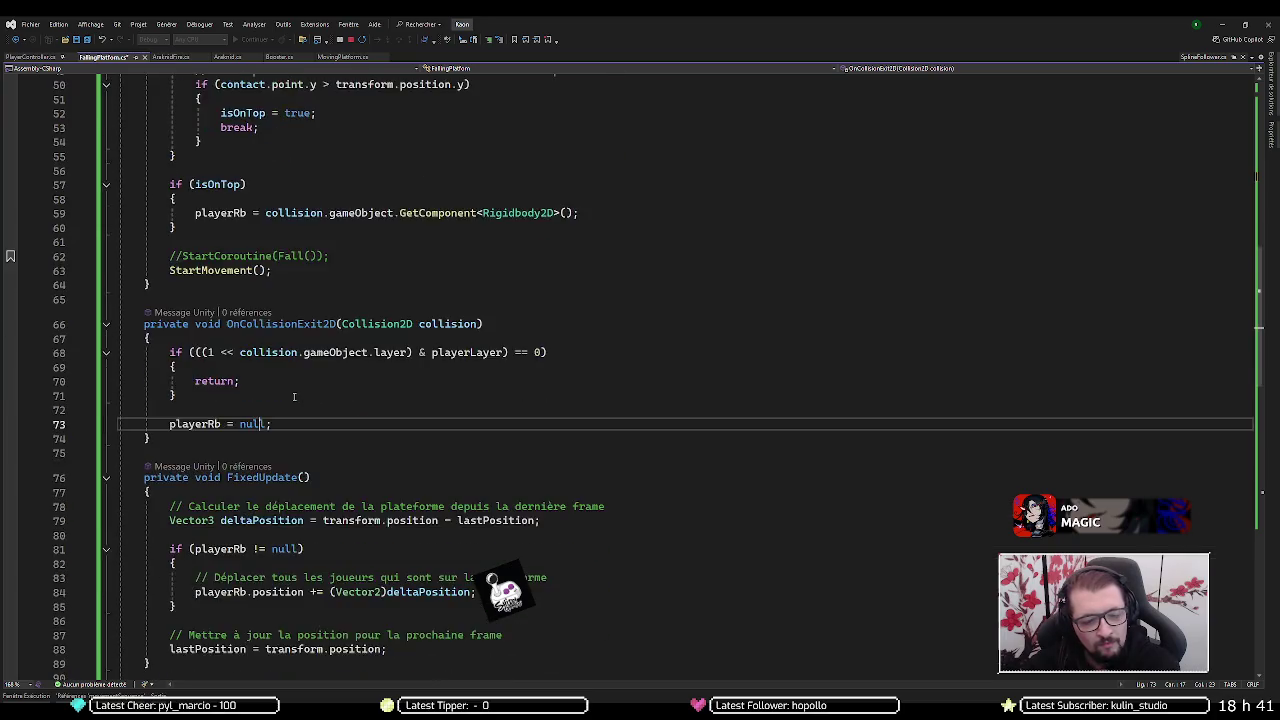
pyautogui.moveTo(307, 281)
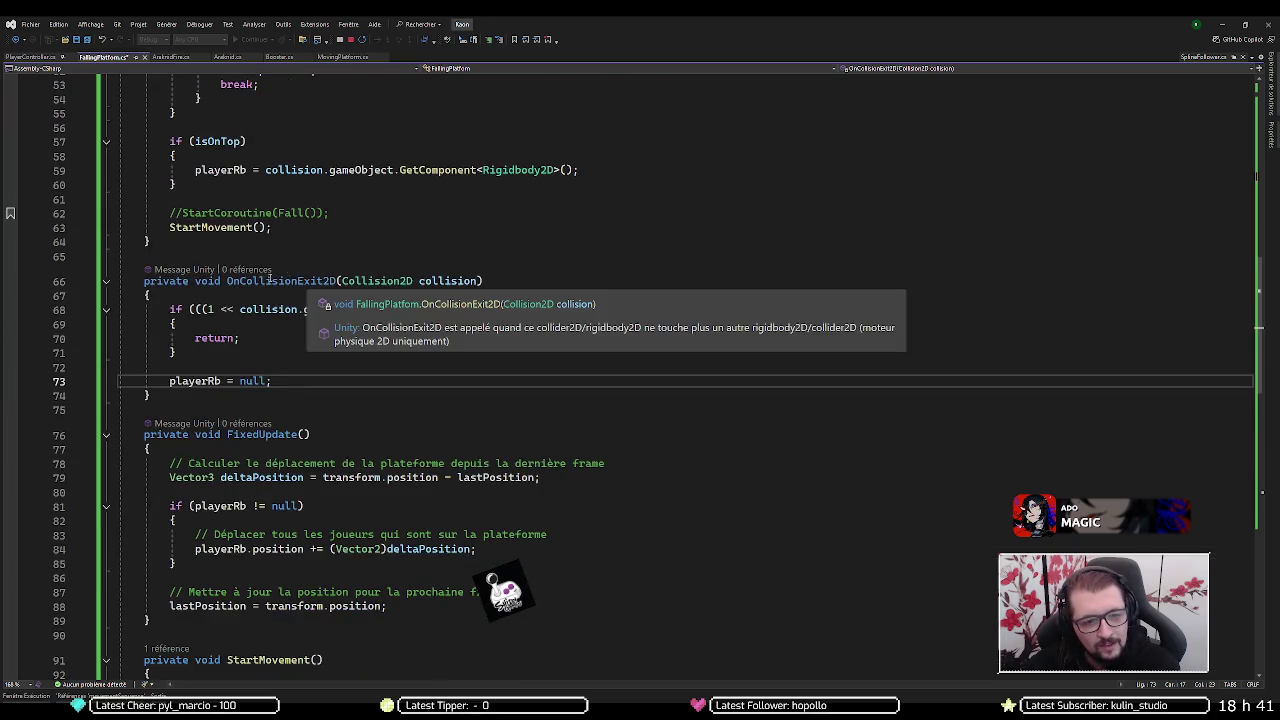
pyautogui.doubleClick(268, 281)
pyautogui.press('Right')
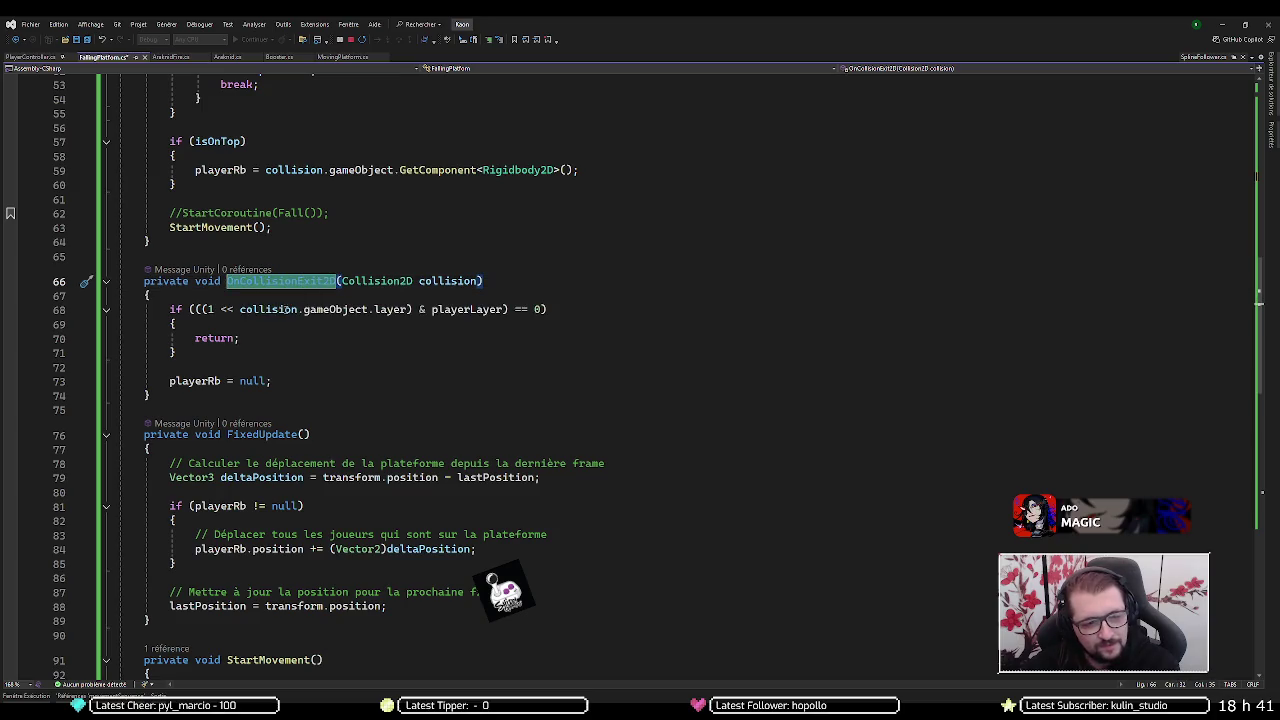
pyautogui.moveTo(169, 381); pyautogui.dragTo(273, 381)
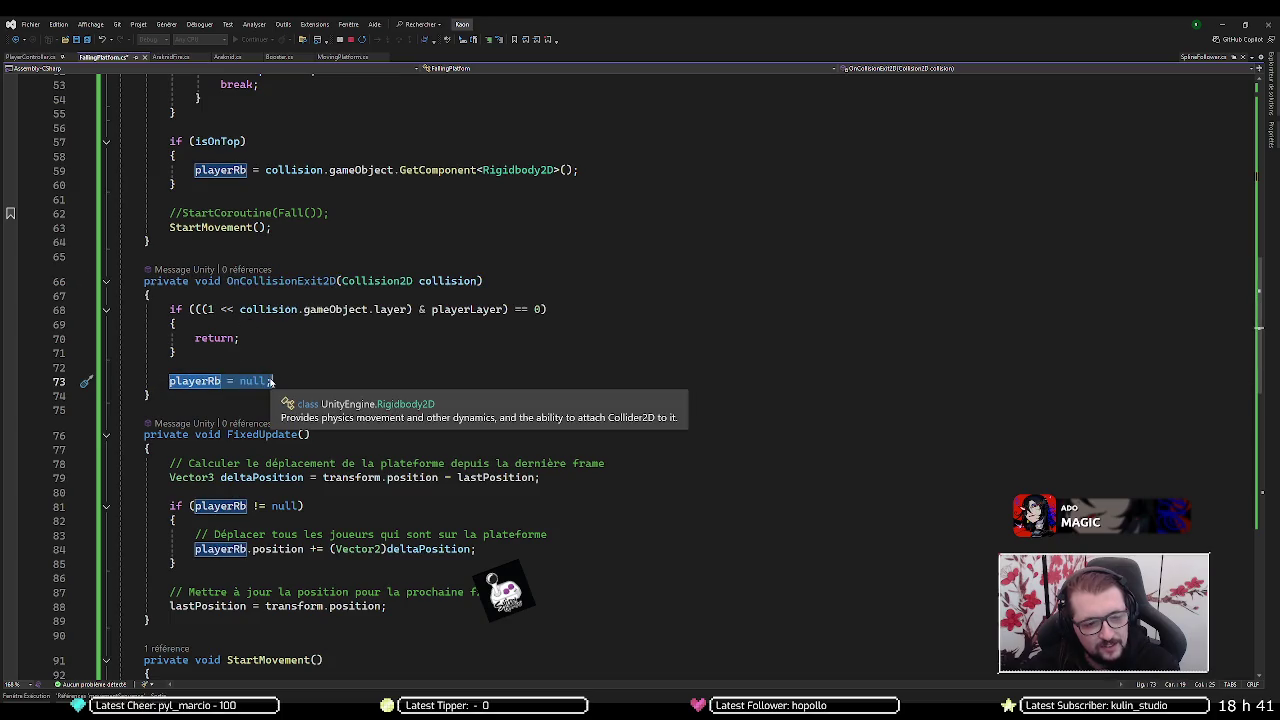
pyautogui.scroll(-4, 331, 328)
pyautogui.moveTo(311, 306); pyautogui.dragTo(530, 306)
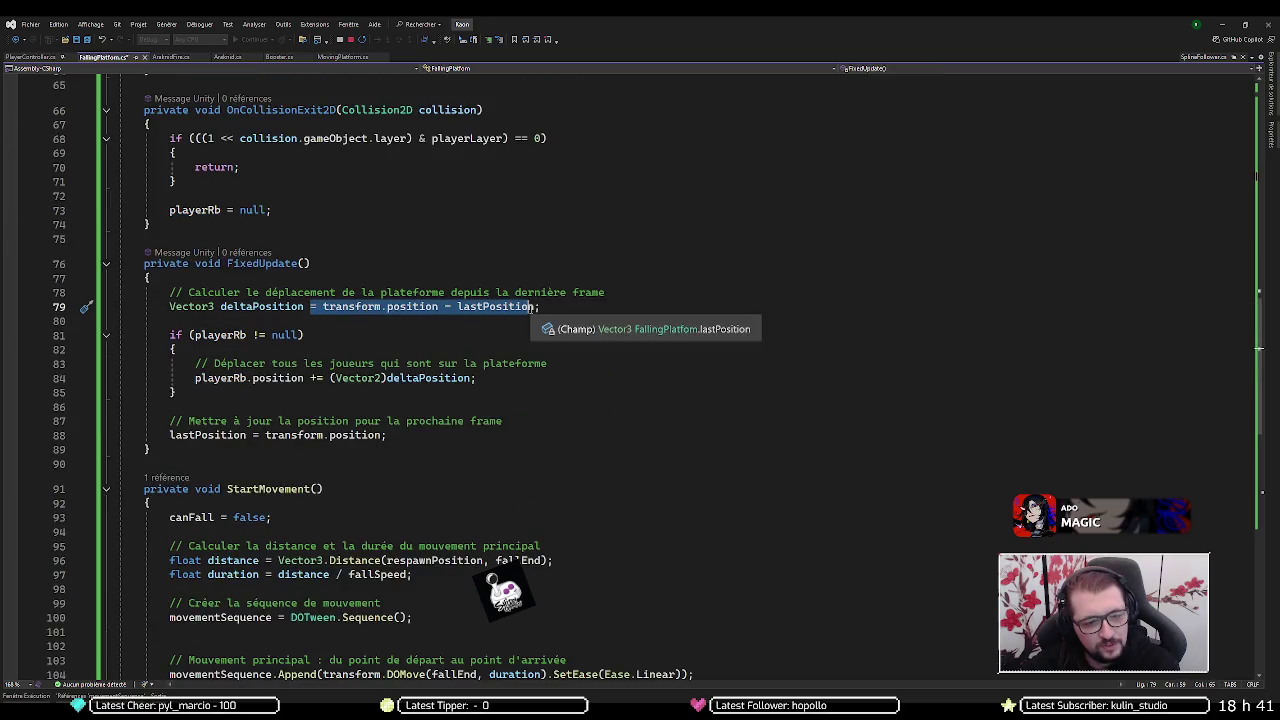
pyautogui.scroll(-1, 528, 310)
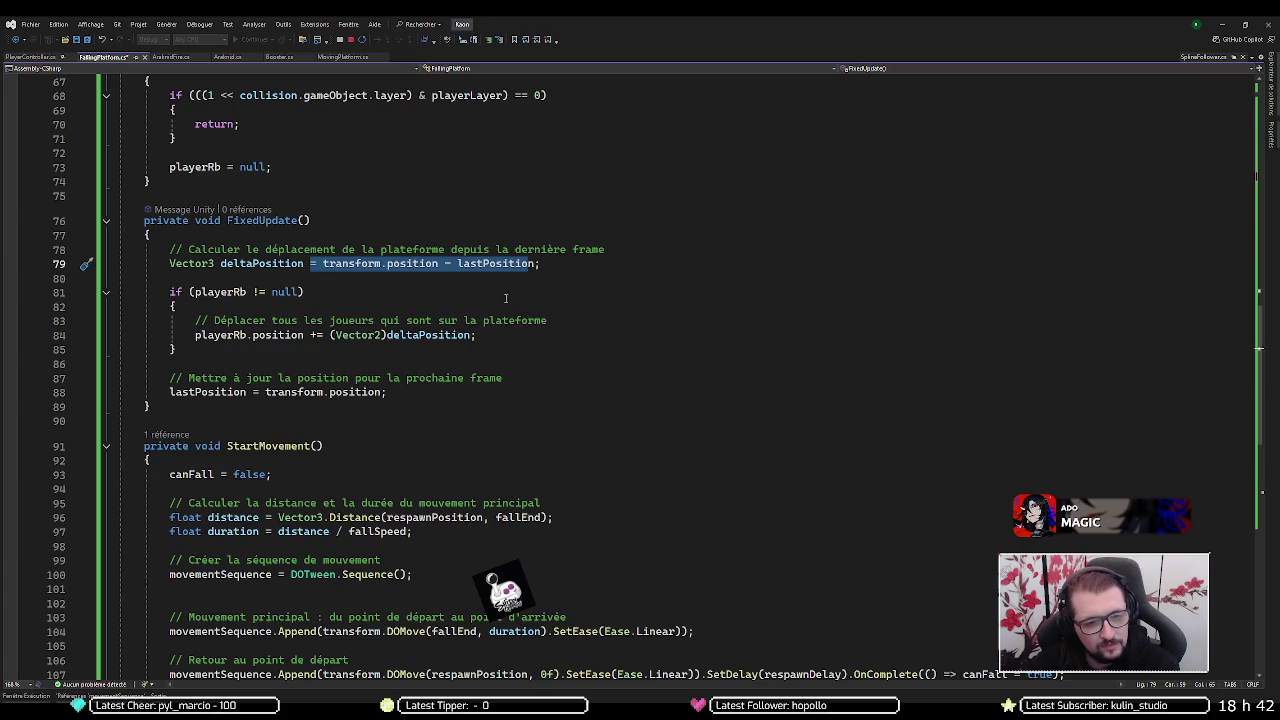
pyautogui.click(462, 266)
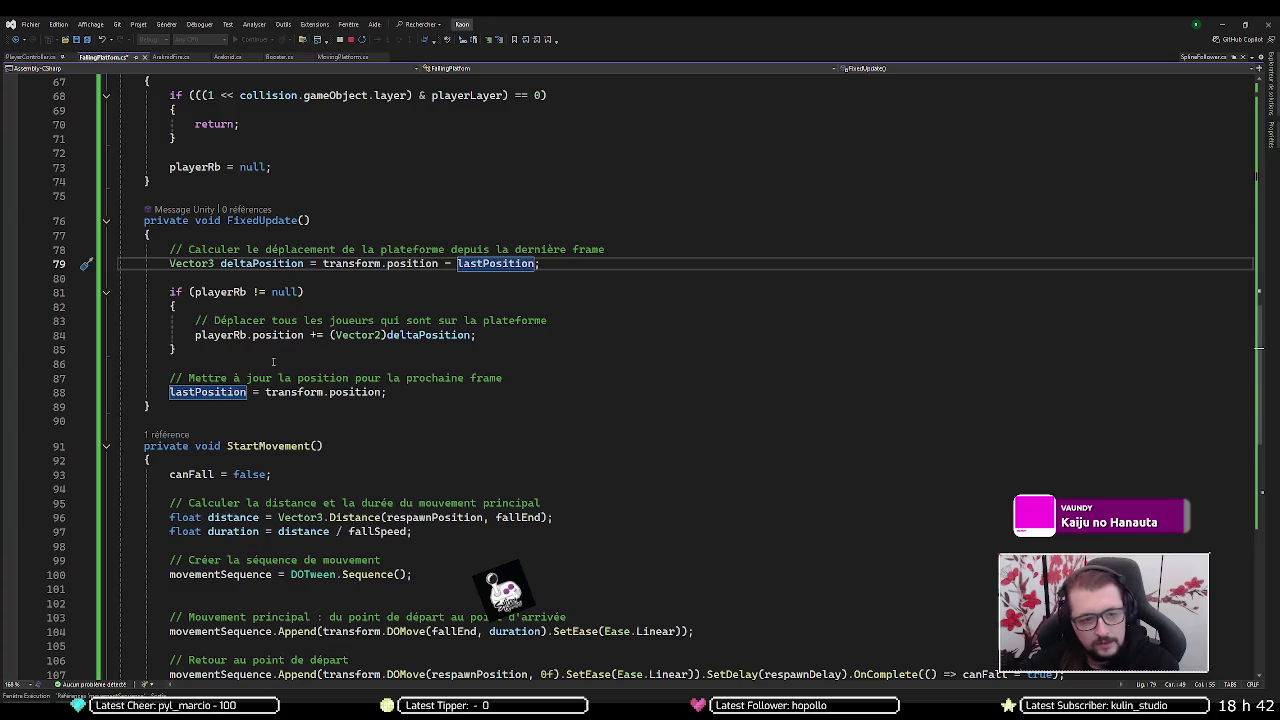
# - Put a breakpoint on line 68's player-layer check
pyautogui.scroll(4, 150, 295)
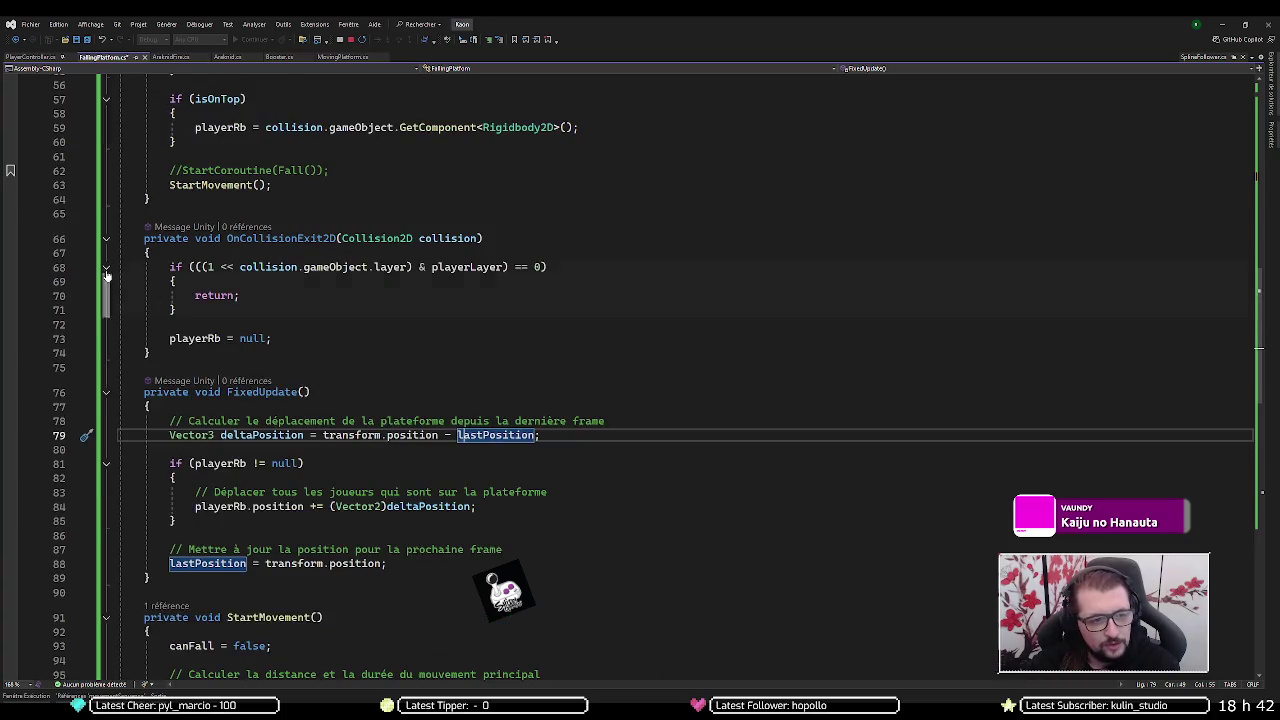
pyautogui.click(10, 268)
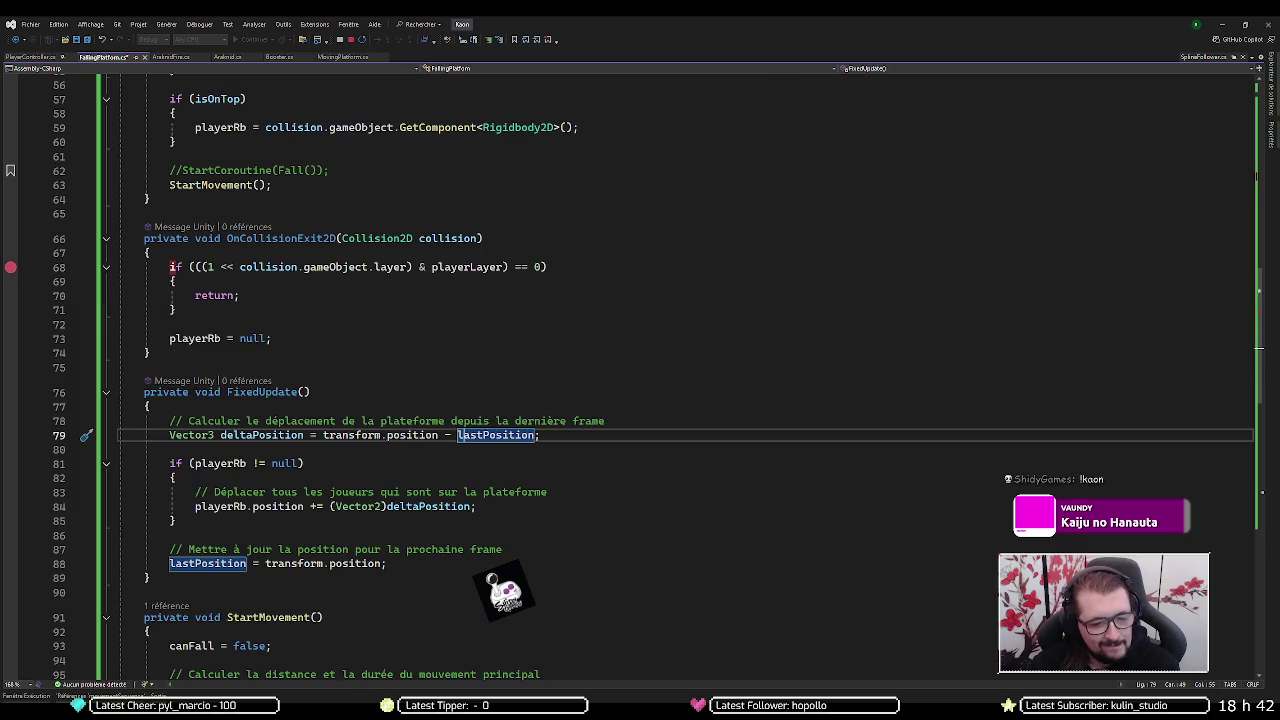
pyautogui.hotkey('alt', 'Tab')
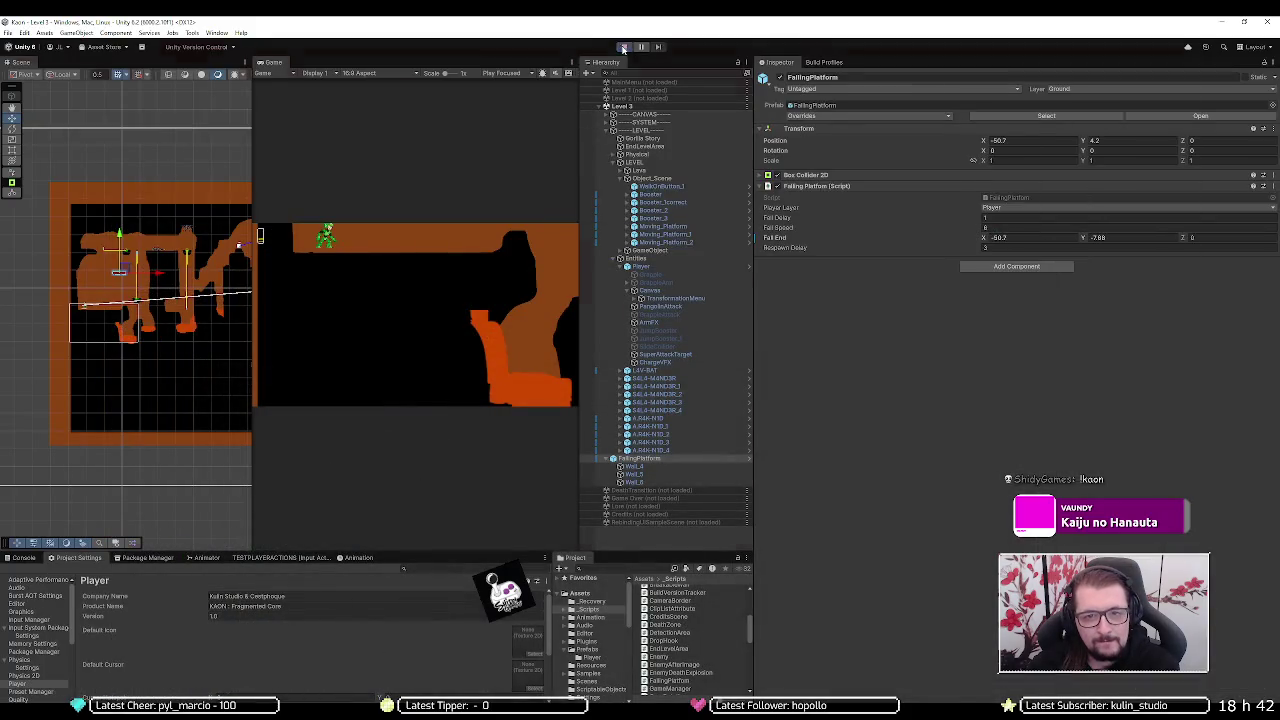
# - Play the level, moving right and jumping onto a red falling platform to watch it drop
pyautogui.click(623, 47)
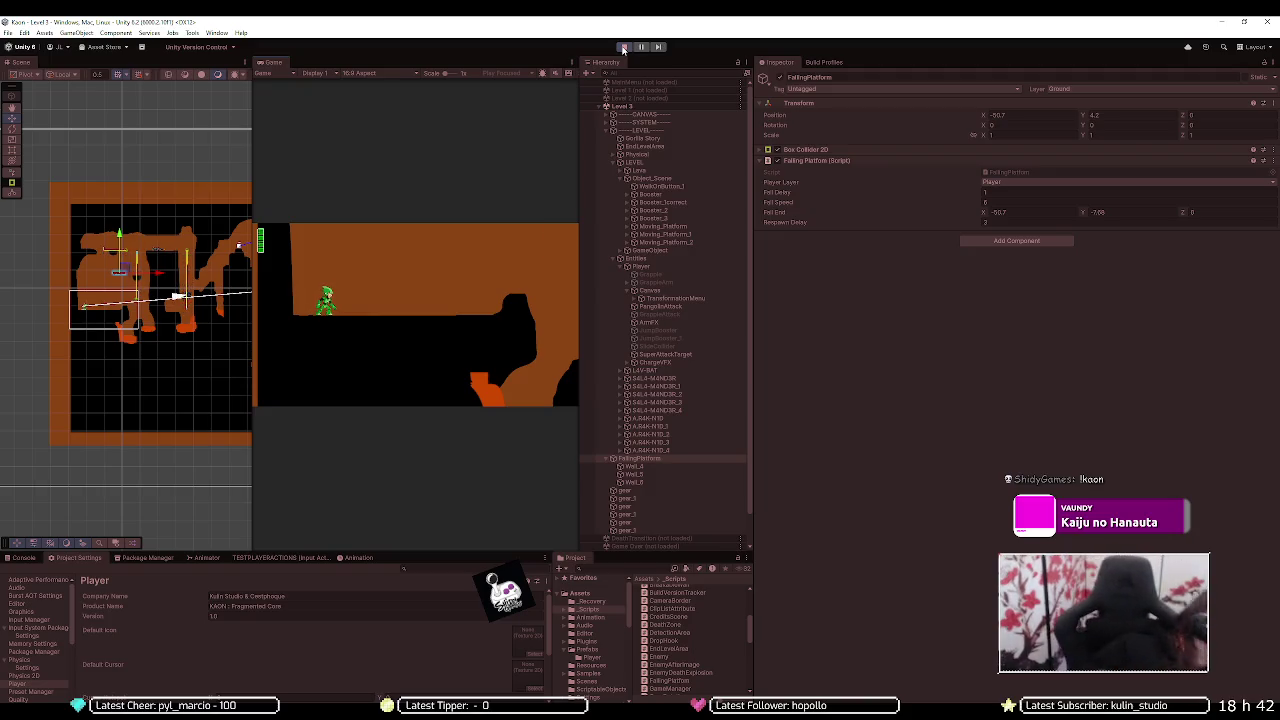
pyautogui.press('d')
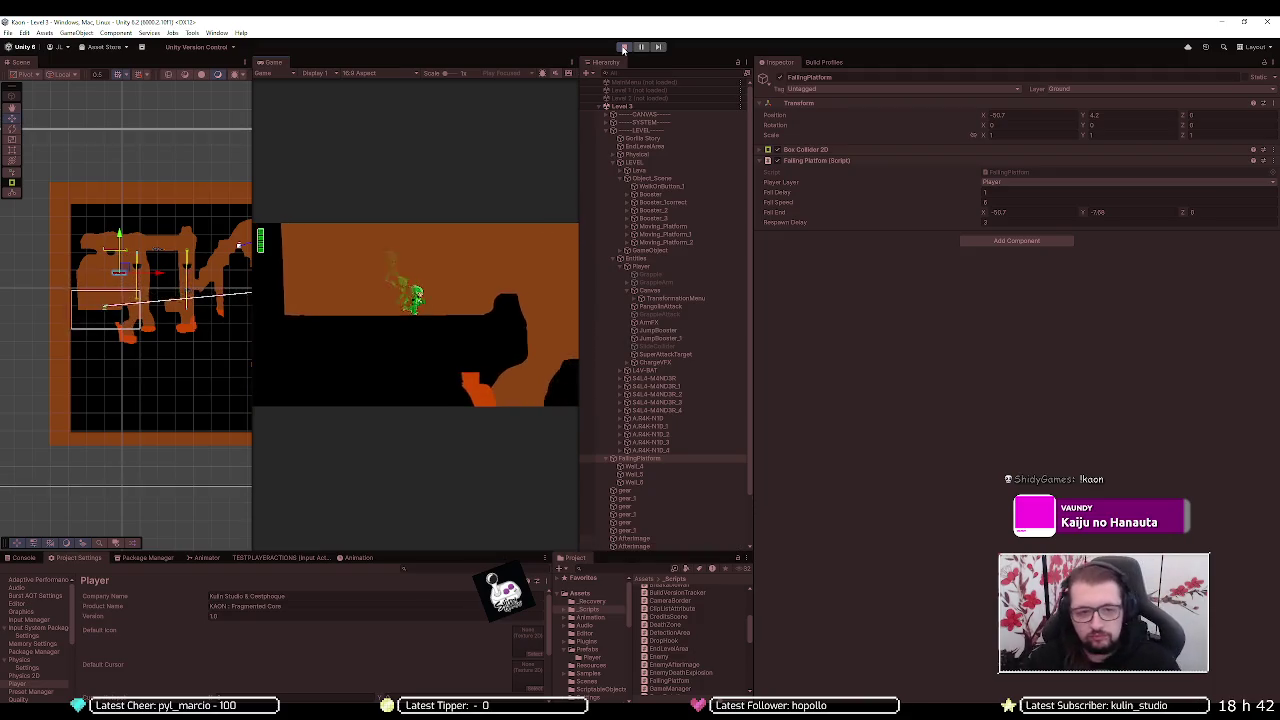
pyautogui.press('d')
pyautogui.press('space')
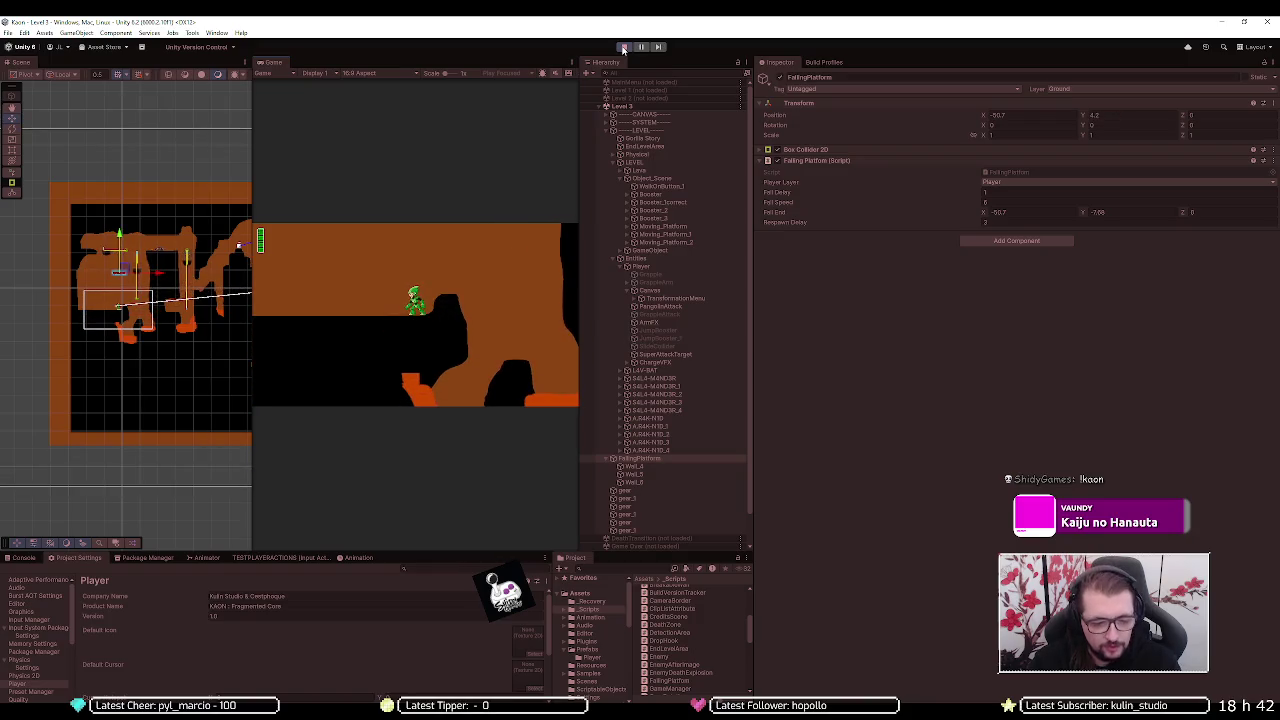
pyautogui.hotkey('alt', 'Tab')
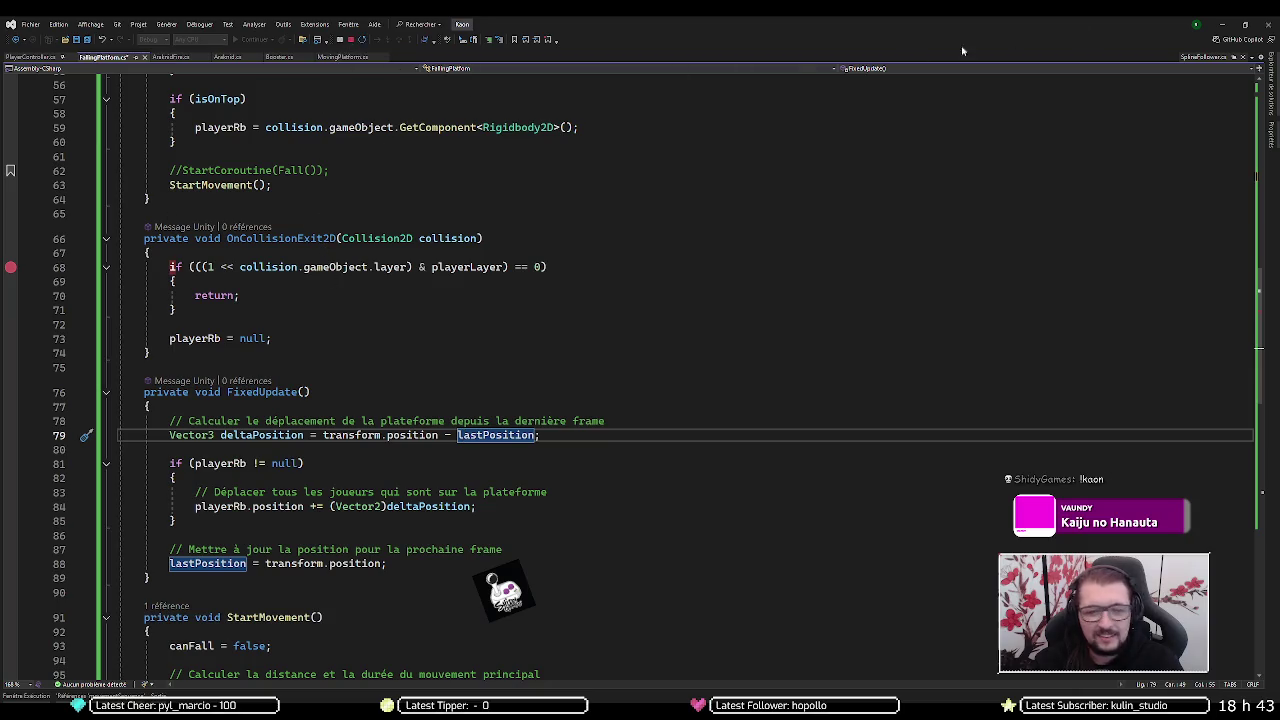
# - Back in the running game, move the player right and dash through the air
pyautogui.hotkey('alt', 'Tab')
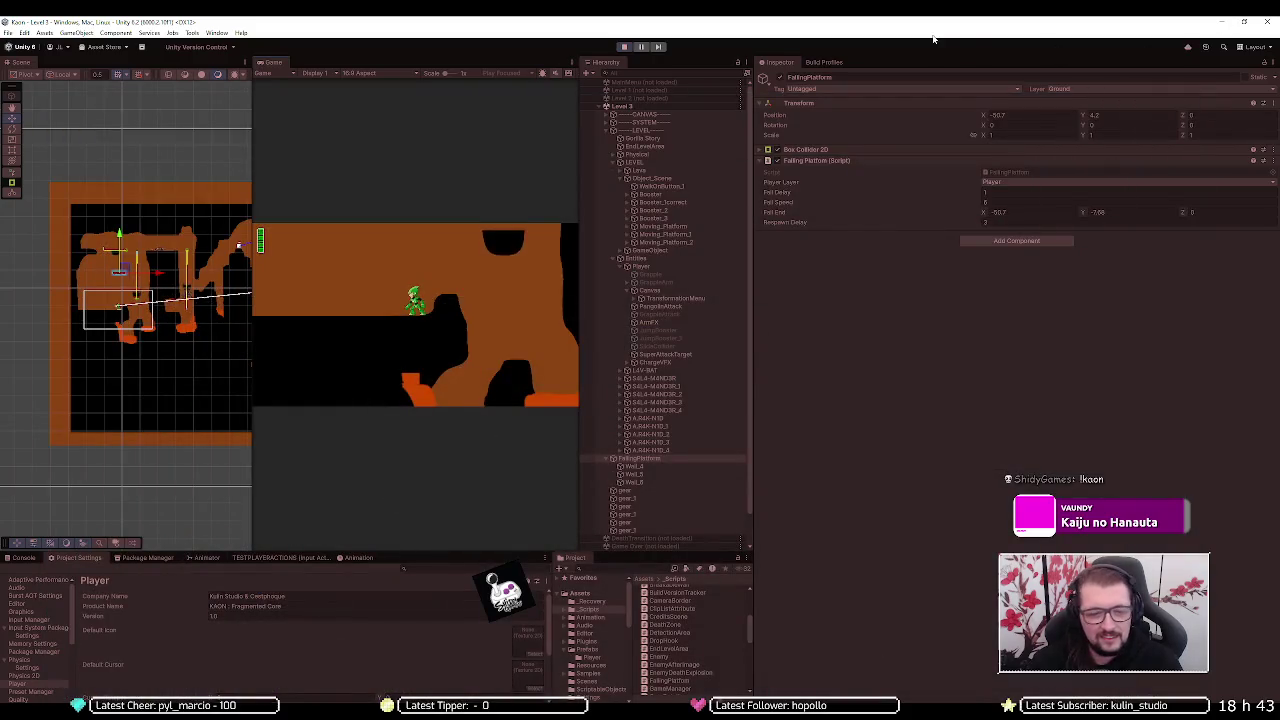
pyautogui.press('d')
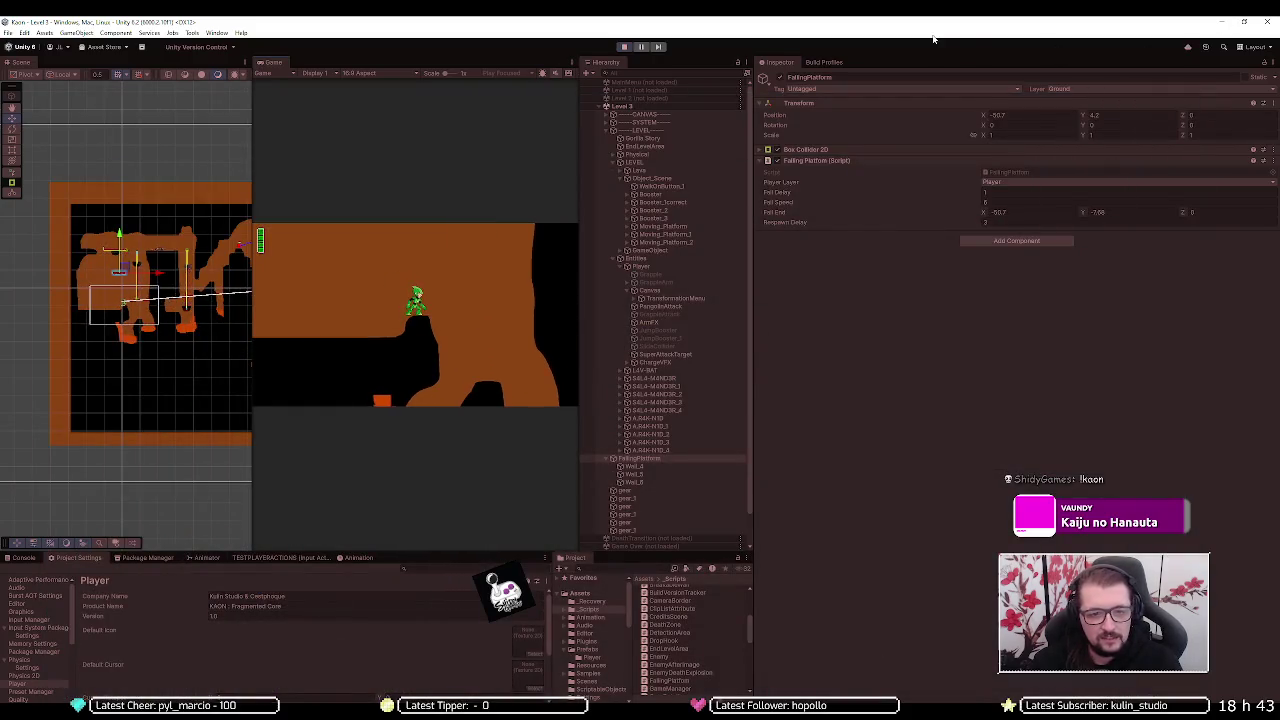
pyautogui.press('d')
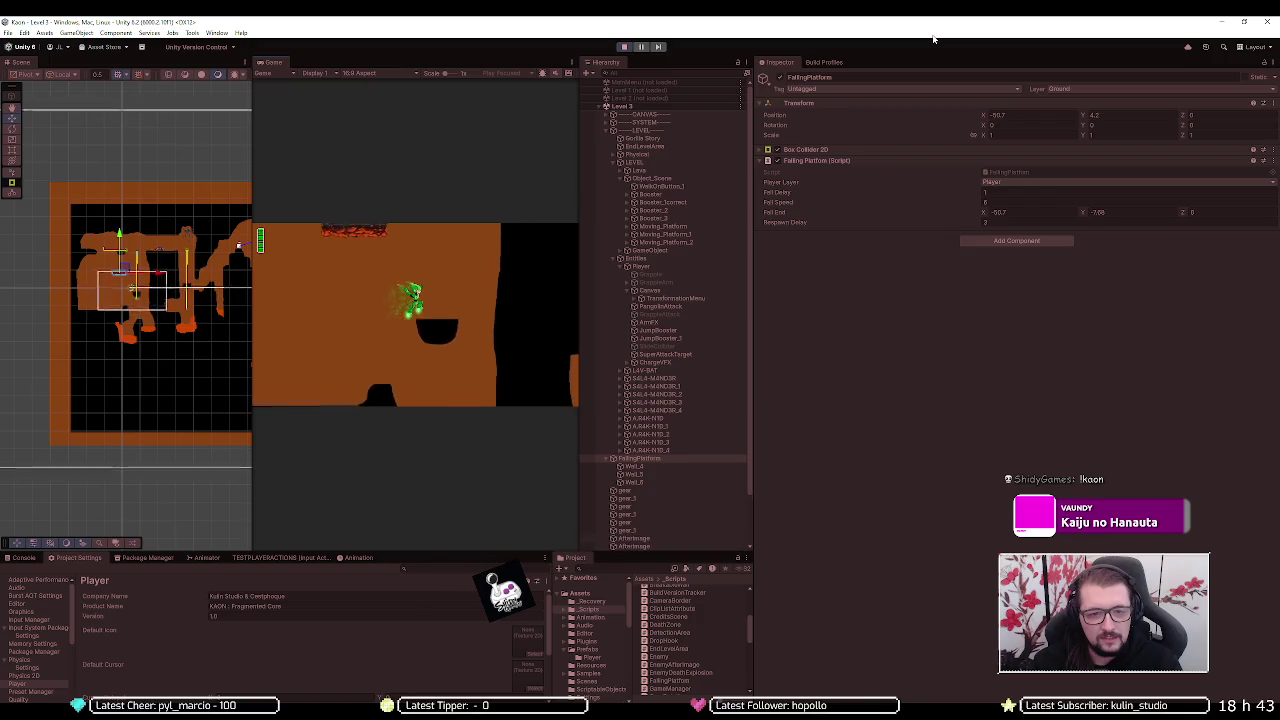
pyautogui.press('d')
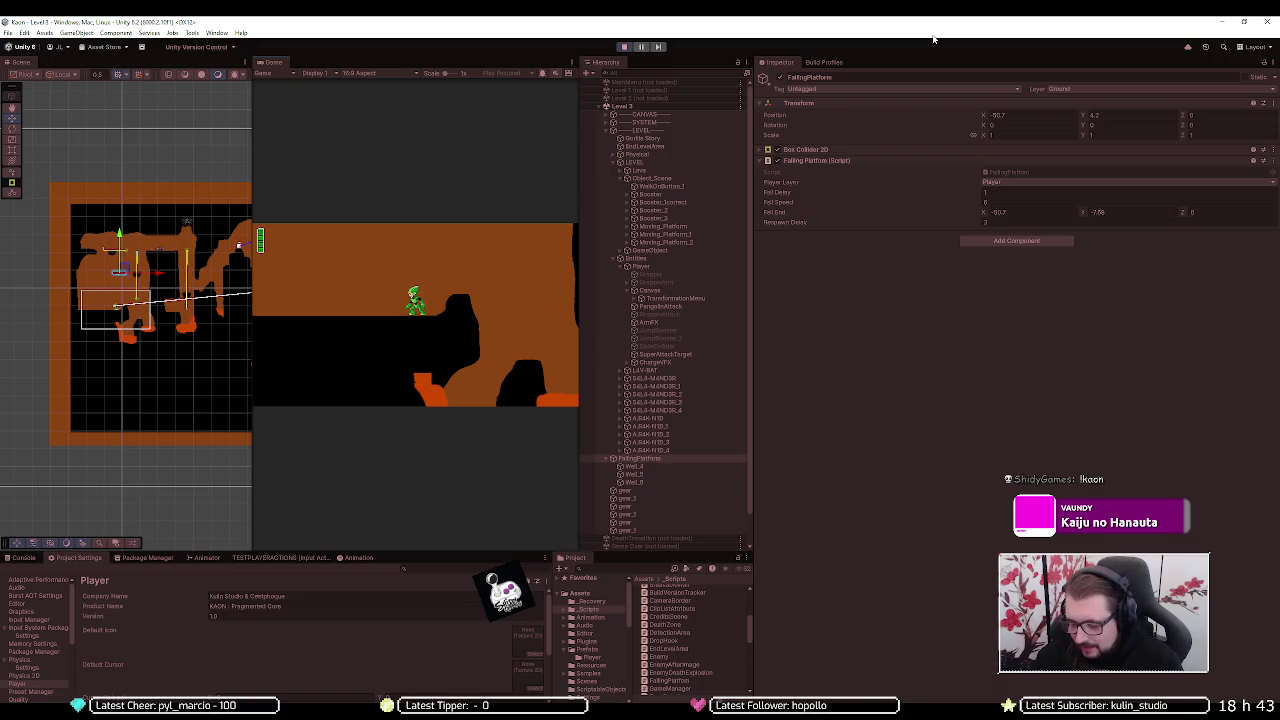
# - Add a breakpoint on the canFall check at line 32 of FallingPlatform.cs, then return to Unity
pyautogui.hotkey('alt', 'Tab')
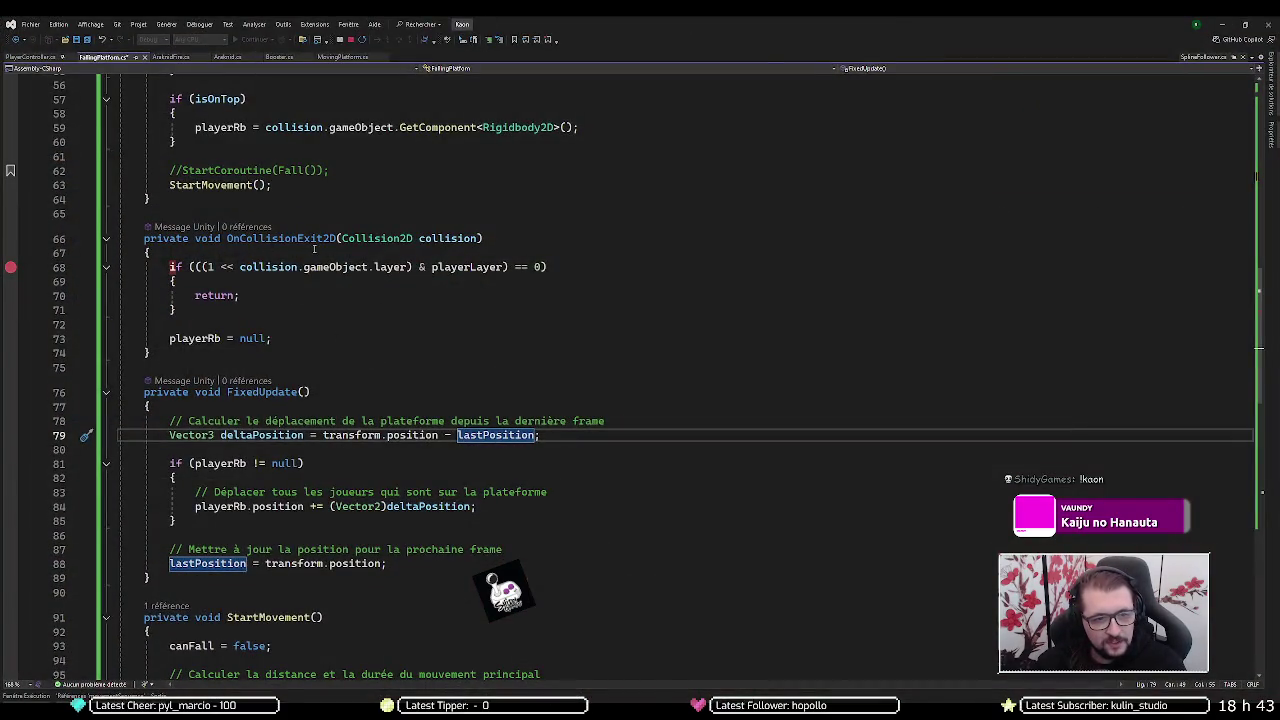
pyautogui.scroll(10, 314, 249)
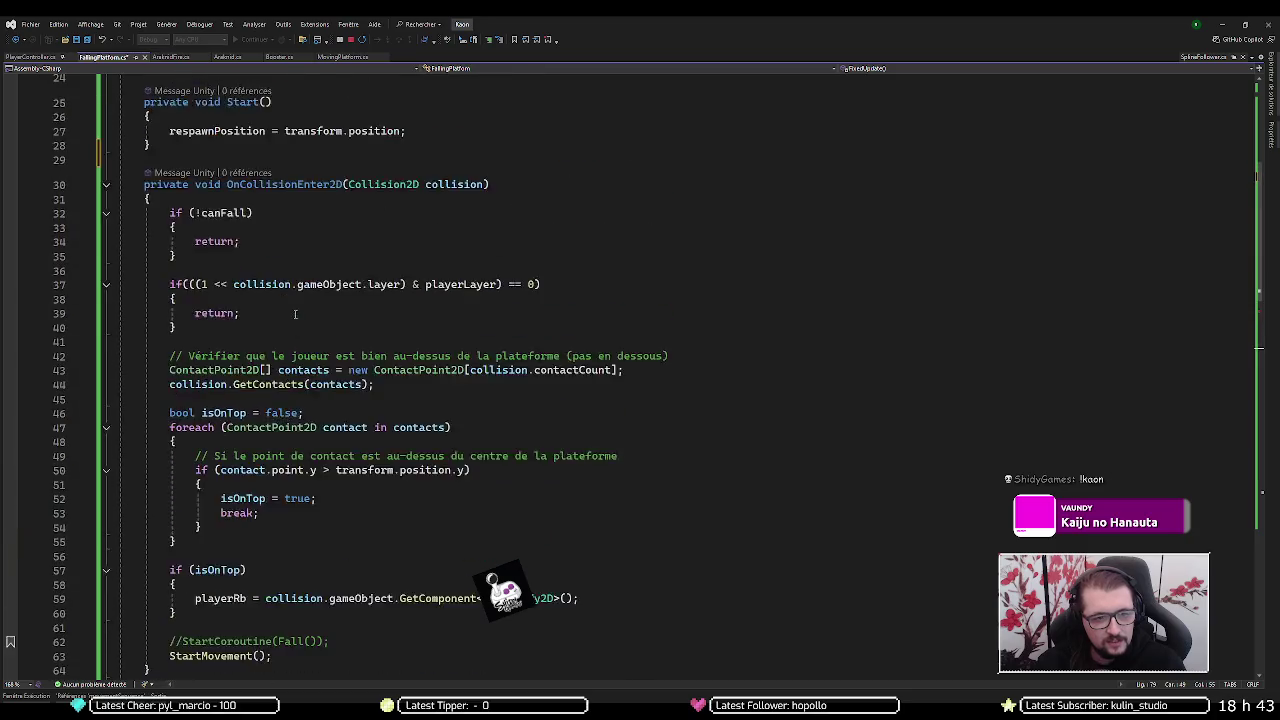
pyautogui.scroll(1, 295, 314)
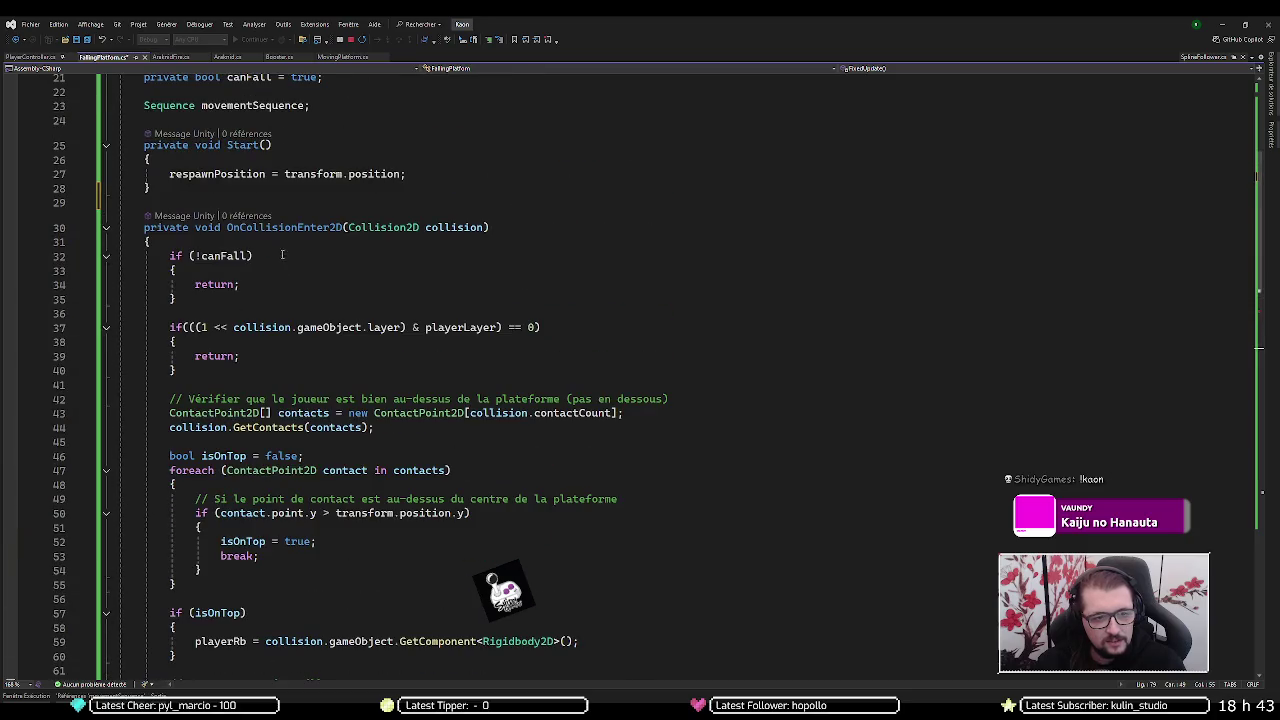
pyautogui.click(14, 257)
pyautogui.hotkey('alt', 'Tab')
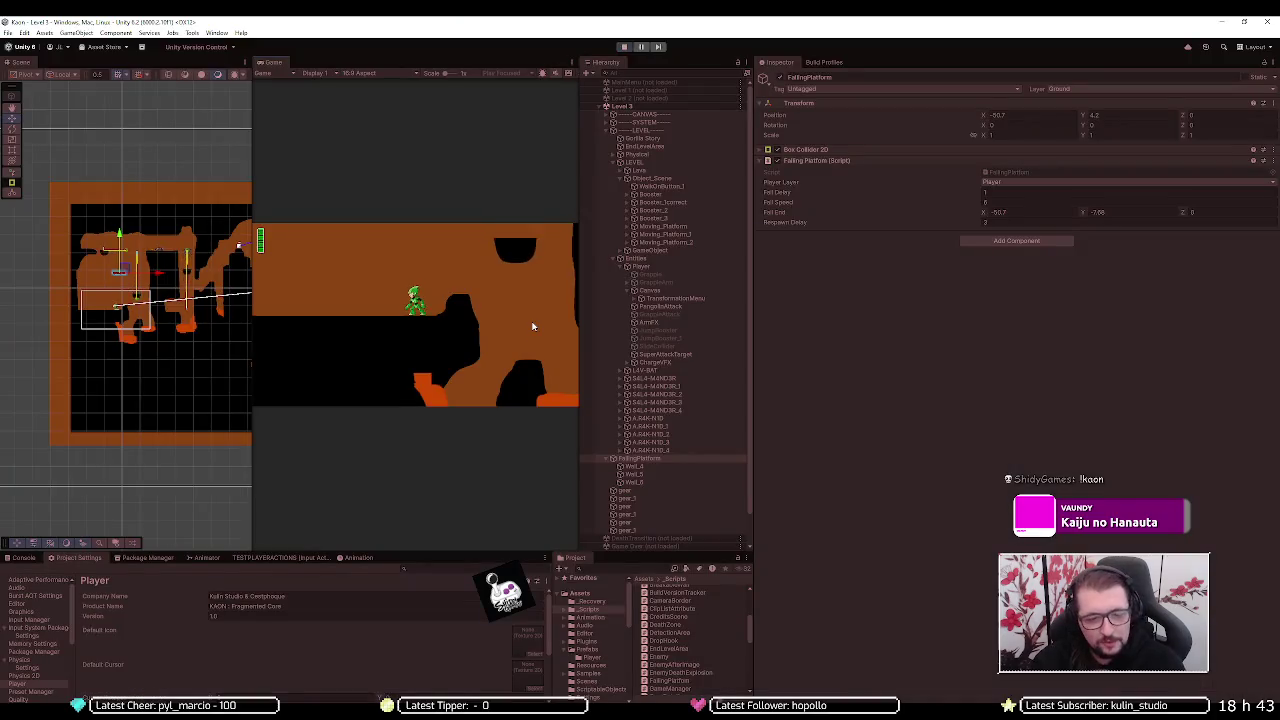
# - Walk right and jump twice to land on the red falling platform, hitting the line 32 breakpoint
pyautogui.press('d')
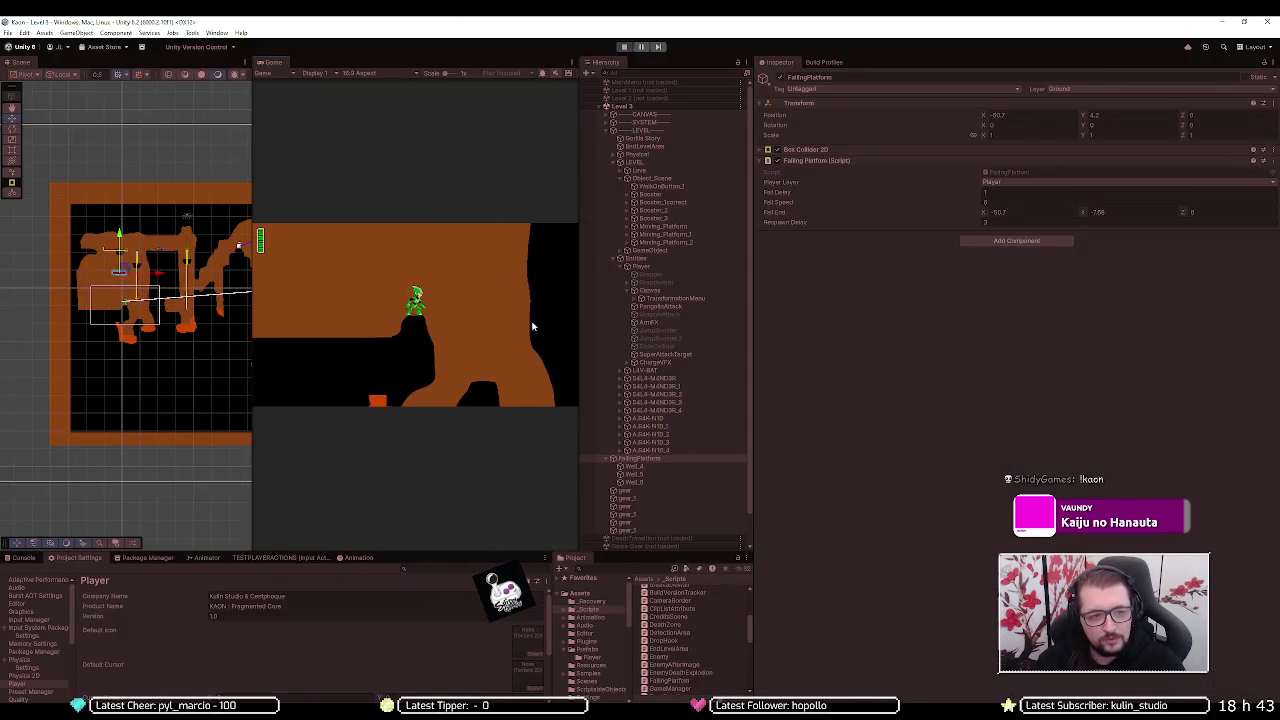
pyautogui.press('space')
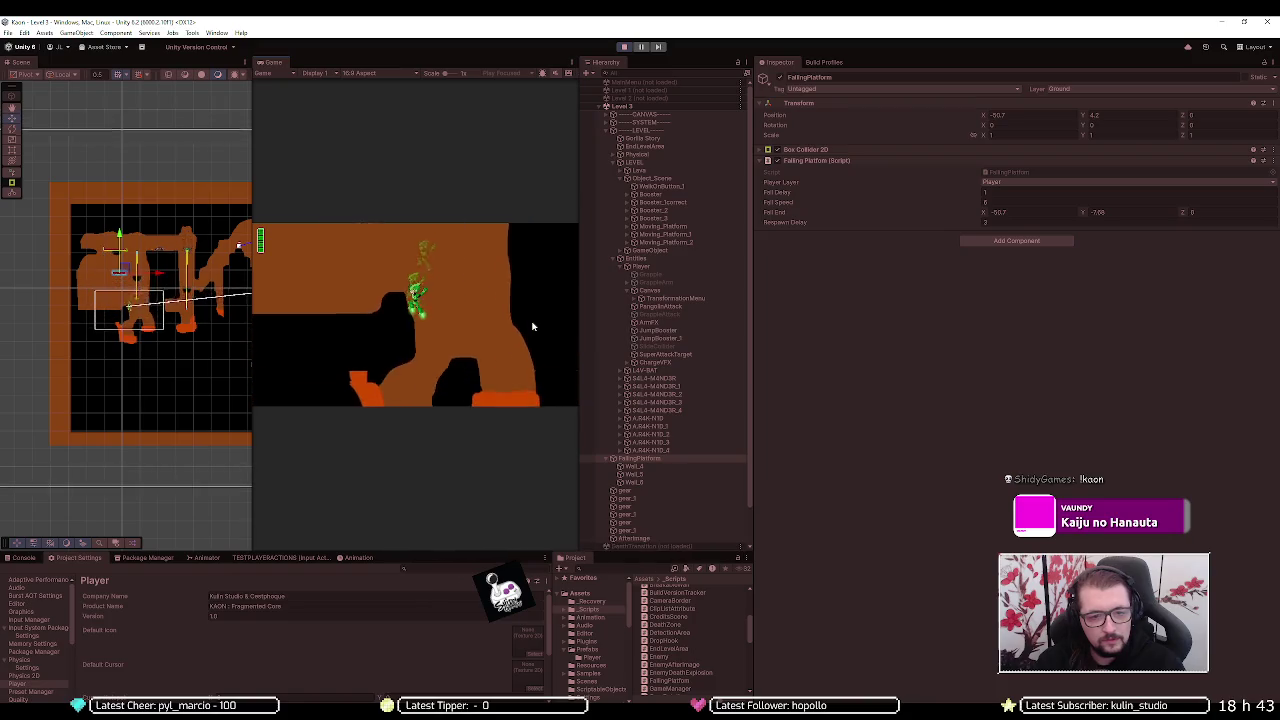
pyautogui.press('space')
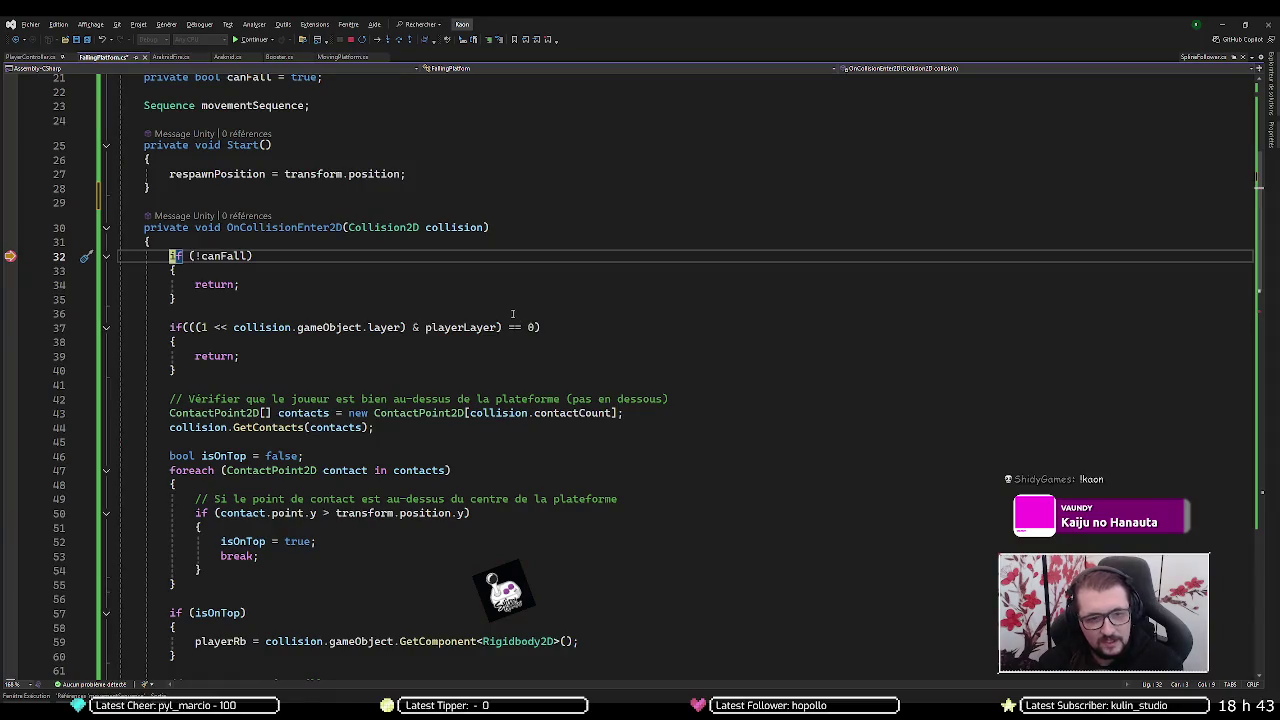
# - Continue execution twice as the line 32 canFall breakpoint is hit again
pyautogui.press('F5')
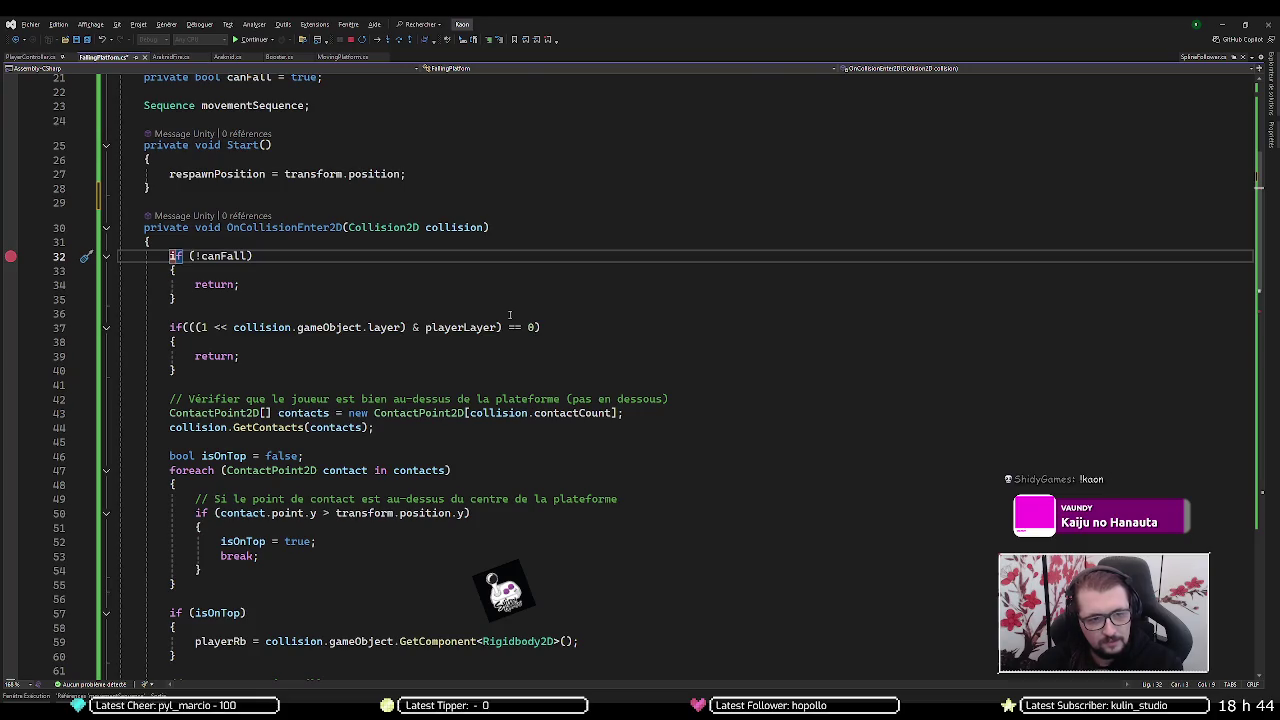
pyautogui.press('F5')
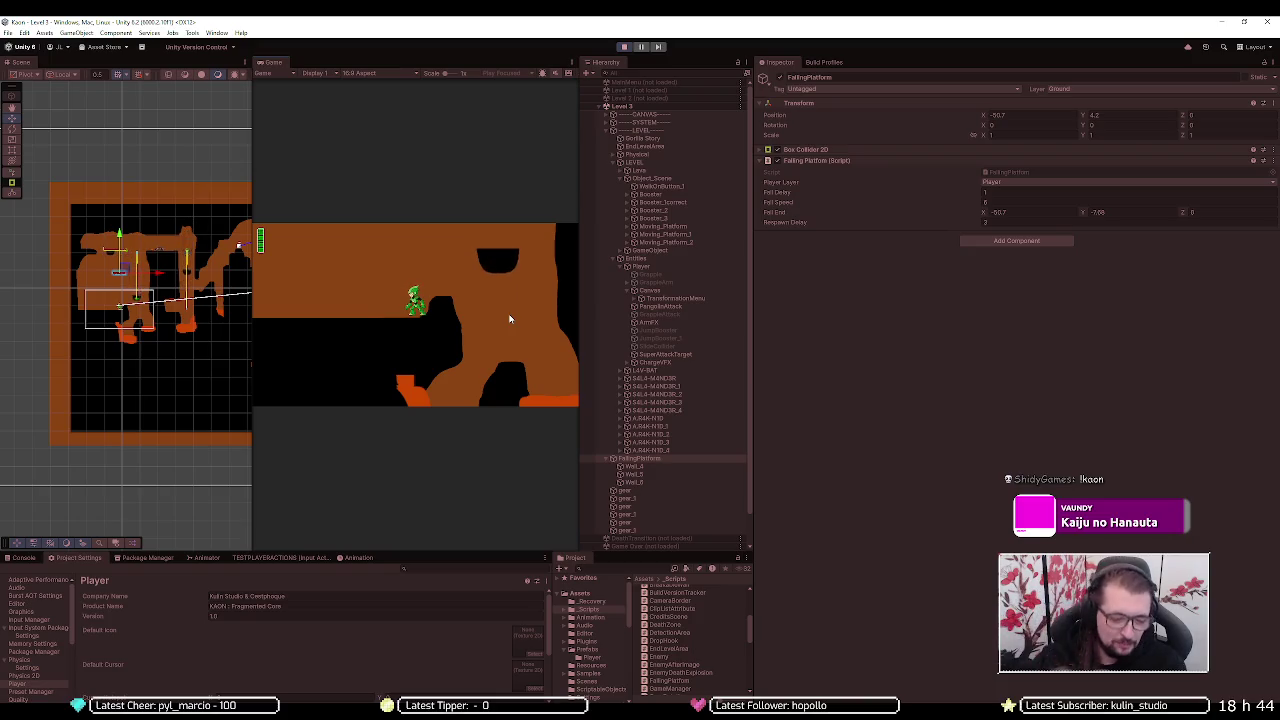
# - Scroll through OnCollisionEnter2D and place the caret on the OnCollisionExit2D layer check
pyautogui.hotkey('alt', 'Tab')
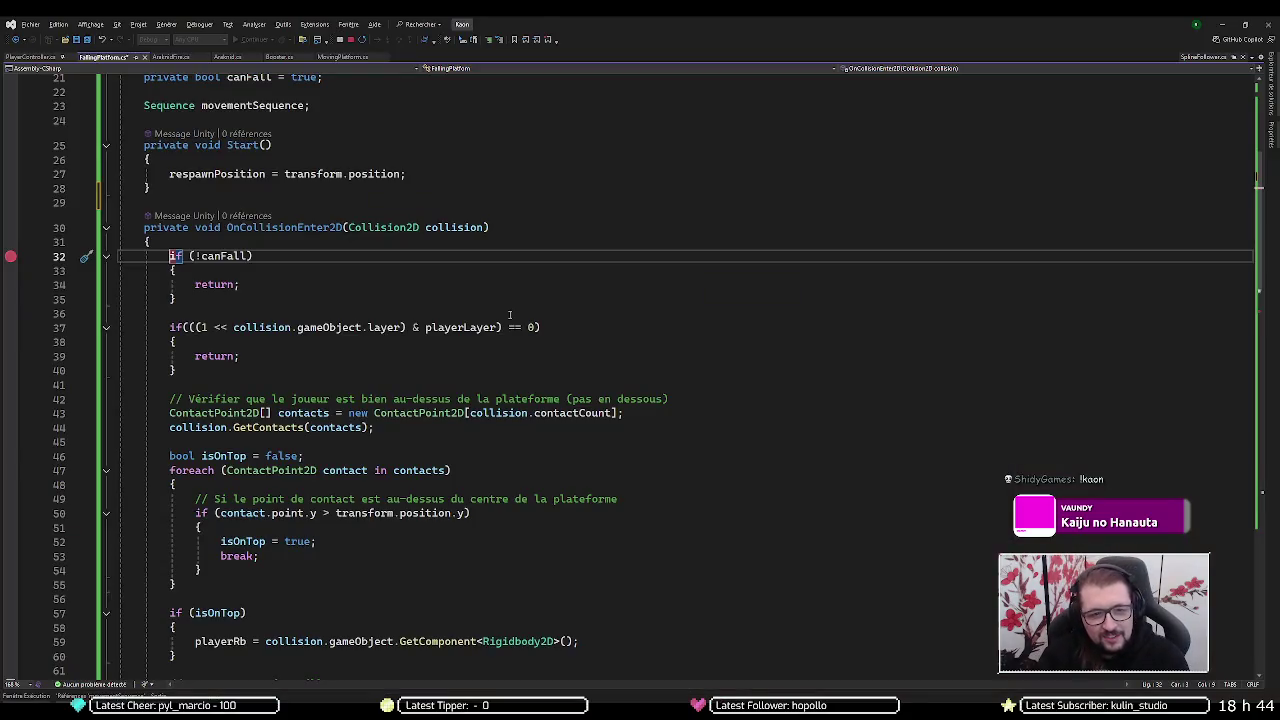
pyautogui.scroll(-3, 509, 315)
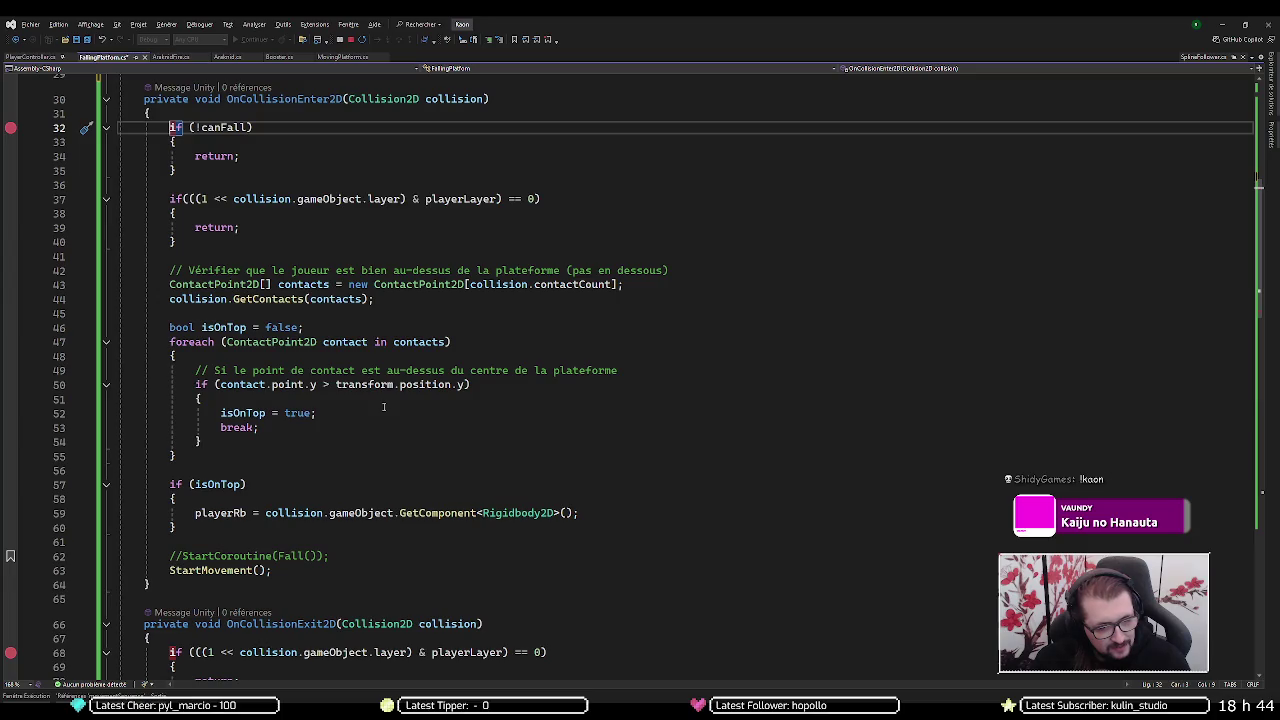
pyautogui.click(172, 652)
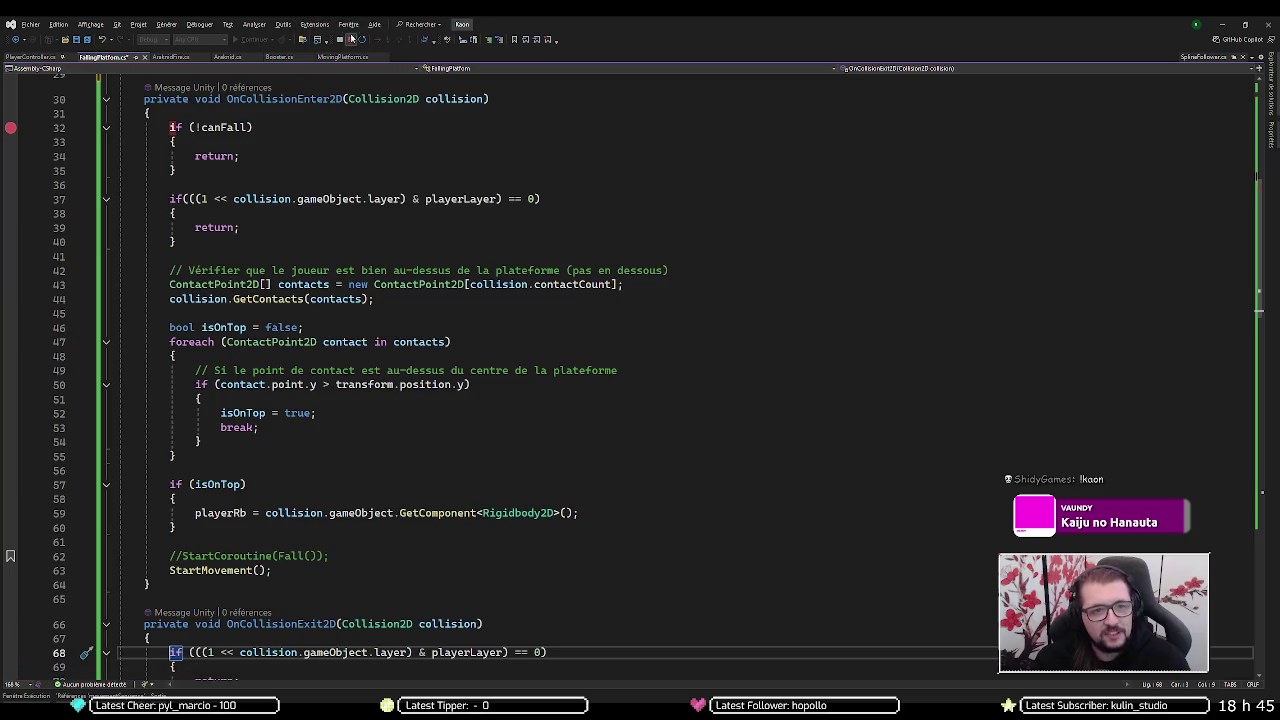
# - Attach the debugger to Unity and set breakpoints on lines 68, 70 and 73
pyautogui.click(259, 40)
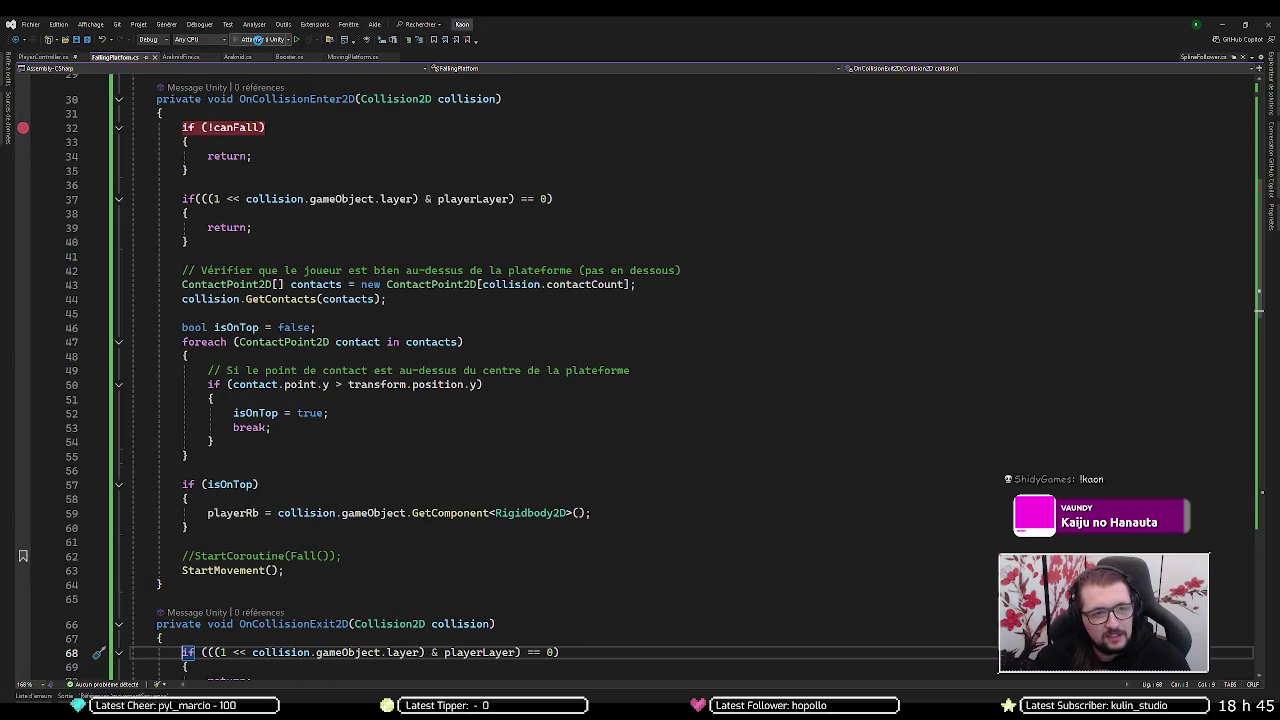
pyautogui.click(10, 652)
pyautogui.scroll(-2, 186, 610)
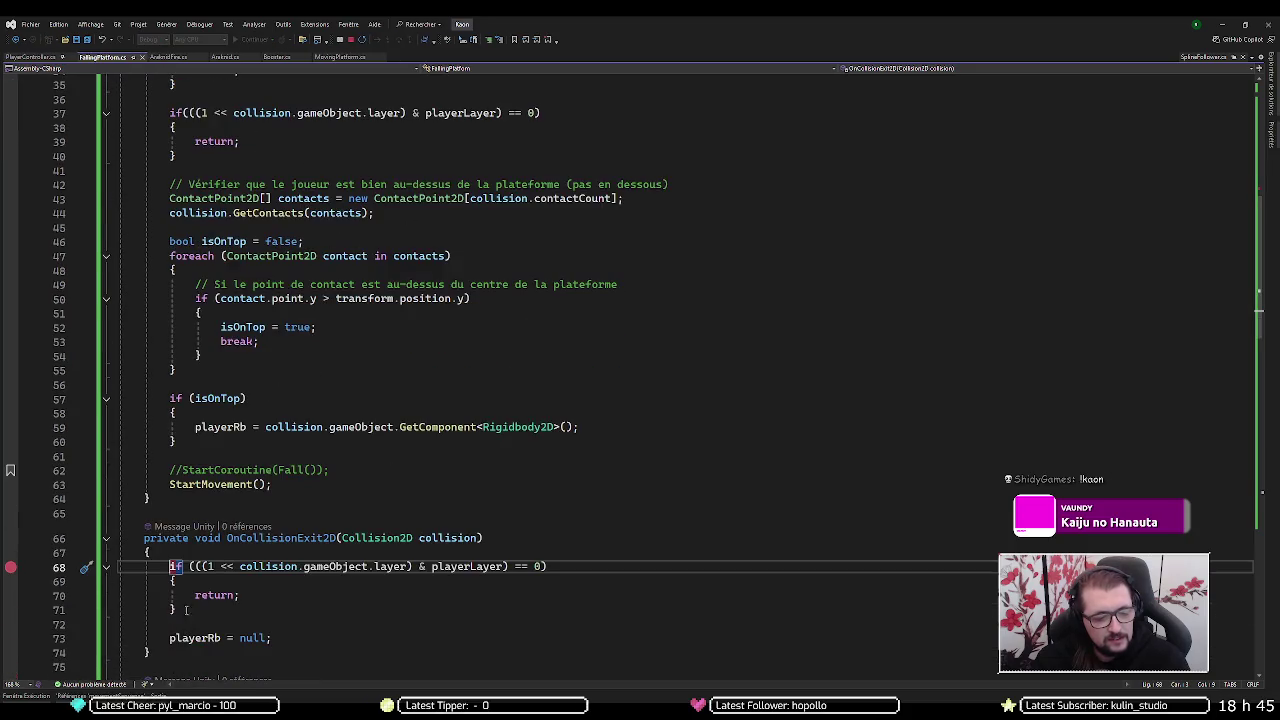
pyautogui.click(11, 595)
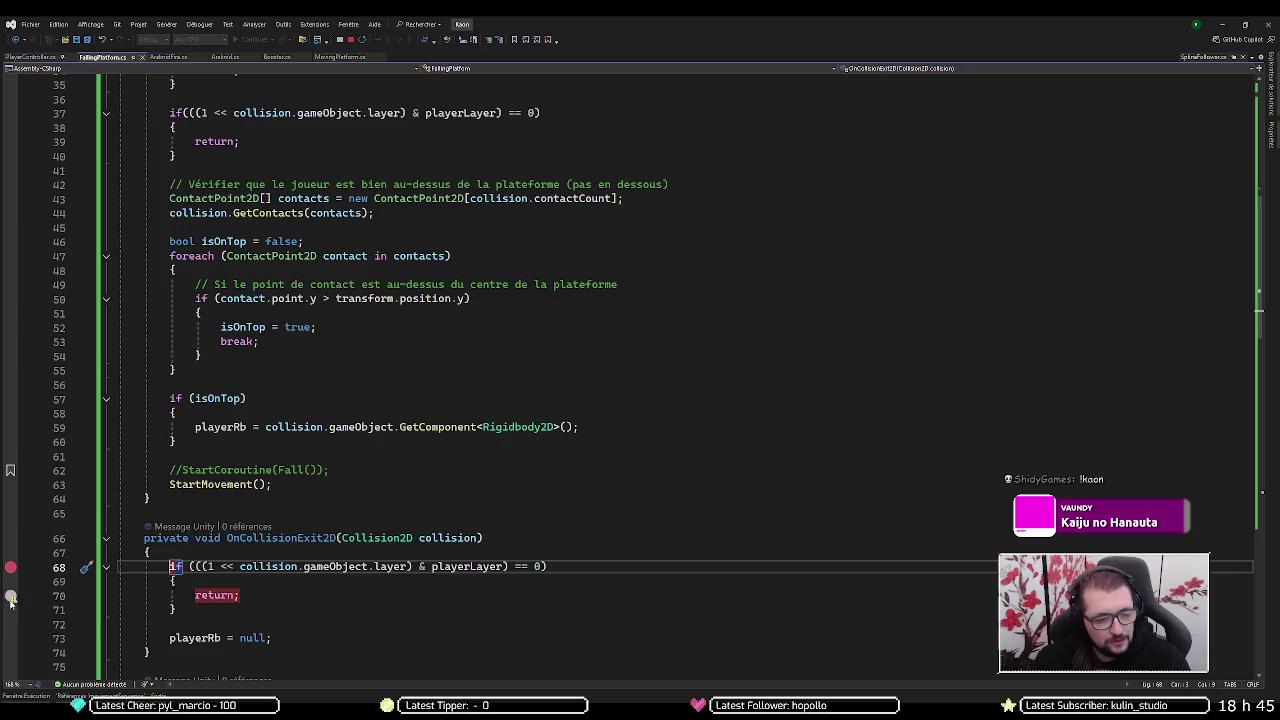
pyautogui.click(11, 638)
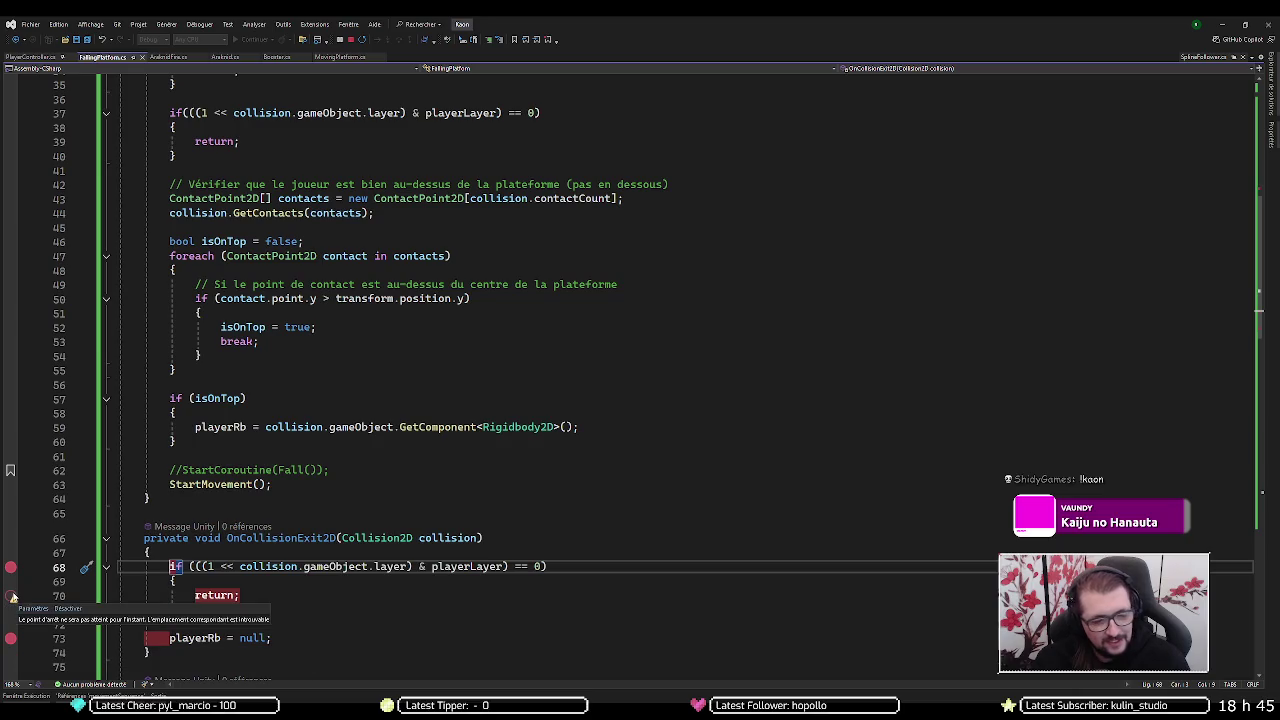
# - Stop the debugging session, confirming with Oui, and go back to Unity
pyautogui.hotkey('ctrl', 'shift', 'b')
pyautogui.click(627, 384)
pyautogui.hotkey('alt', 'Tab')
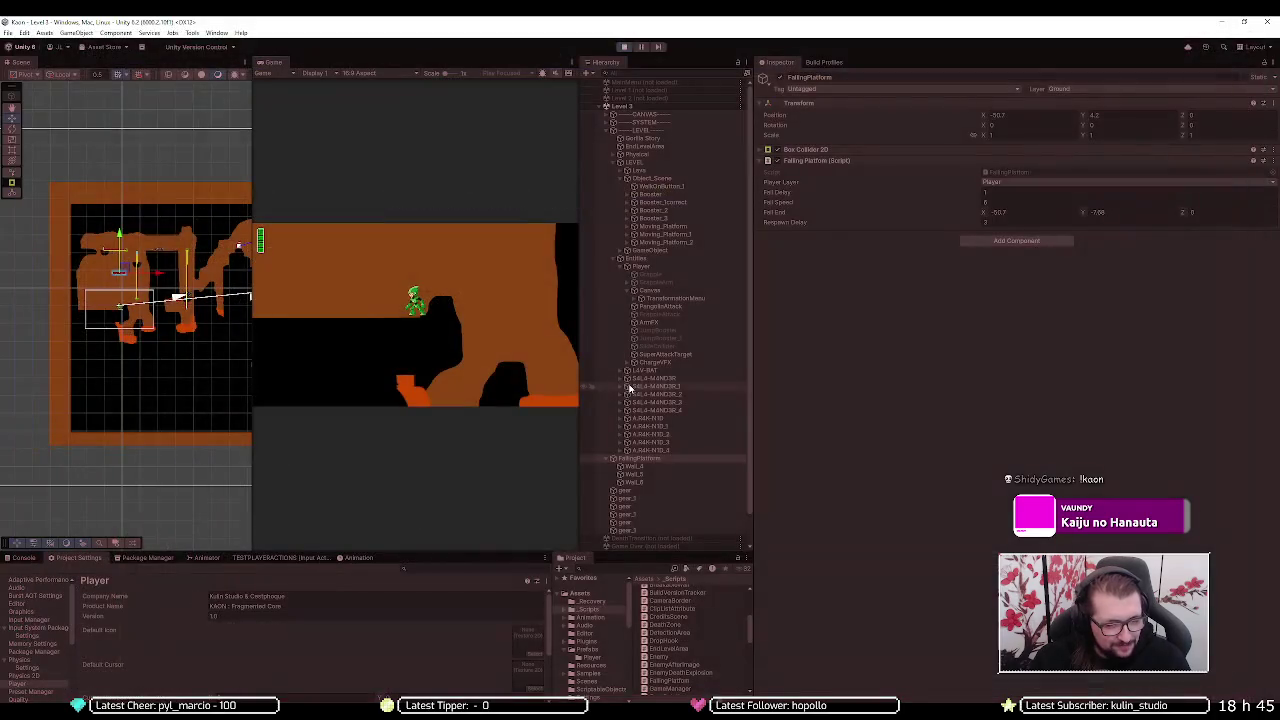
# - Use Open C# Project from a script's context menu in the Project panel
pyautogui.rightClick(684, 640)
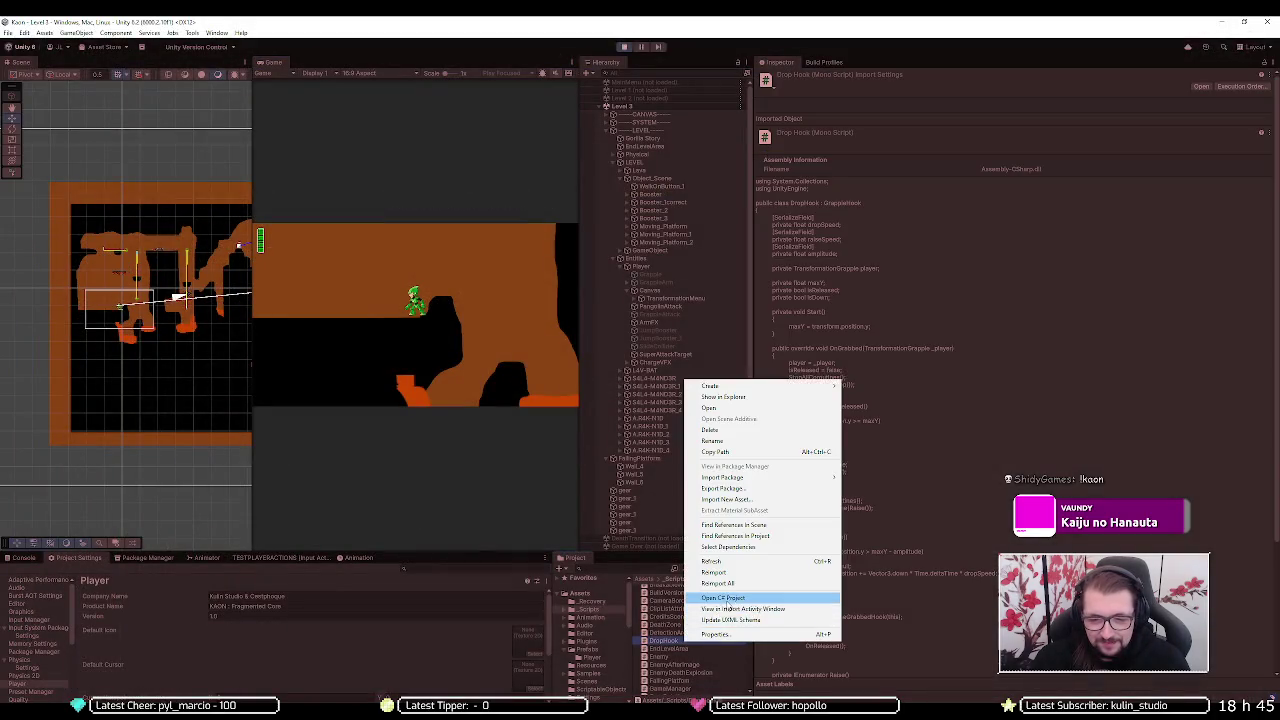
pyautogui.click(729, 600)
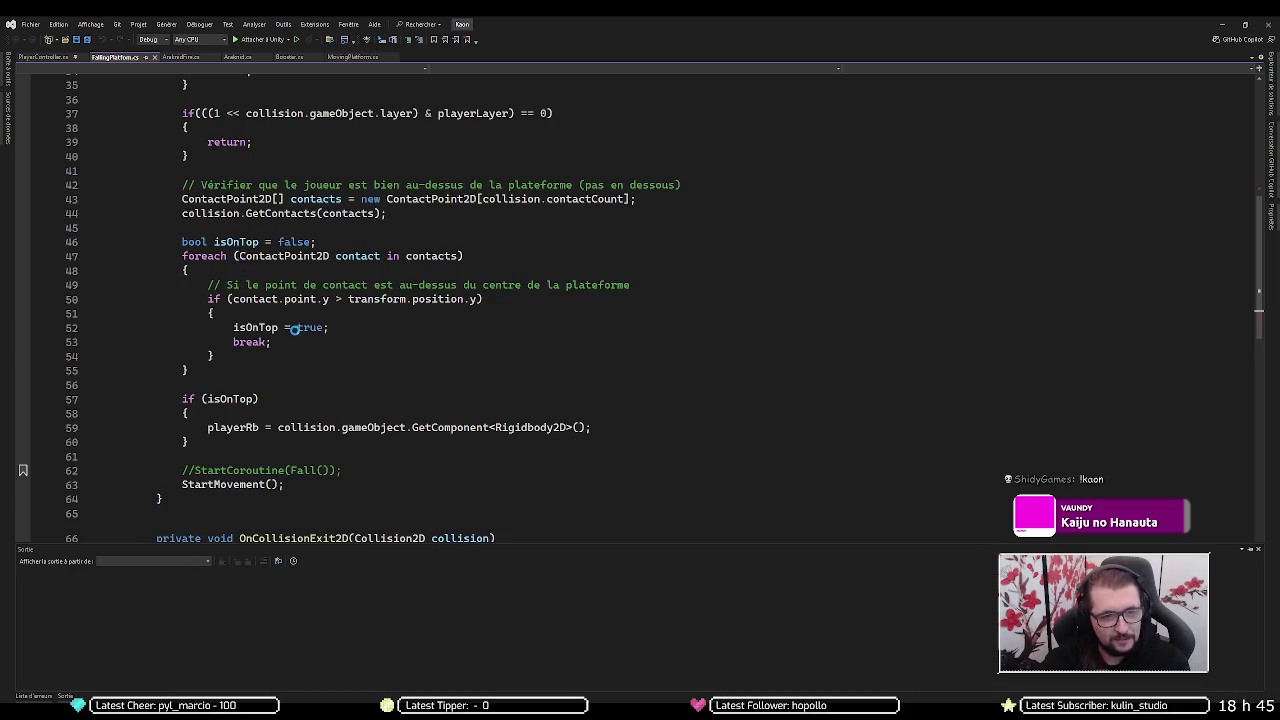
# - Attach the debugger, play in Unity, and continue to the line 73 breakpoint in OnCollisionExit2D
pyautogui.click(180, 228)
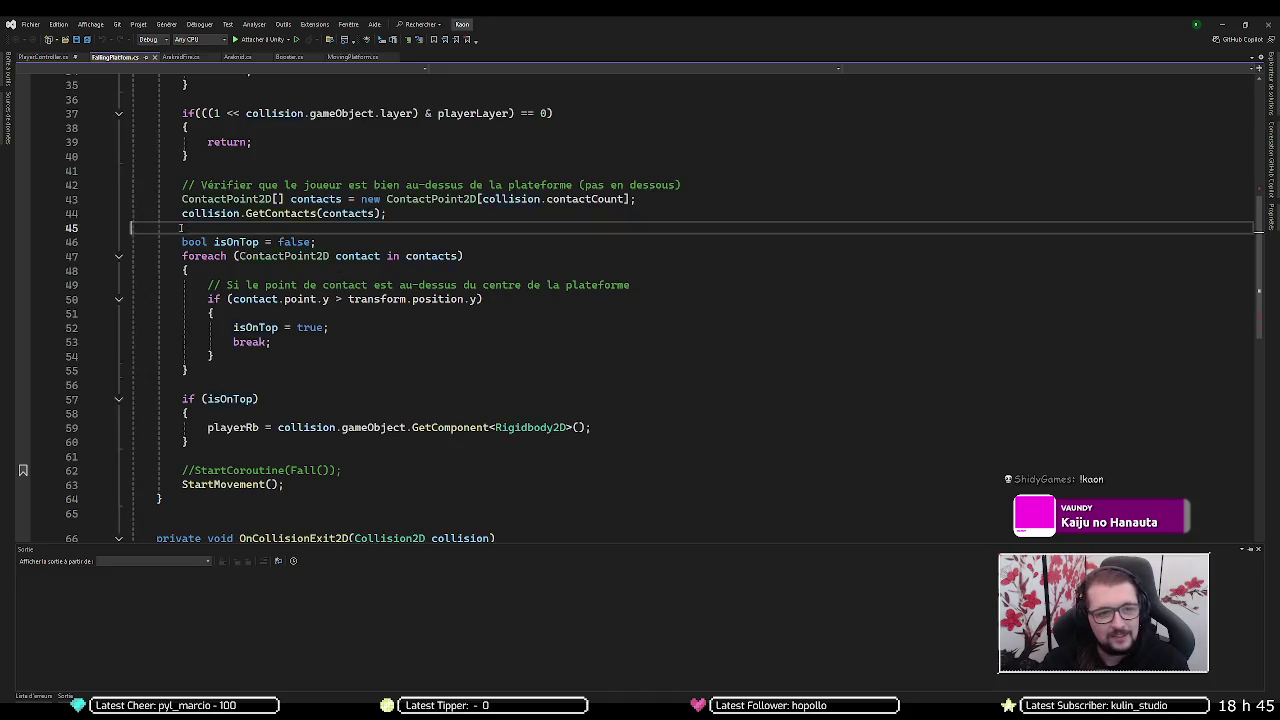
pyautogui.scroll(5, 180, 228)
pyautogui.scroll(-10, 177, 228)
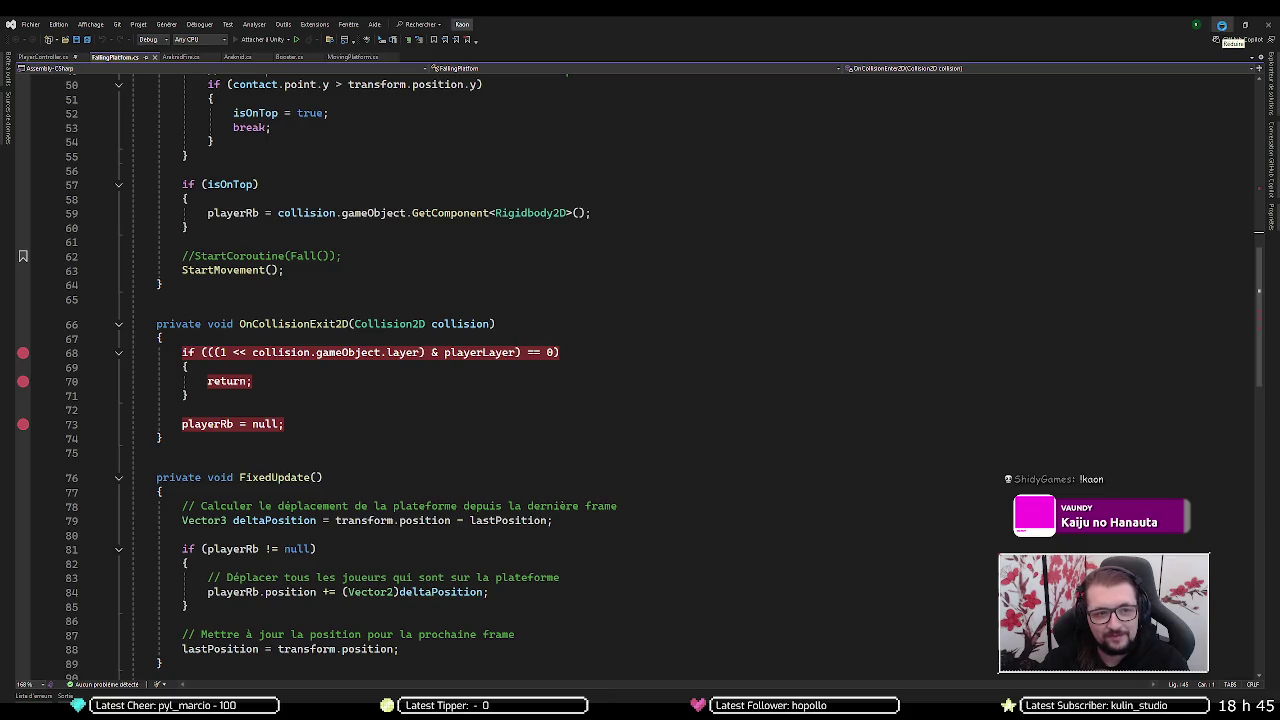
pyautogui.press('F5')
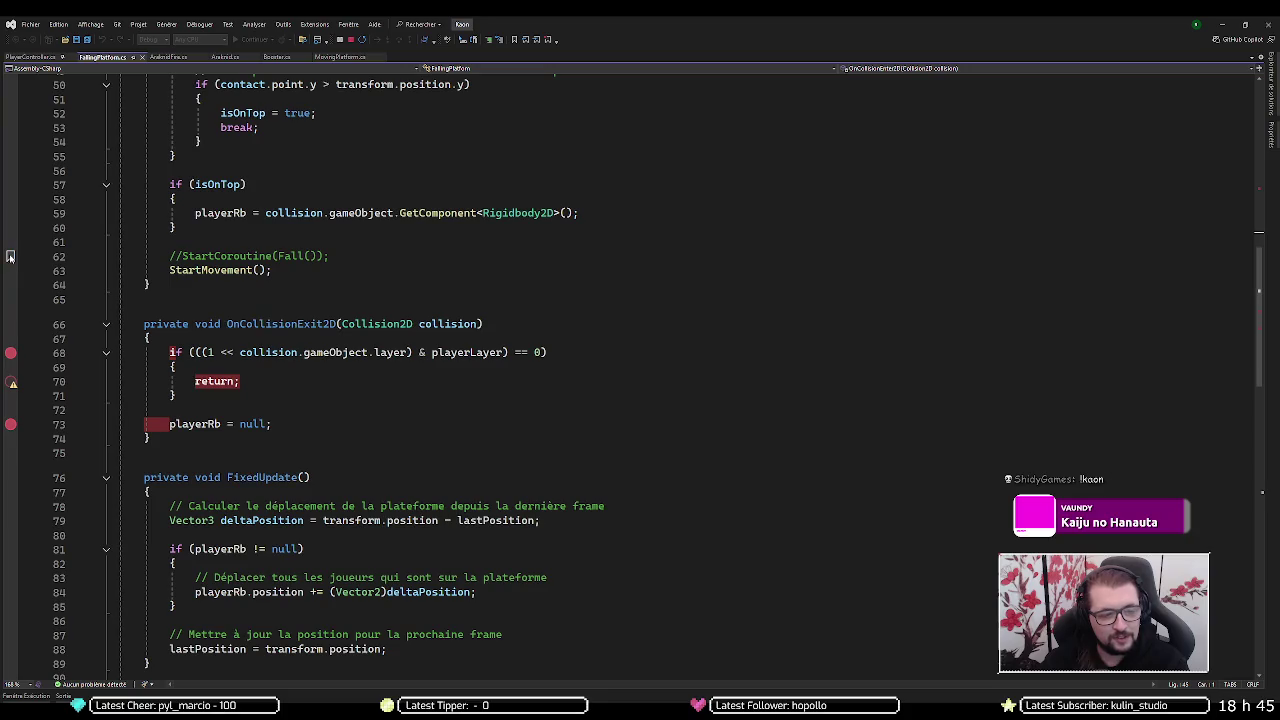
pyautogui.click(1222, 24)
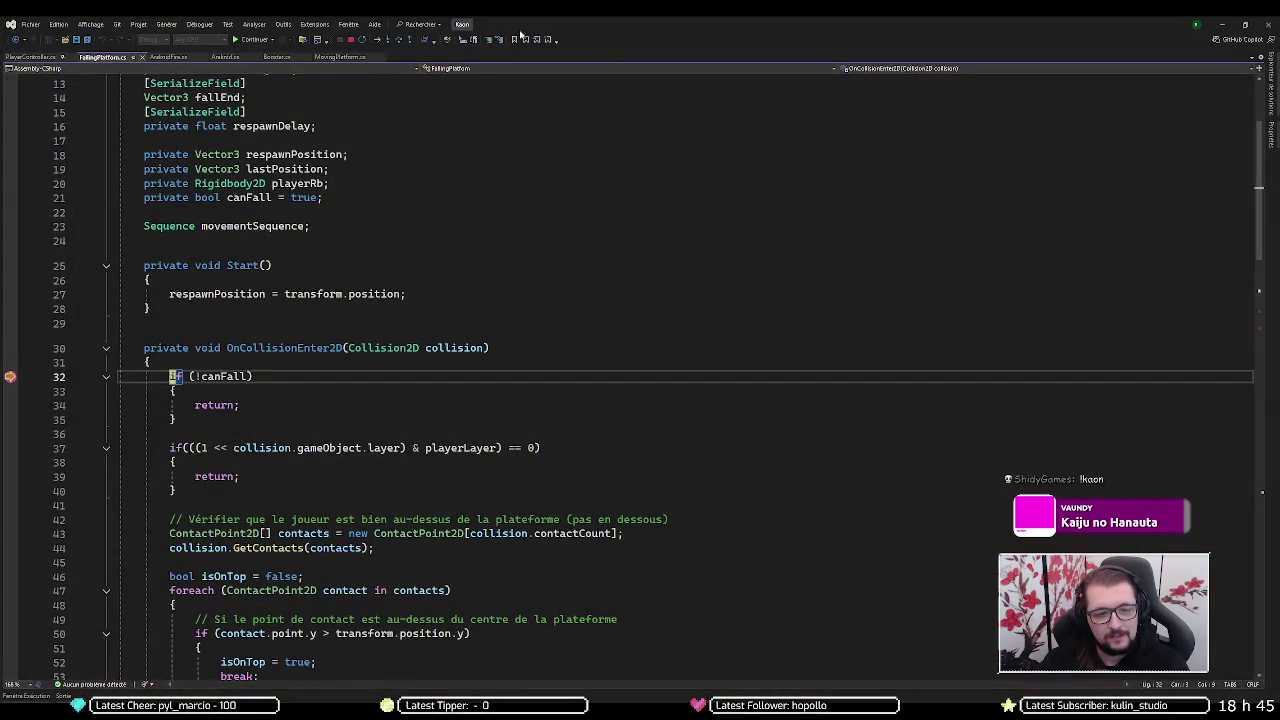
pyautogui.press('F5')
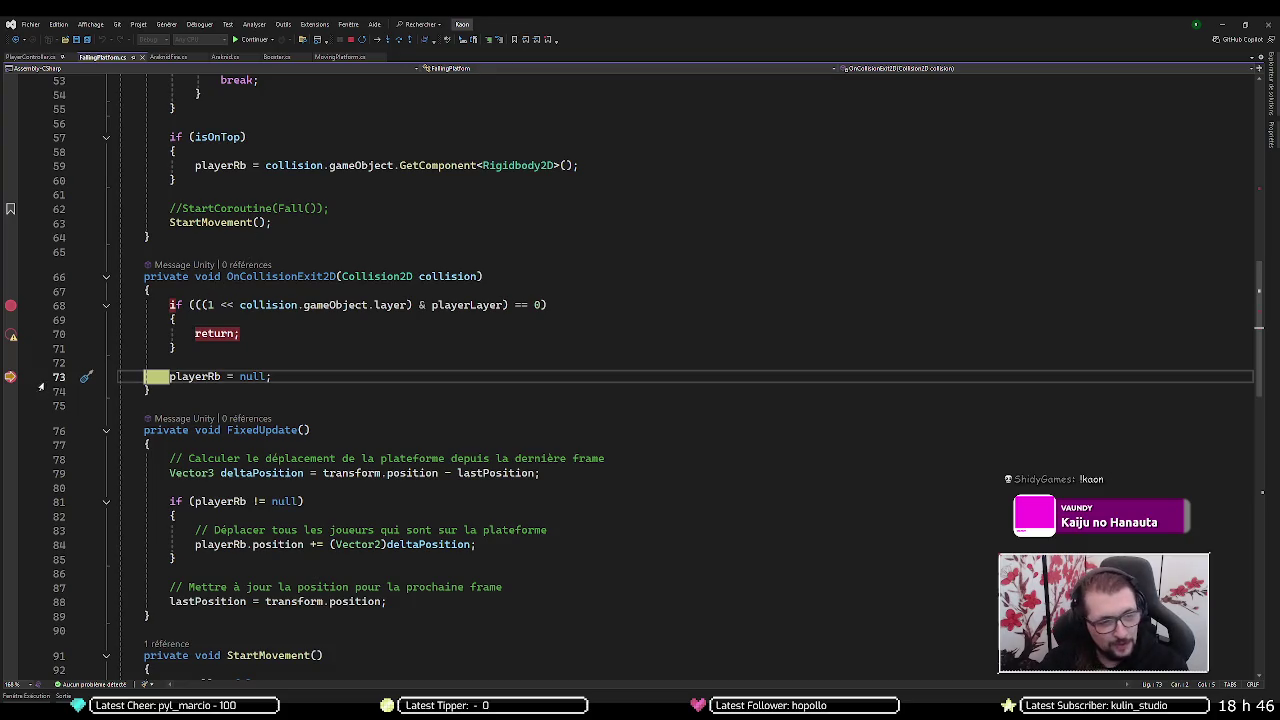
# - Remove the breakpoints on lines 68, 70 and 73 and continue the game
pyautogui.click(10, 305)
pyautogui.click(10, 335)
pyautogui.click(250, 40)
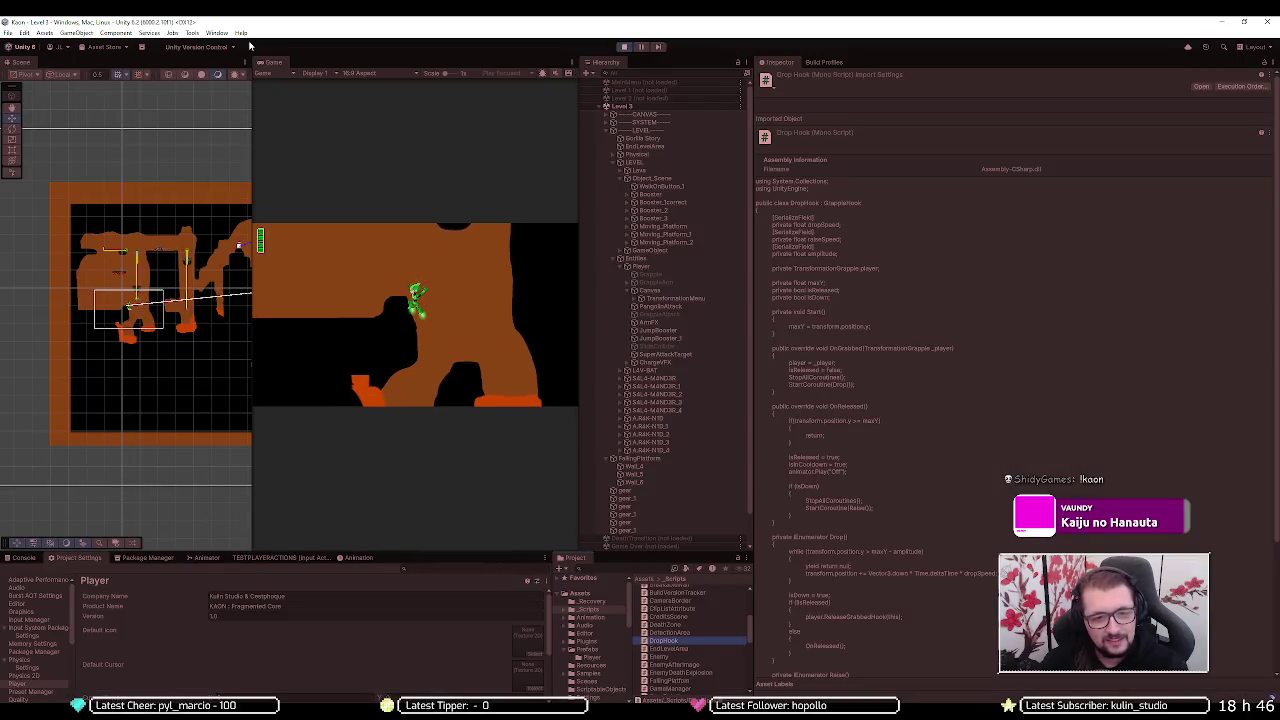
# - Stop play mode and, once scripts recompile, switch back to Visual Studio
pyautogui.click(623, 47)
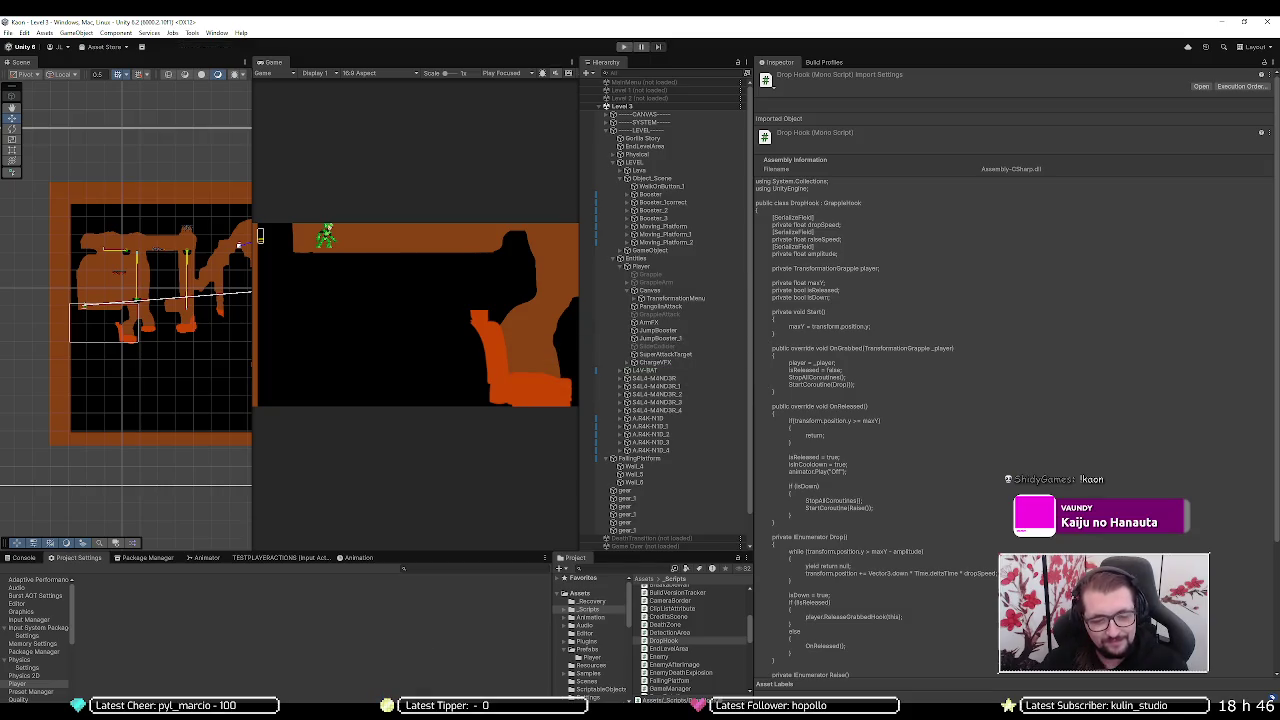
pyautogui.hotkey('alt', 'Tab')
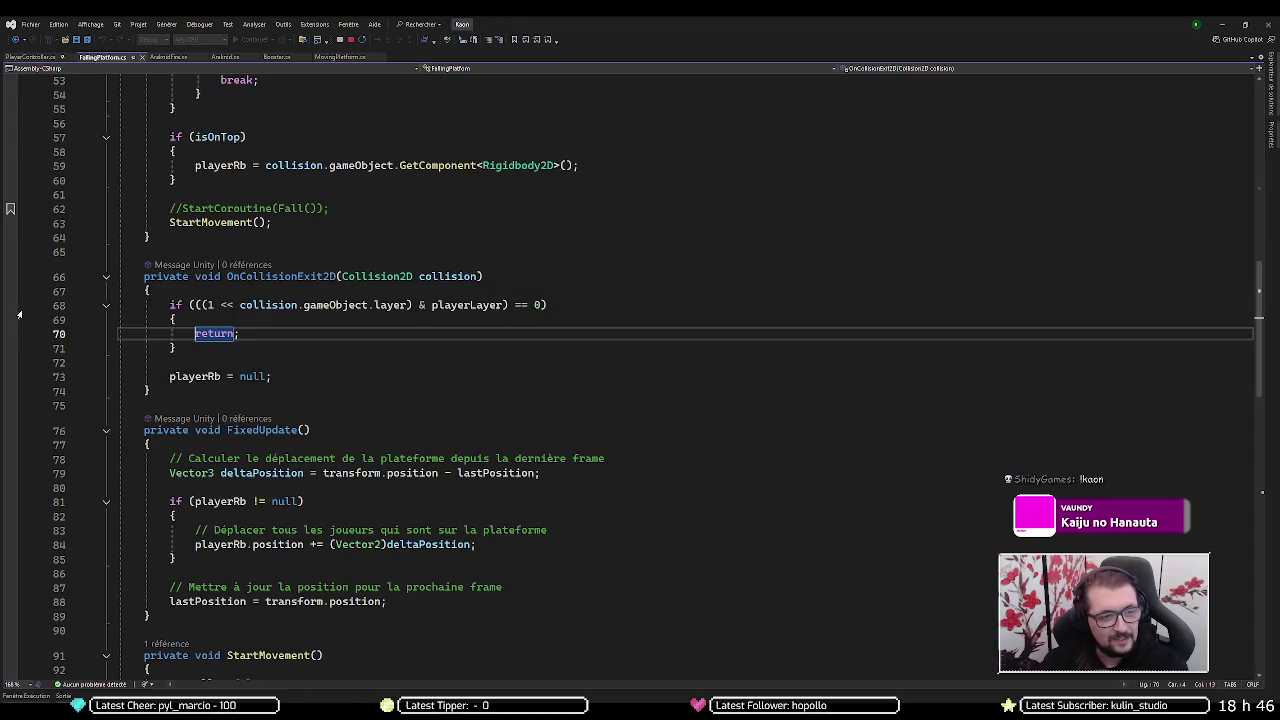
# - Set a breakpoint on line 68 and start play mode in Unity
pyautogui.click(10, 305)
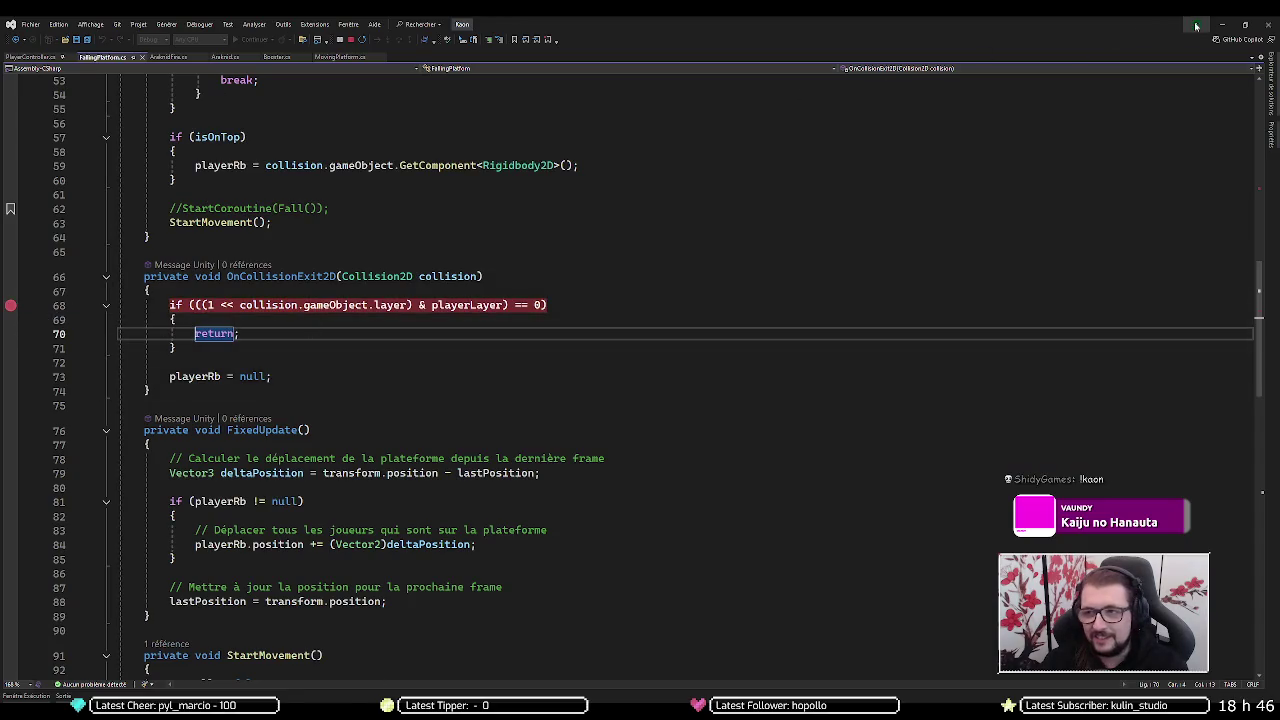
pyautogui.click(1221, 24)
pyautogui.click(622, 47)
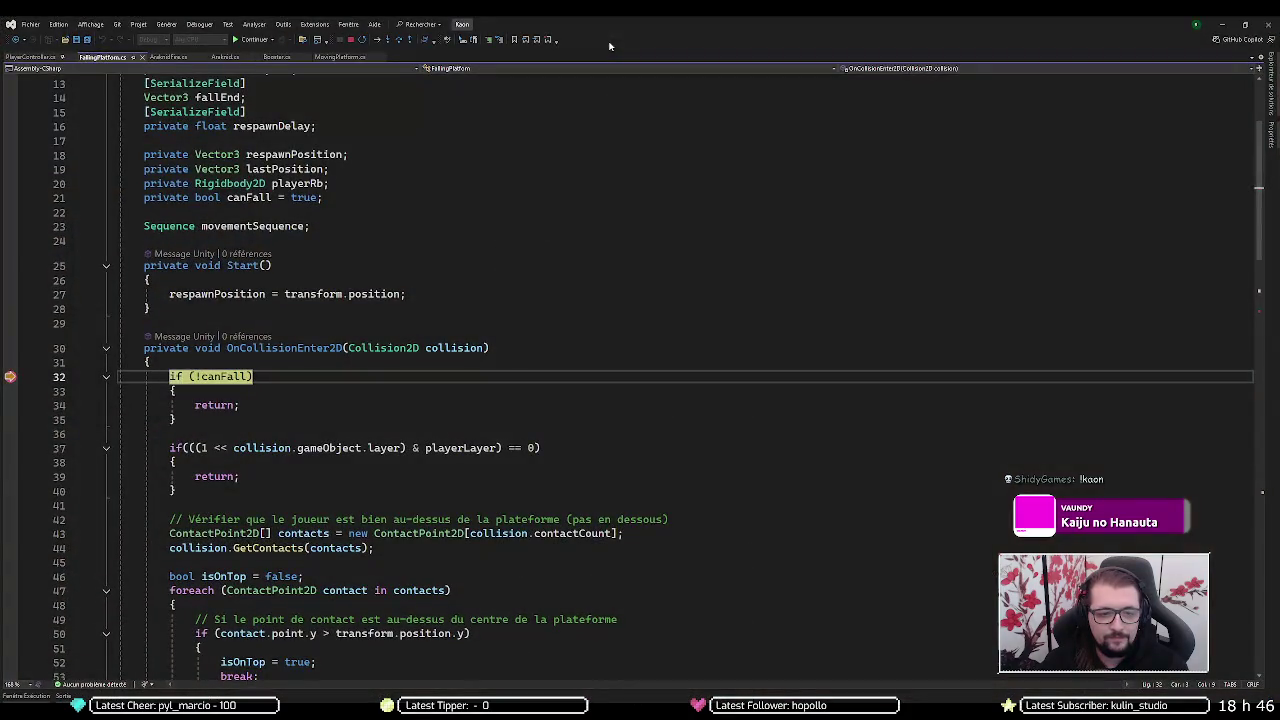
# - Step through OnCollisionEnter2D and past the OnCollisionExit2D layer check to line 73
pyautogui.press('F10')
pyautogui.press('F10')
pyautogui.press('F10')
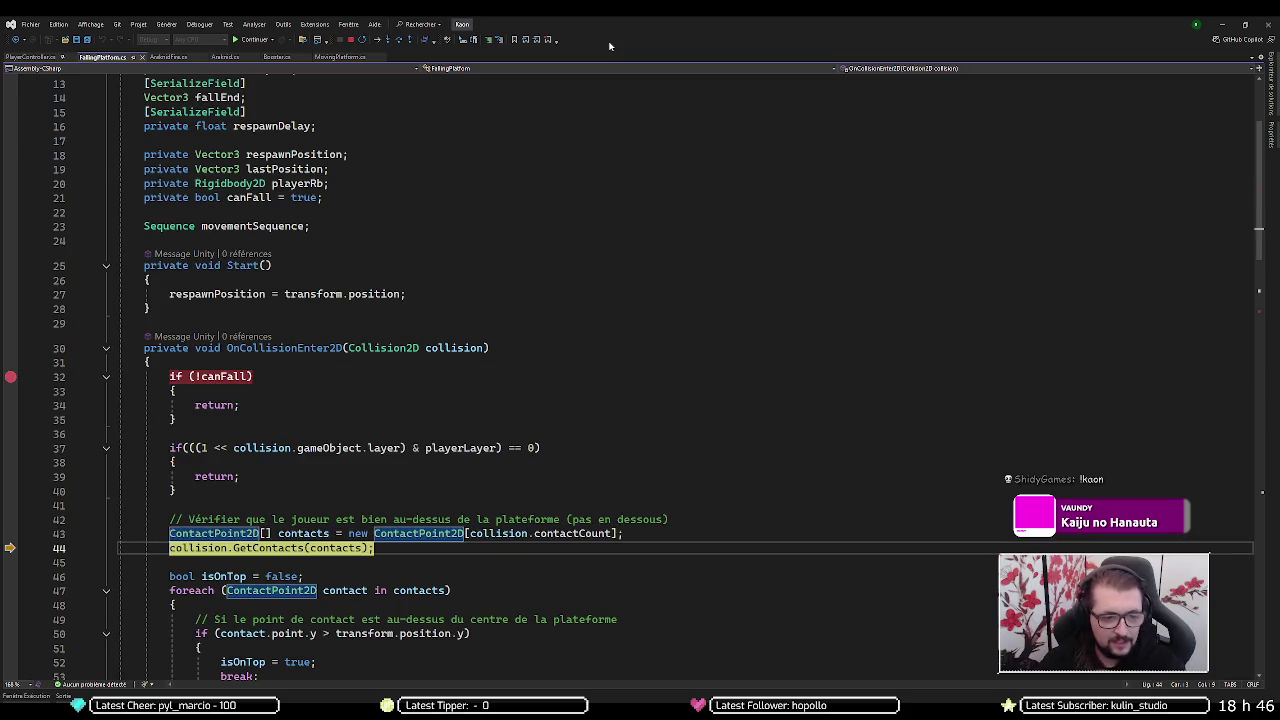
pyautogui.press('F10')
pyautogui.press('F10')
pyautogui.press('F10')
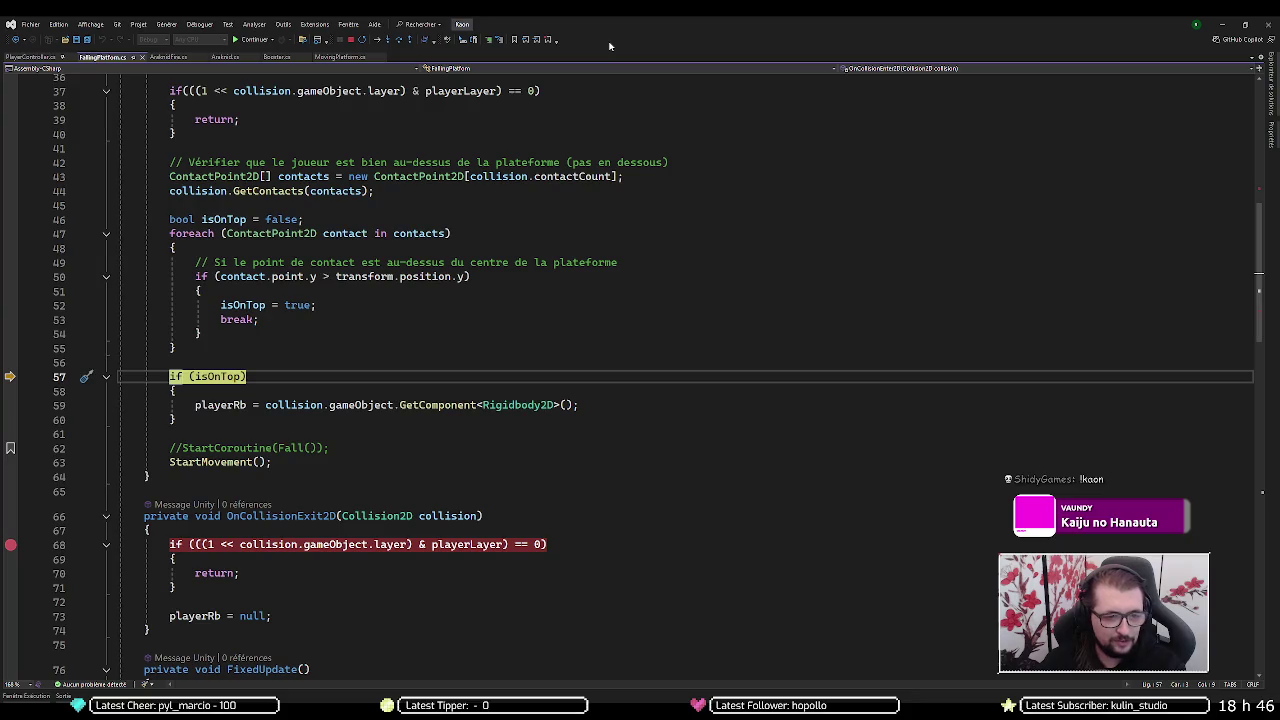
pyautogui.press('F10')
pyautogui.press('F10')
pyautogui.press('F10')
pyautogui.press('F5')
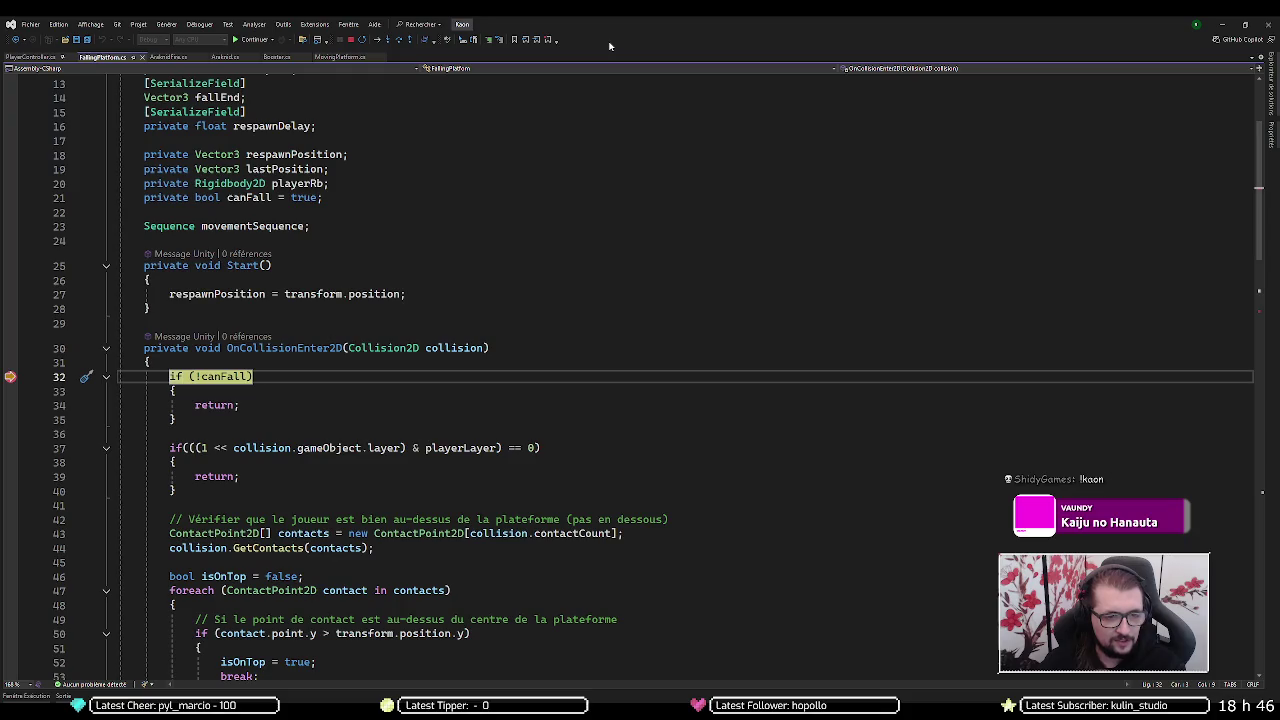
pyautogui.press('F10')
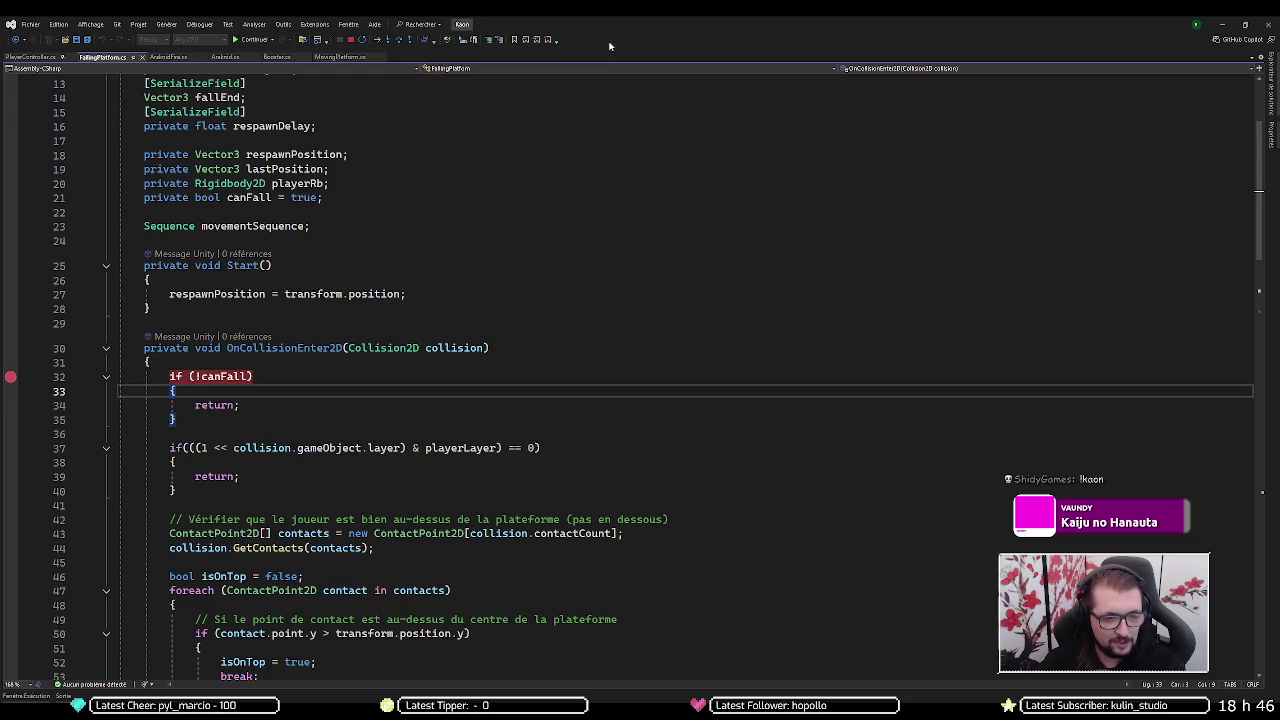
pyautogui.press('F5')
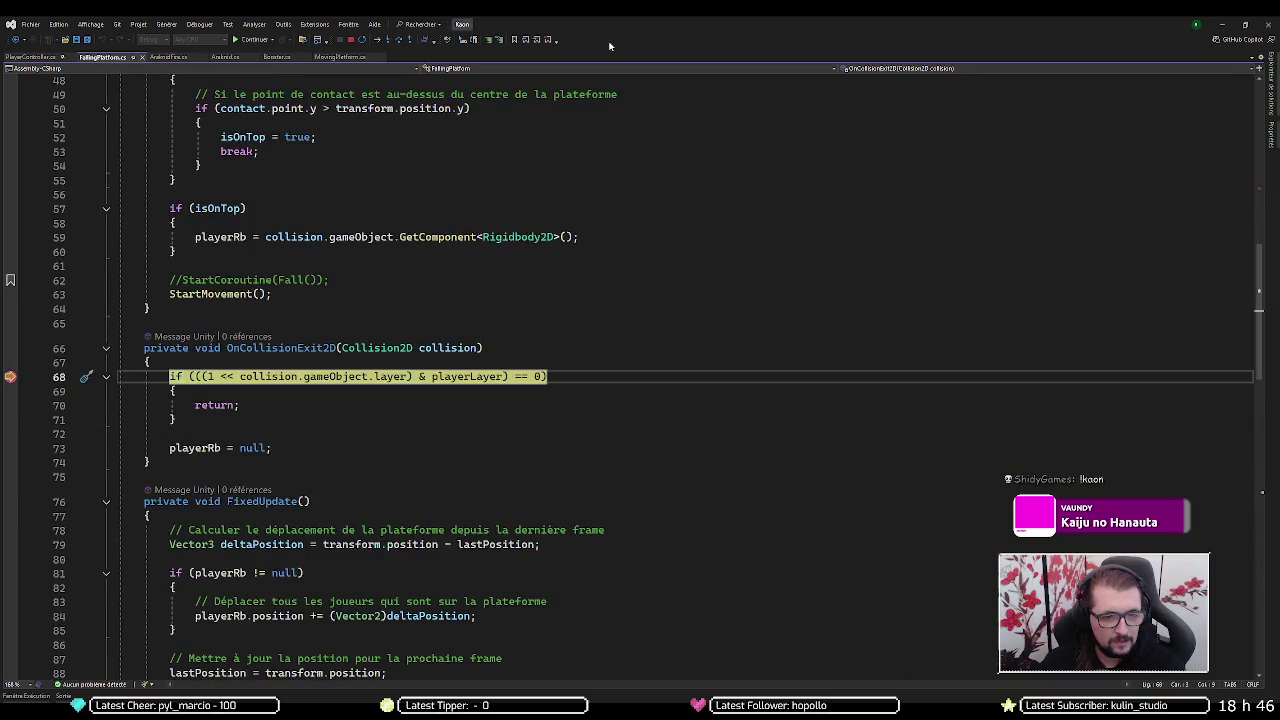
pyautogui.press('F10')
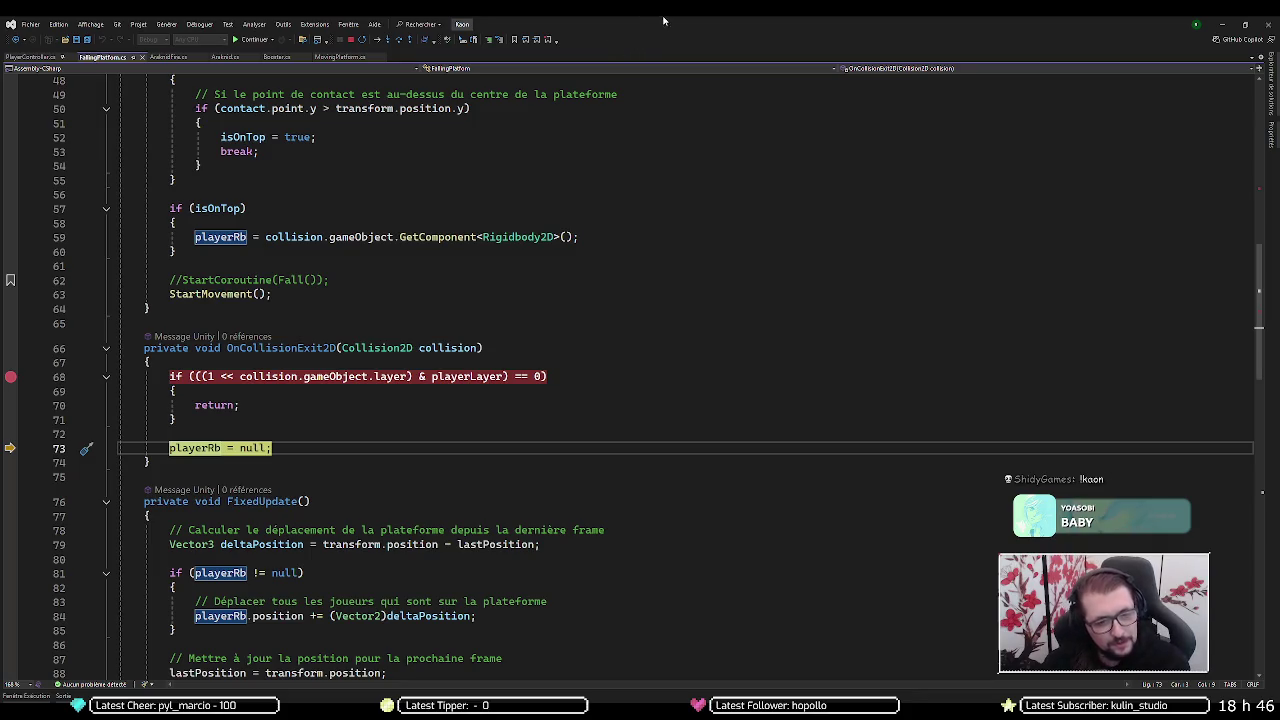
# - Inspect collision.gameObject and fold the foreach contact loop at line 47
pyautogui.moveTo(325, 376)
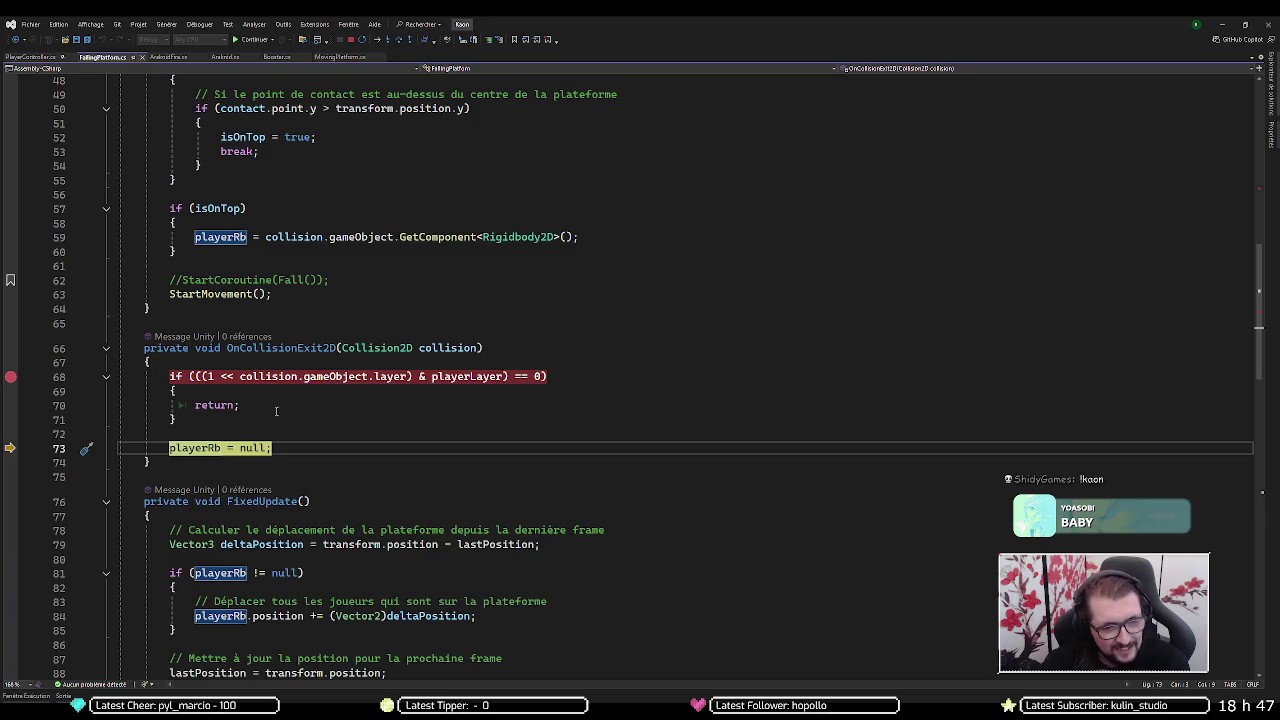
pyautogui.scroll(8, 276, 411)
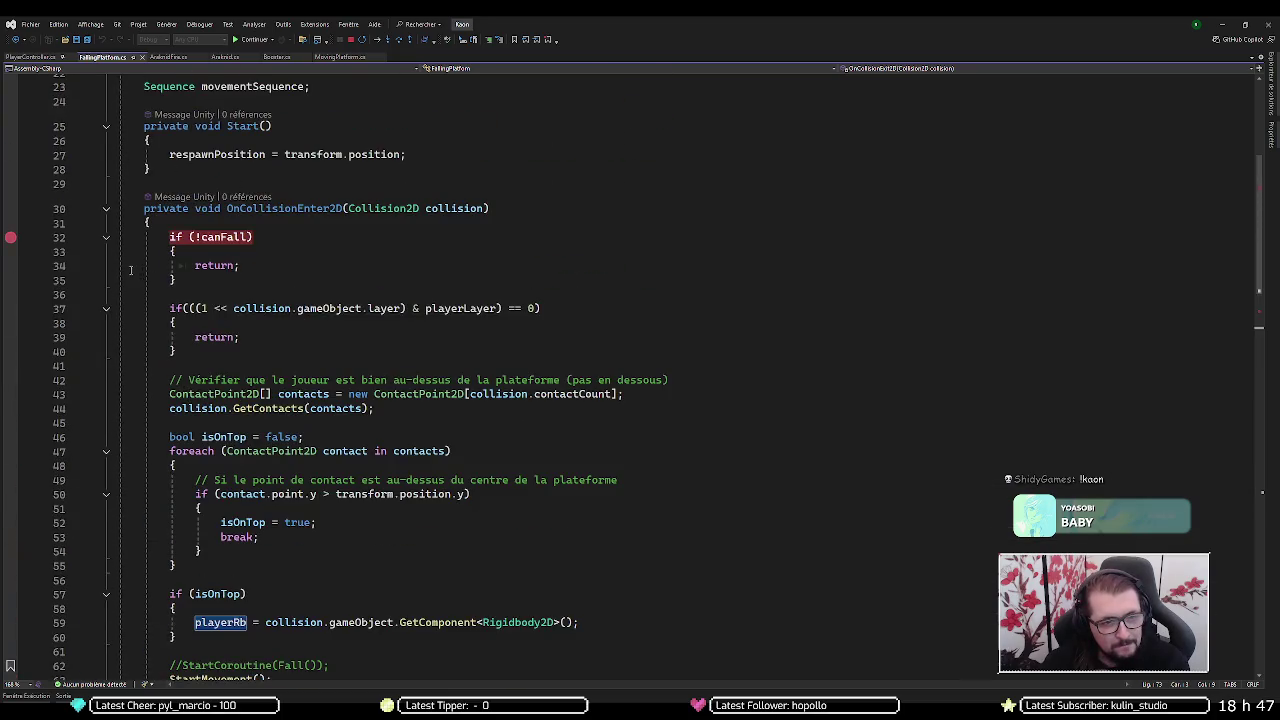
pyautogui.scroll(-2, 130, 270)
pyautogui.click(105, 323)
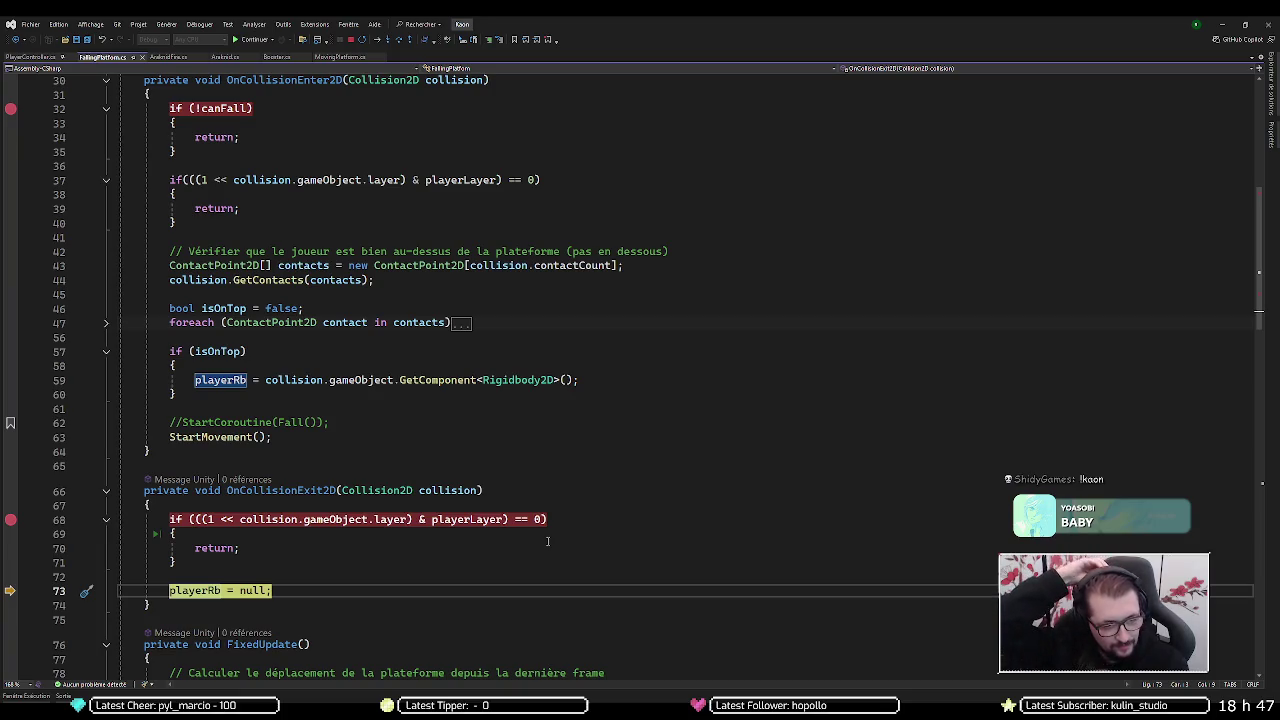
# - Alternate Continue and Step Over through the line 32, 68 and 73 breakpoints until the game resumes
pyautogui.press('F5')
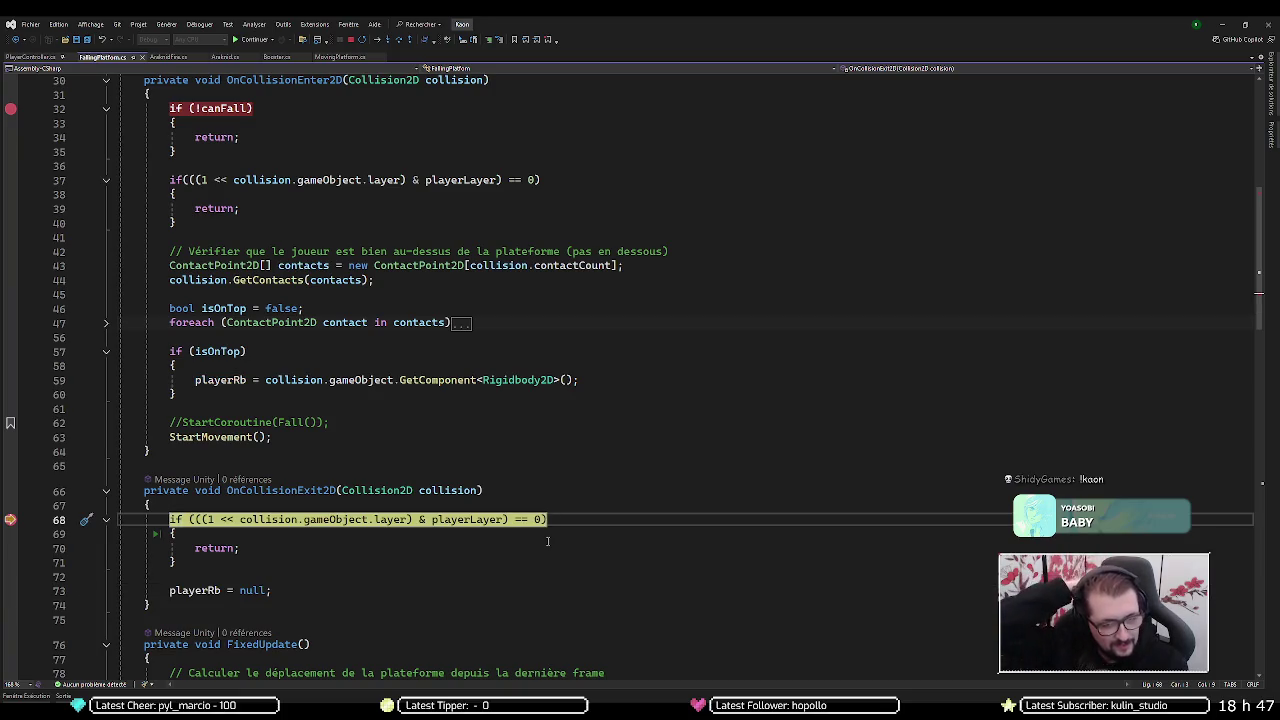
pyautogui.press('F5')
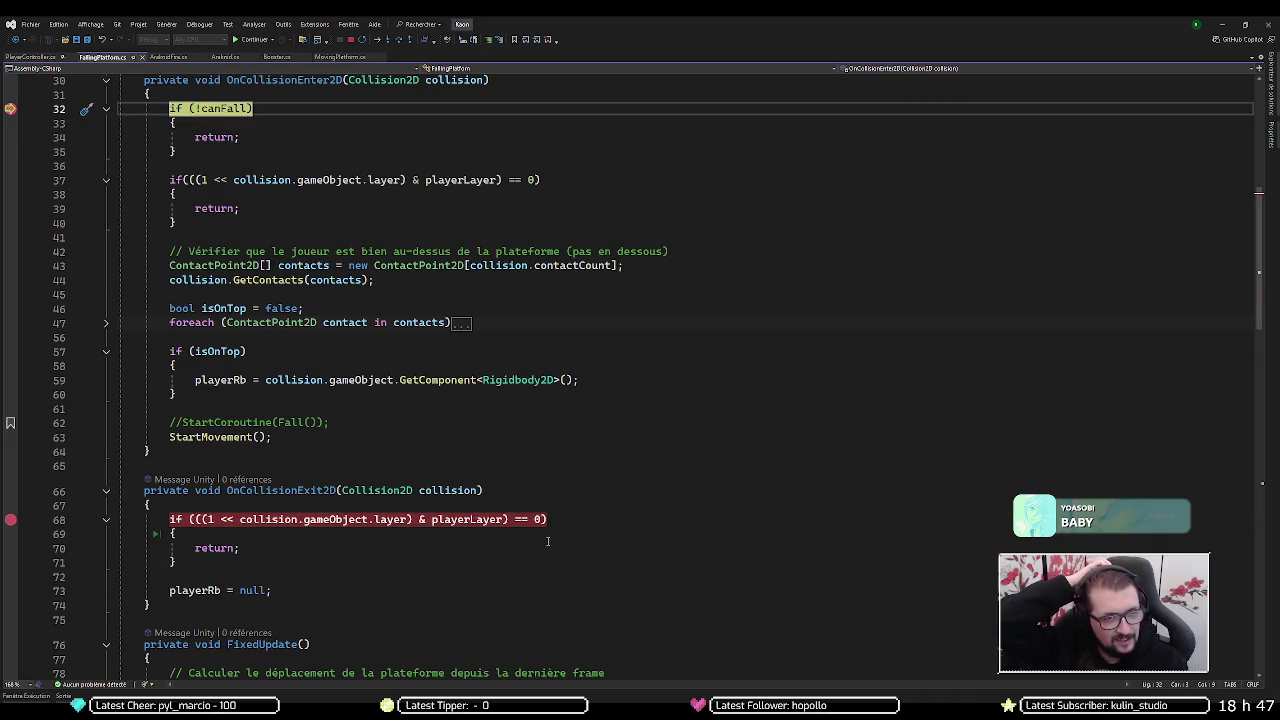
pyautogui.press('F10')
pyautogui.press('F10')
pyautogui.press('F10')
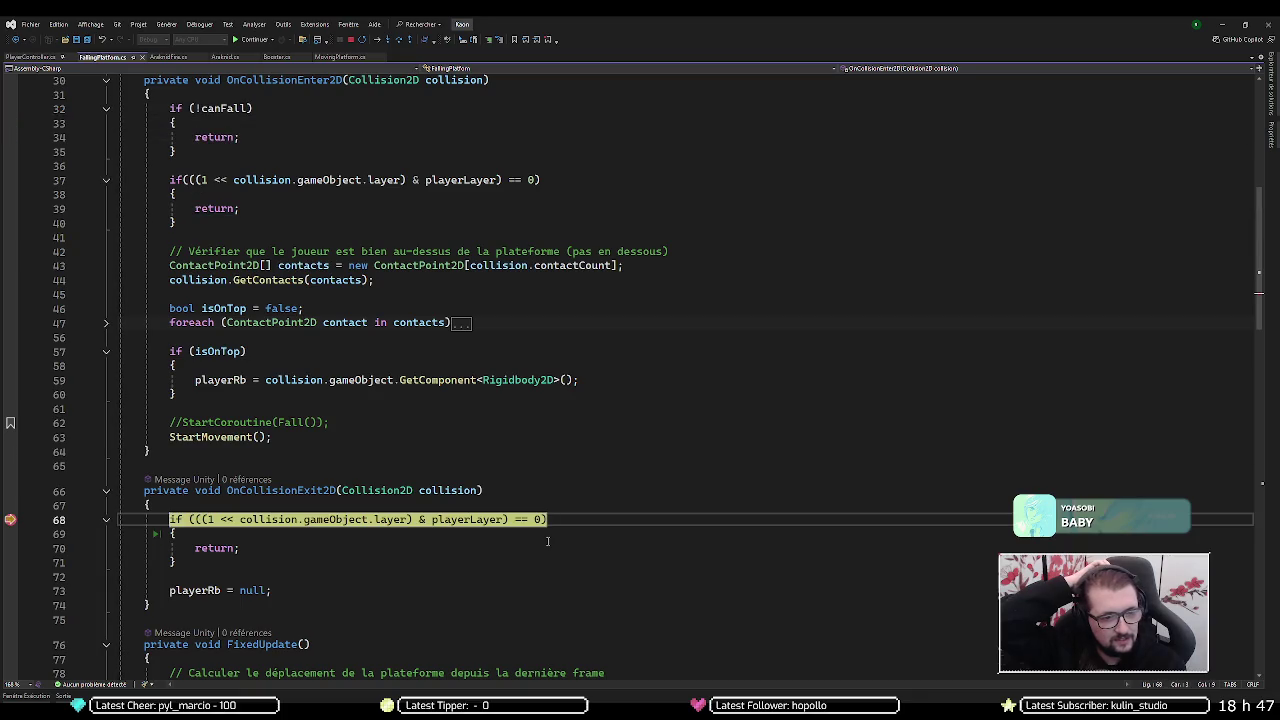
pyautogui.press('F10')
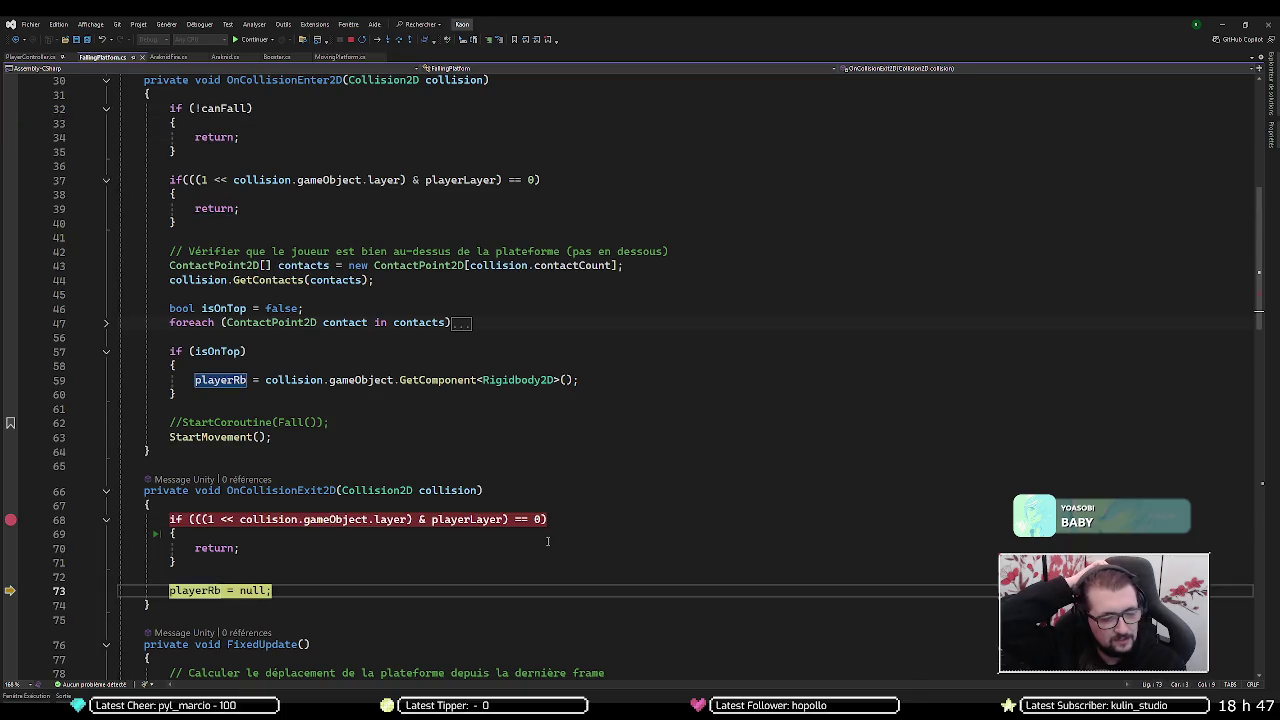
pyautogui.press('F5')
pyautogui.press('F10')
pyautogui.press('F5')
pyautogui.press('F10')
pyautogui.press('F5')
pyautogui.press('F10')
pyautogui.press('F5')
pyautogui.press('F10')
pyautogui.press('F5')
pyautogui.press('F10')
pyautogui.press('F5')
pyautogui.press('F10')
pyautogui.press('F5')
pyautogui.press('F10')
pyautogui.press('F5')
pyautogui.press('F10')
pyautogui.press('F5')
pyautogui.press('F10')
pyautogui.press('F5')
pyautogui.press('F10')
pyautogui.press('F5')
pyautogui.press('F10')
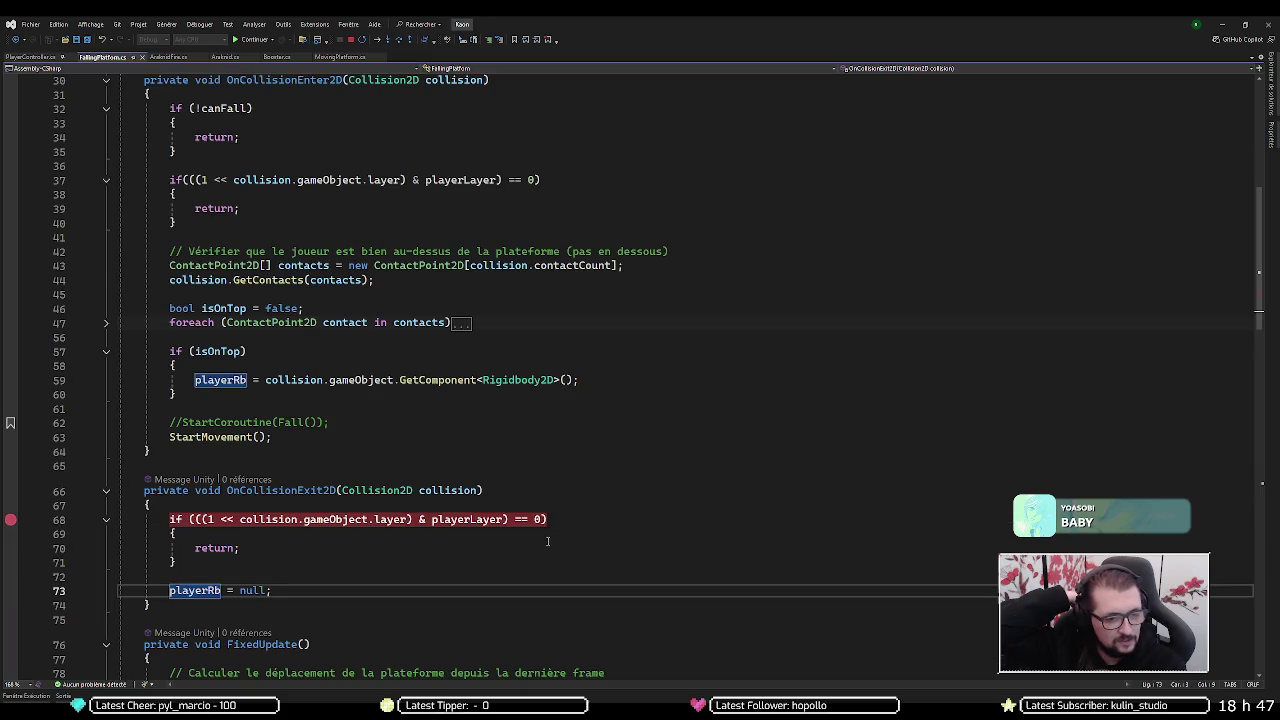
pyautogui.press('F5')
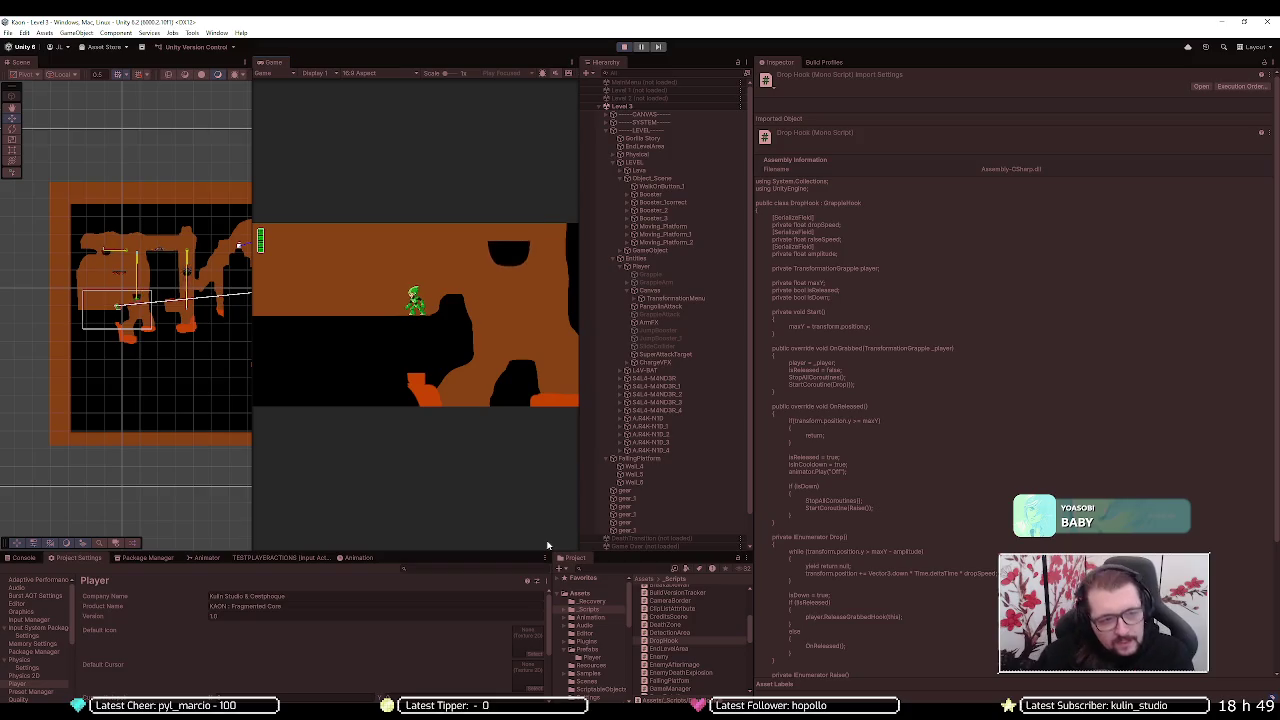
# - Walk the character right with D across the level onto a platform, then exit play mode
pyautogui.press('d')
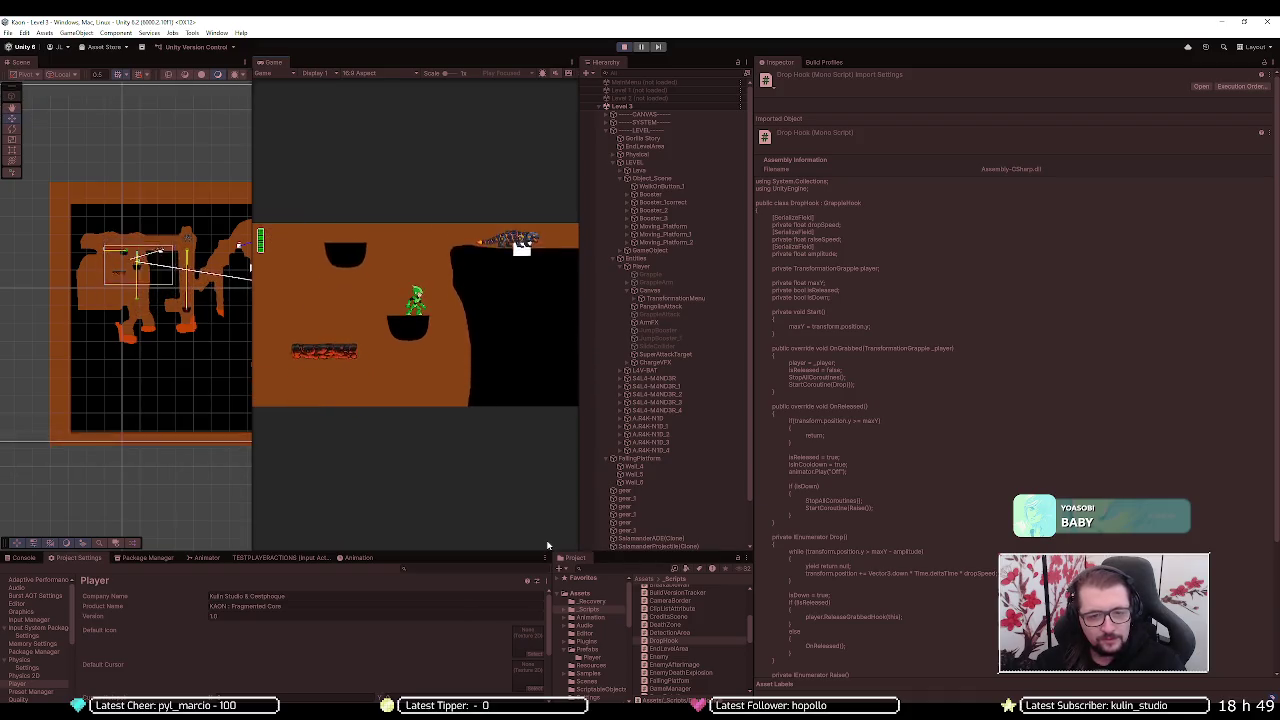
pyautogui.click(624, 48)
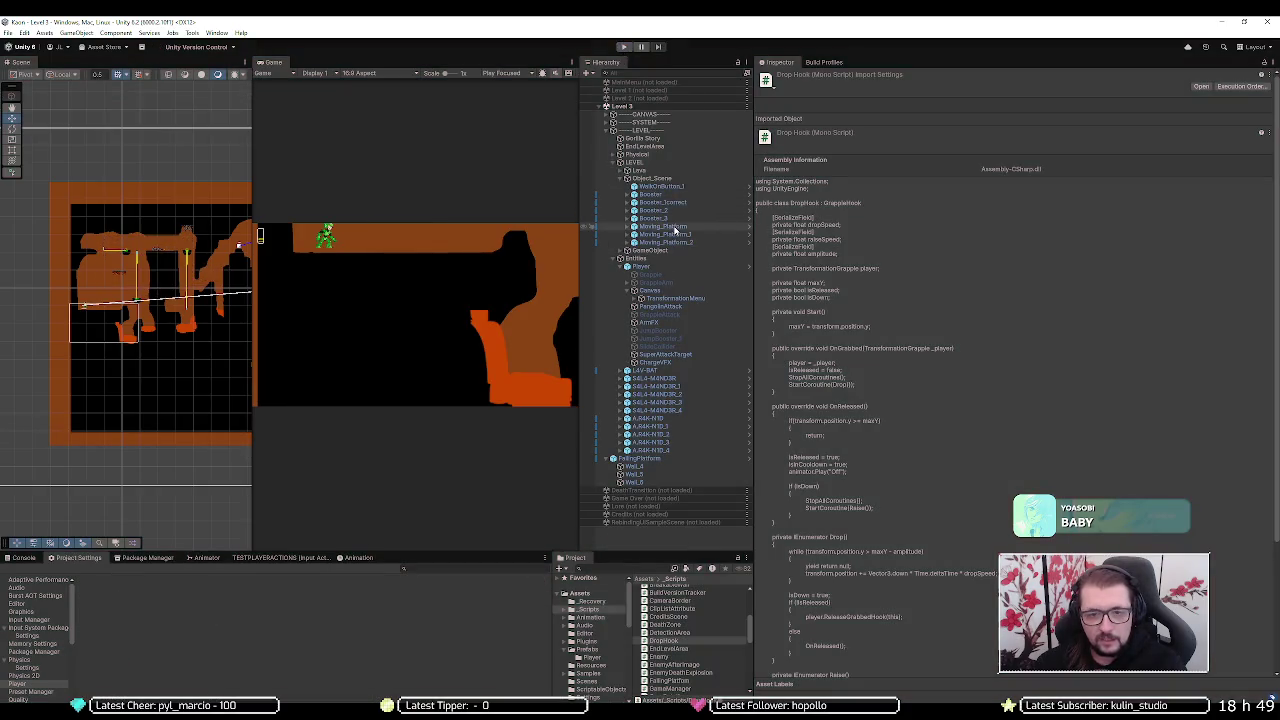
# - Lower Moving_Platform's Speed from 8 to 4 in the Inspector and enter play mode to test it
pyautogui.click(675, 227)
pyautogui.click(1000, 300)
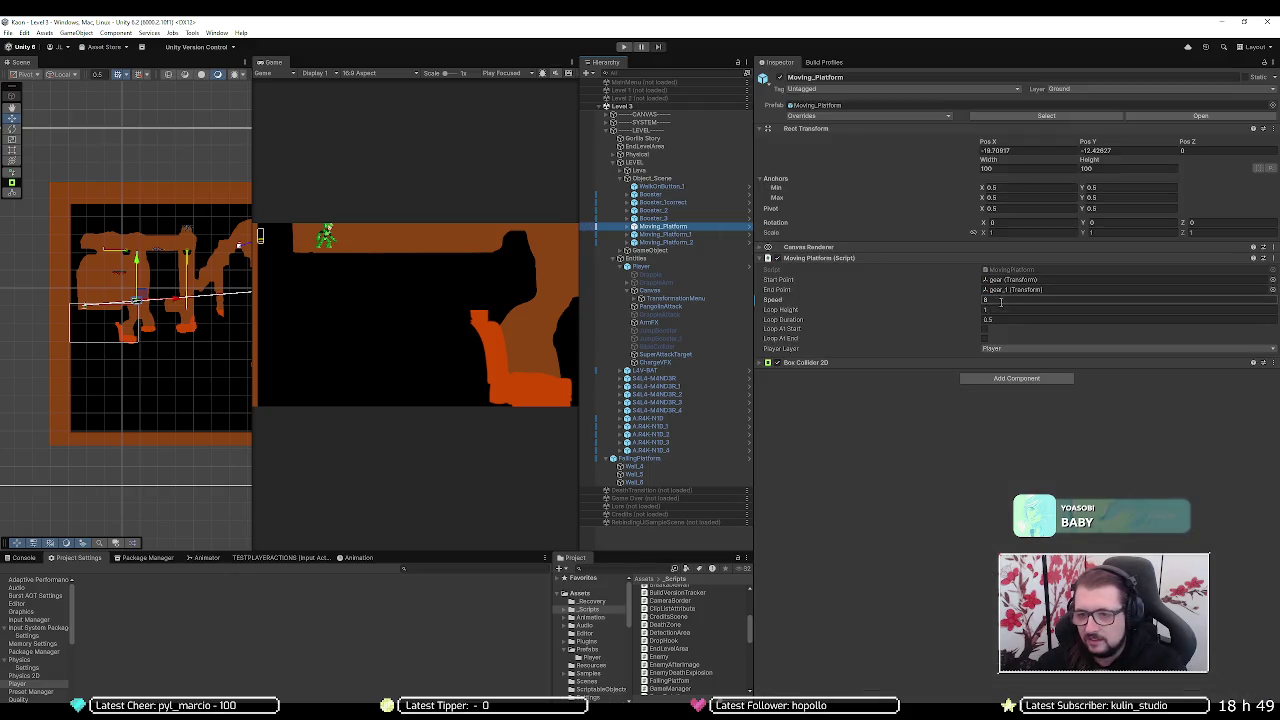
pyautogui.write('4')
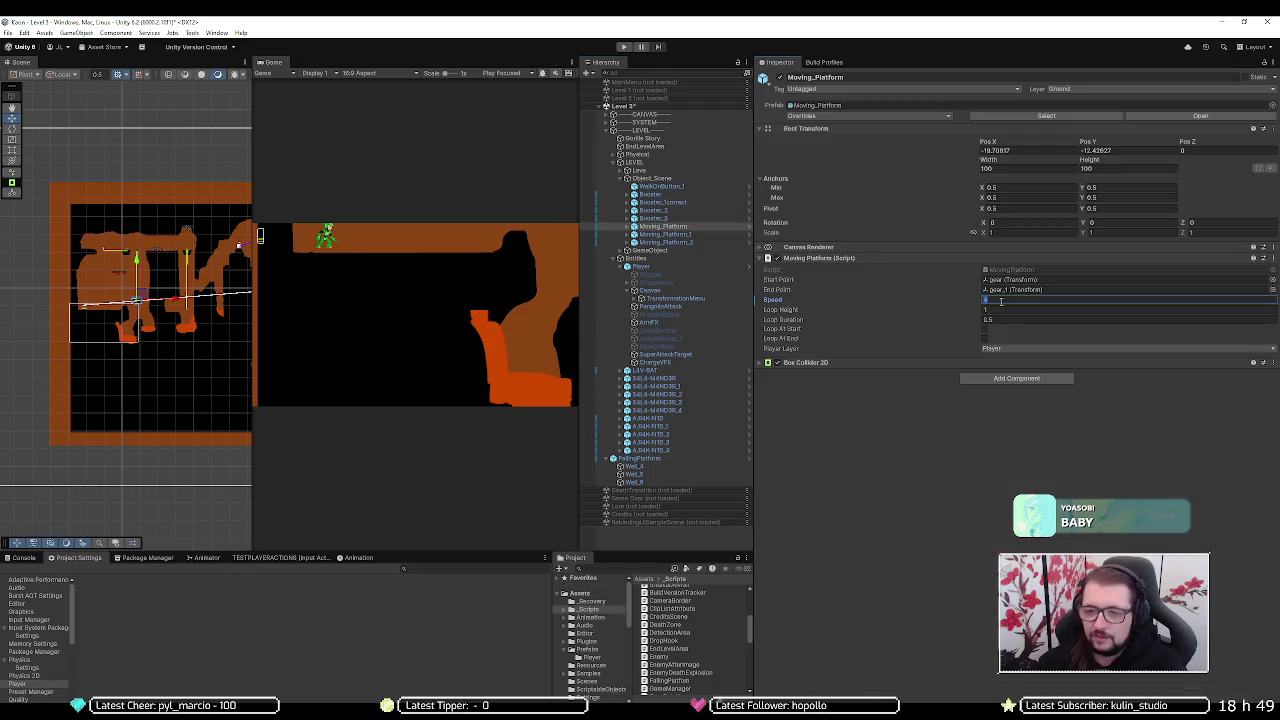
pyautogui.click(624, 47)
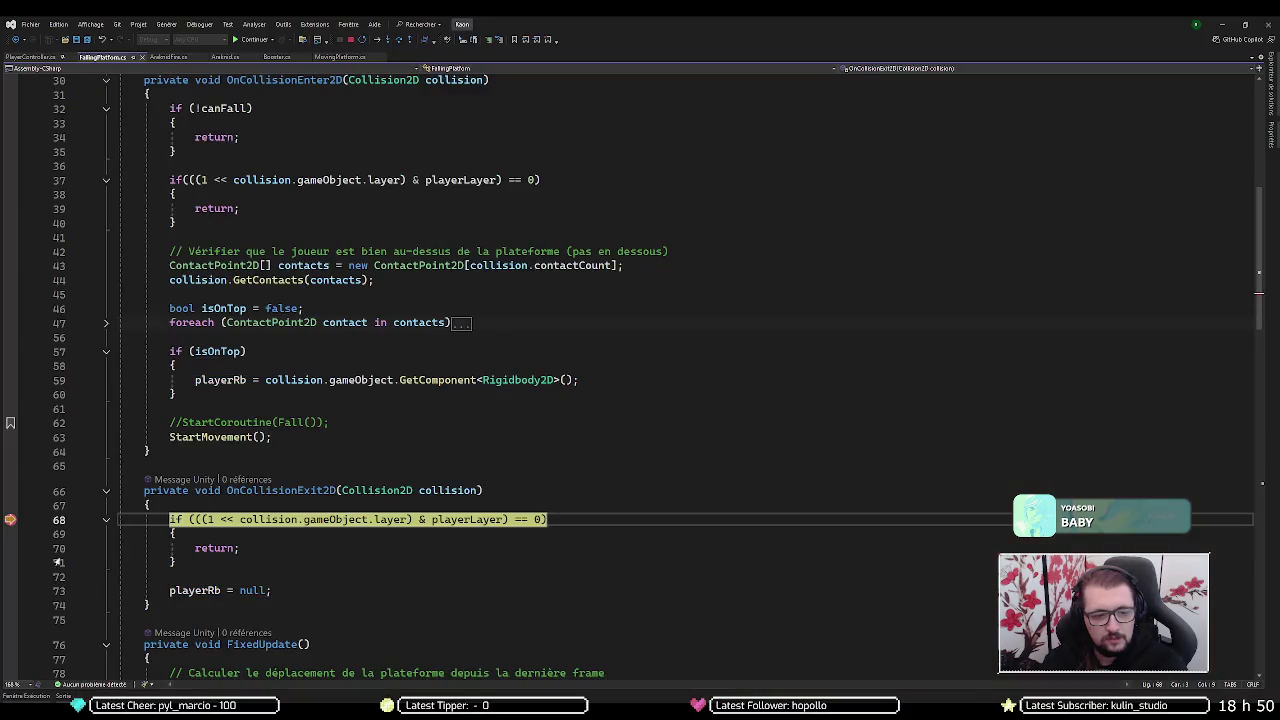
# - Clear the line 68 breakpoint in OnCollisionExit2D and resume the paused game
pyautogui.click(10, 519)
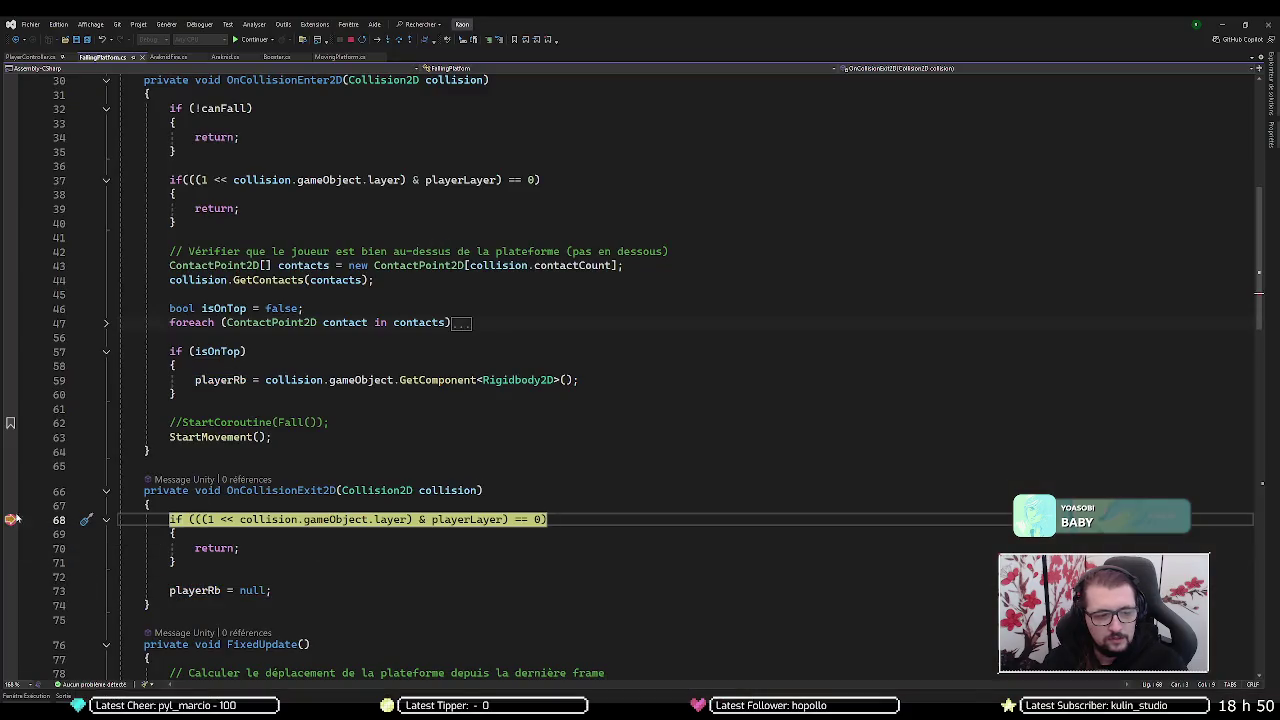
pyautogui.click(241, 41)
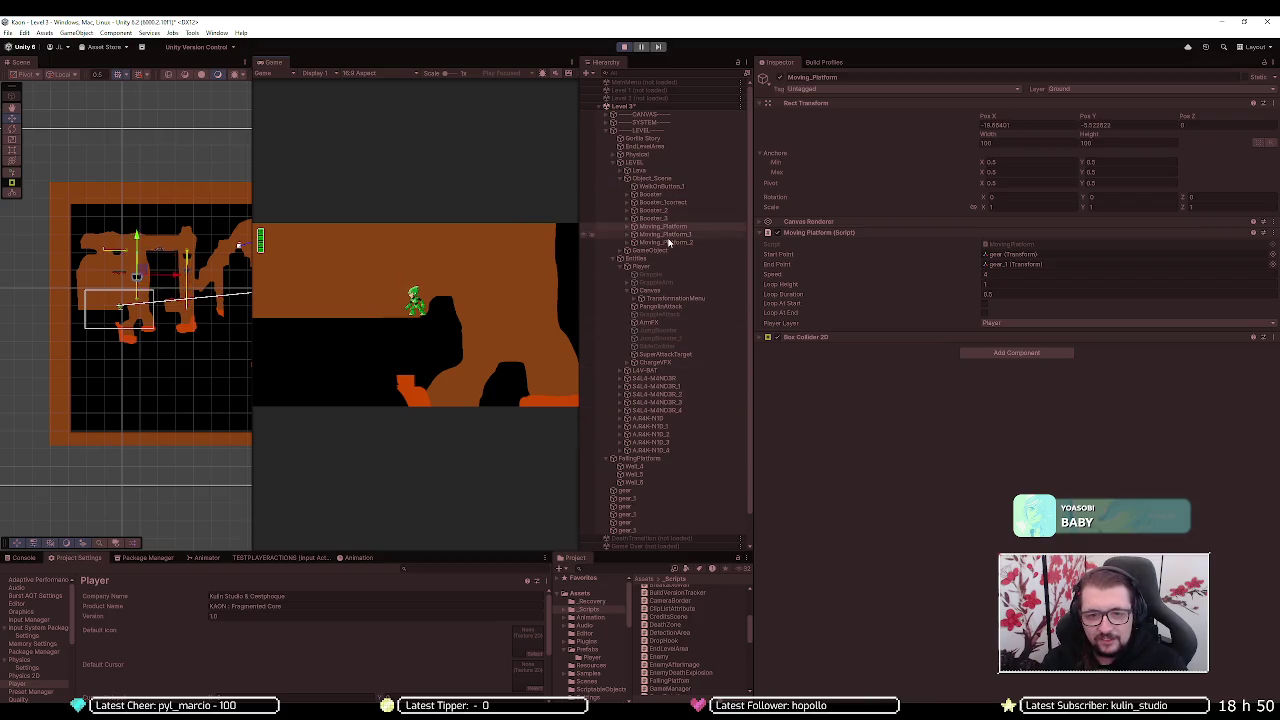
# - Change the FallingPlatform's Fall Speed to 4 during play, then return to FallingPlatform.cs in Visual Studio
pyautogui.scroll(-2, 677, 420)
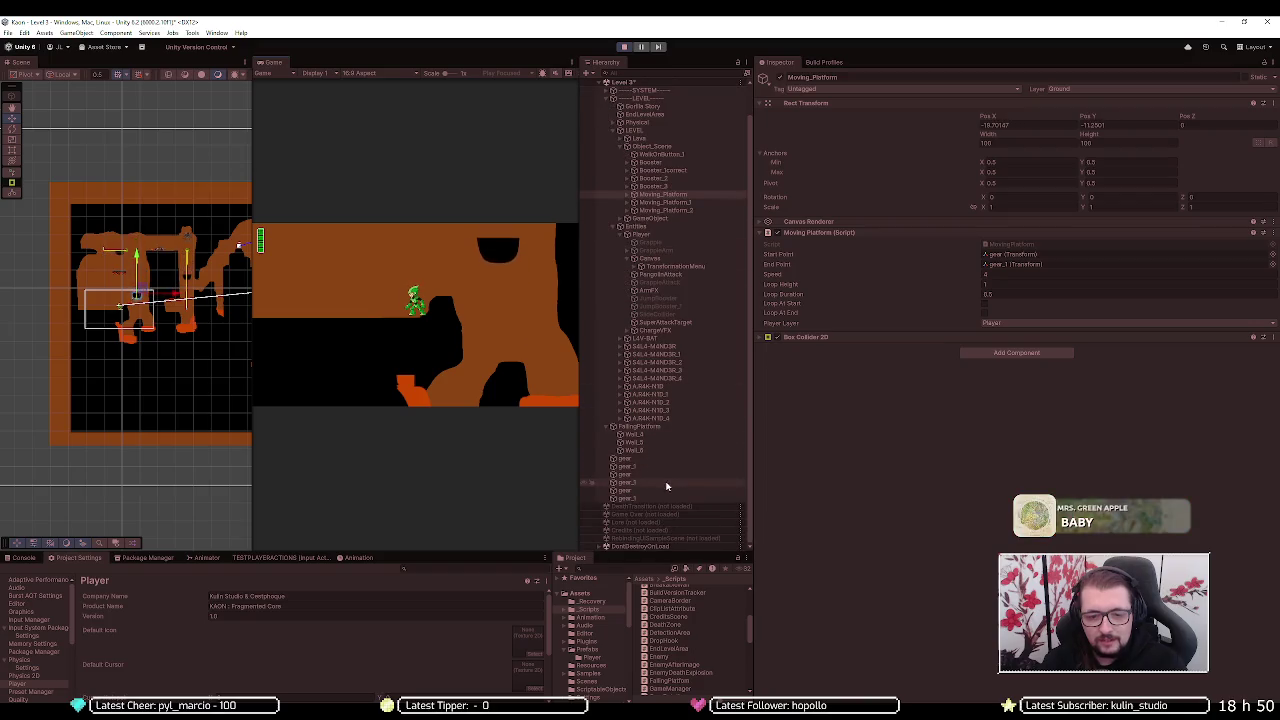
pyautogui.click(670, 427)
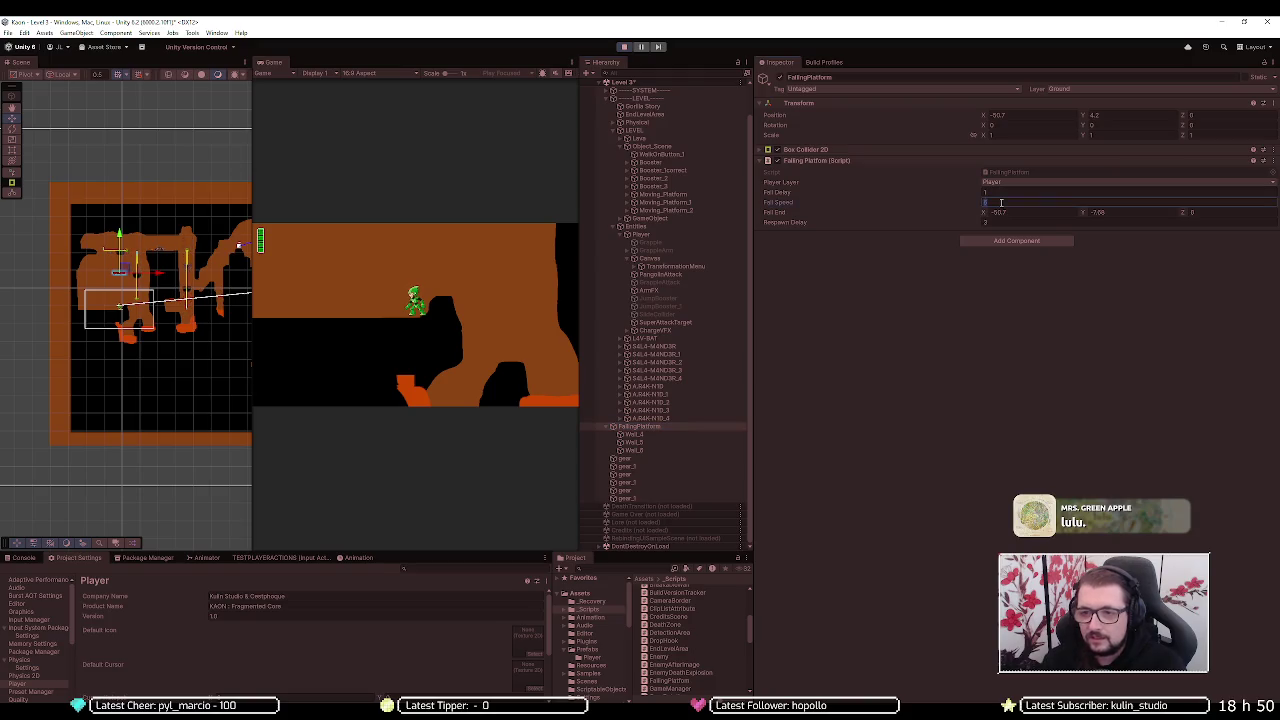
pyautogui.write('4')
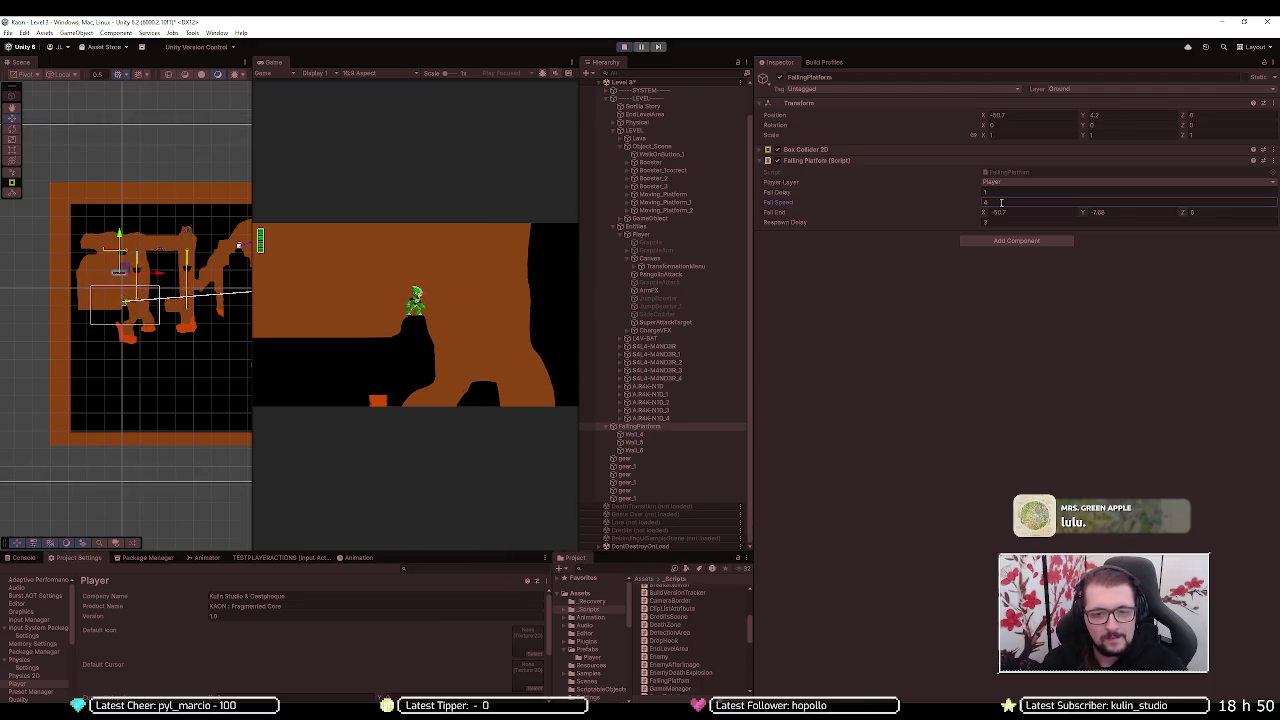
pyautogui.hotkey('alt', 'Tab')
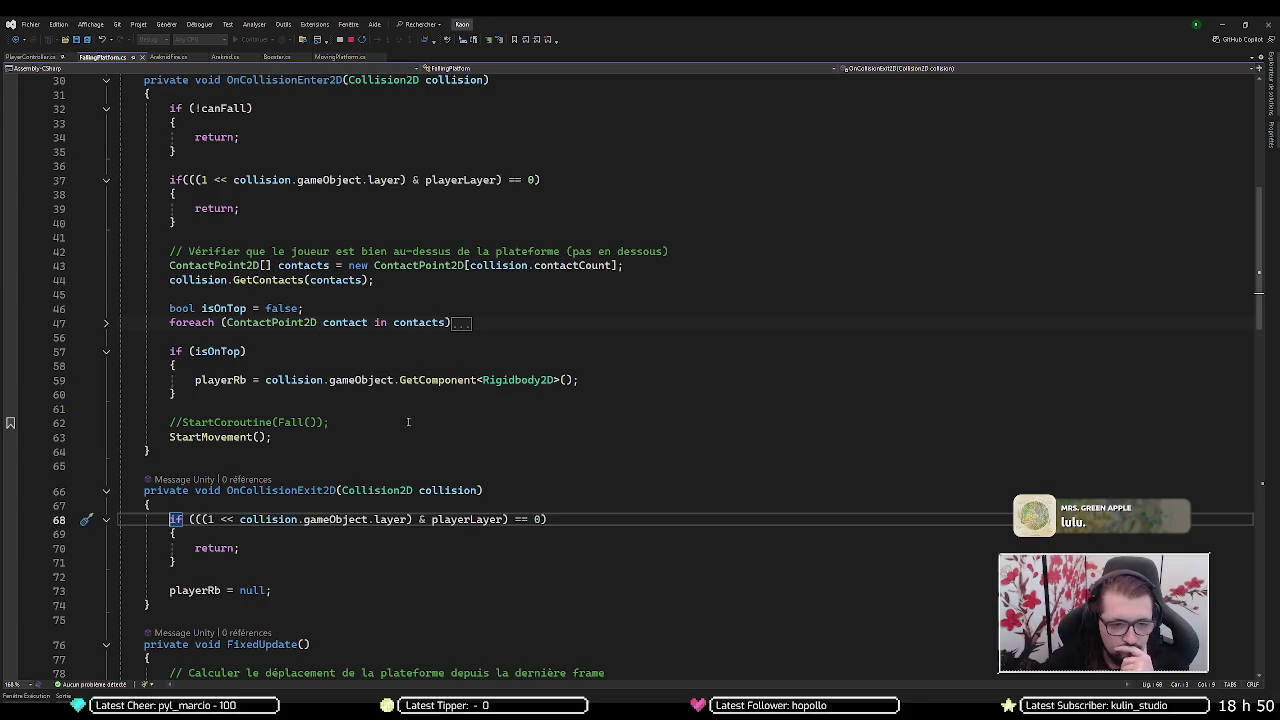
pyautogui.scroll(8, 435, 438)
pyautogui.scroll(-10, 435, 438)
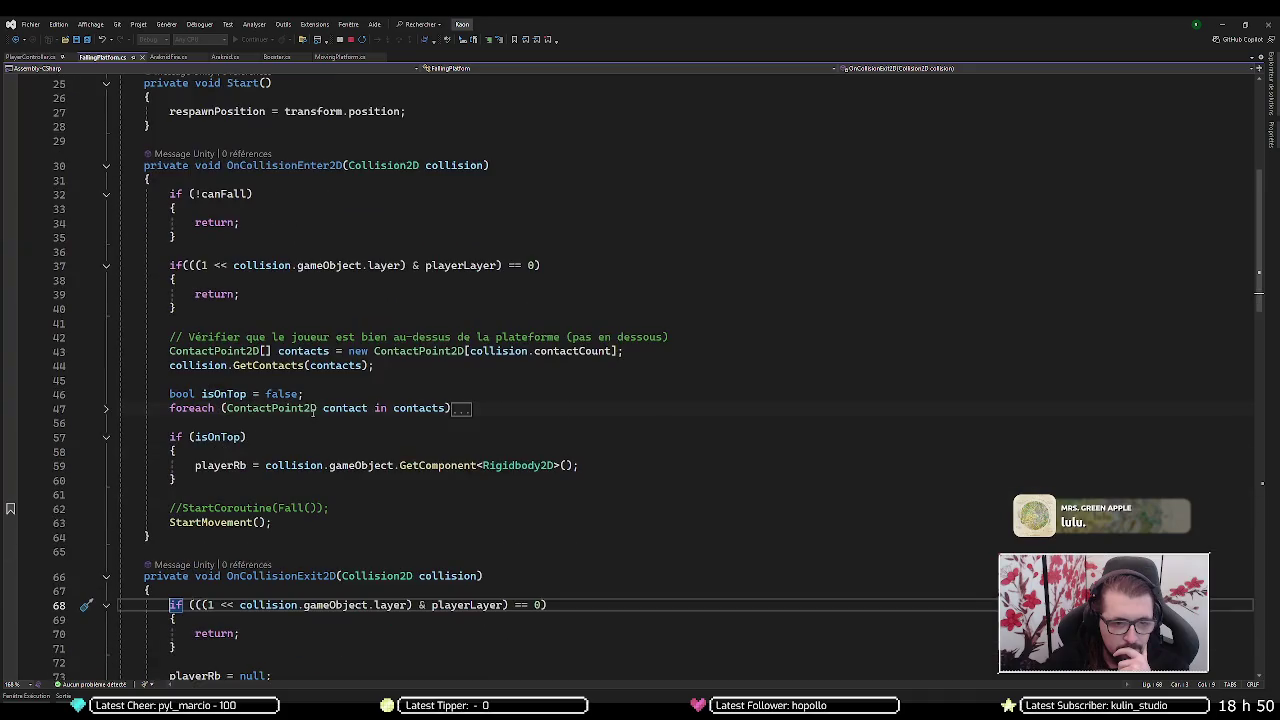
pyautogui.scroll(-2, 318, 412)
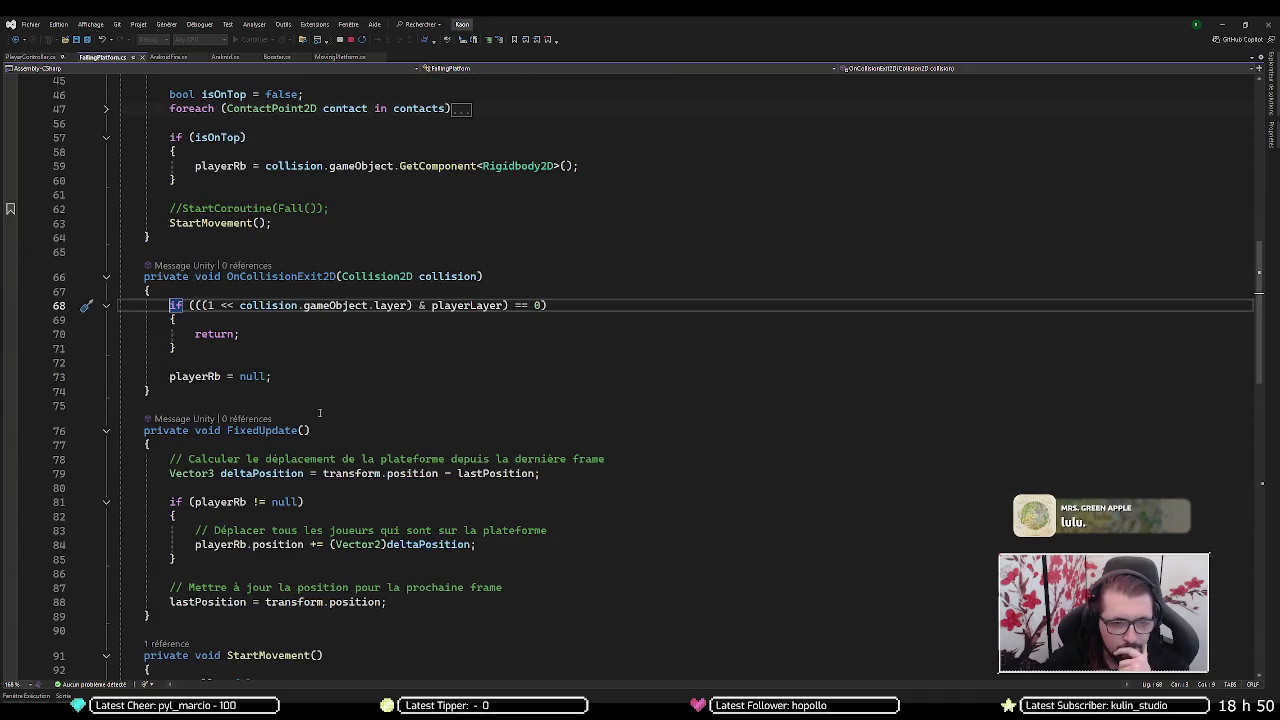
pyautogui.scroll(-3, 320, 412)
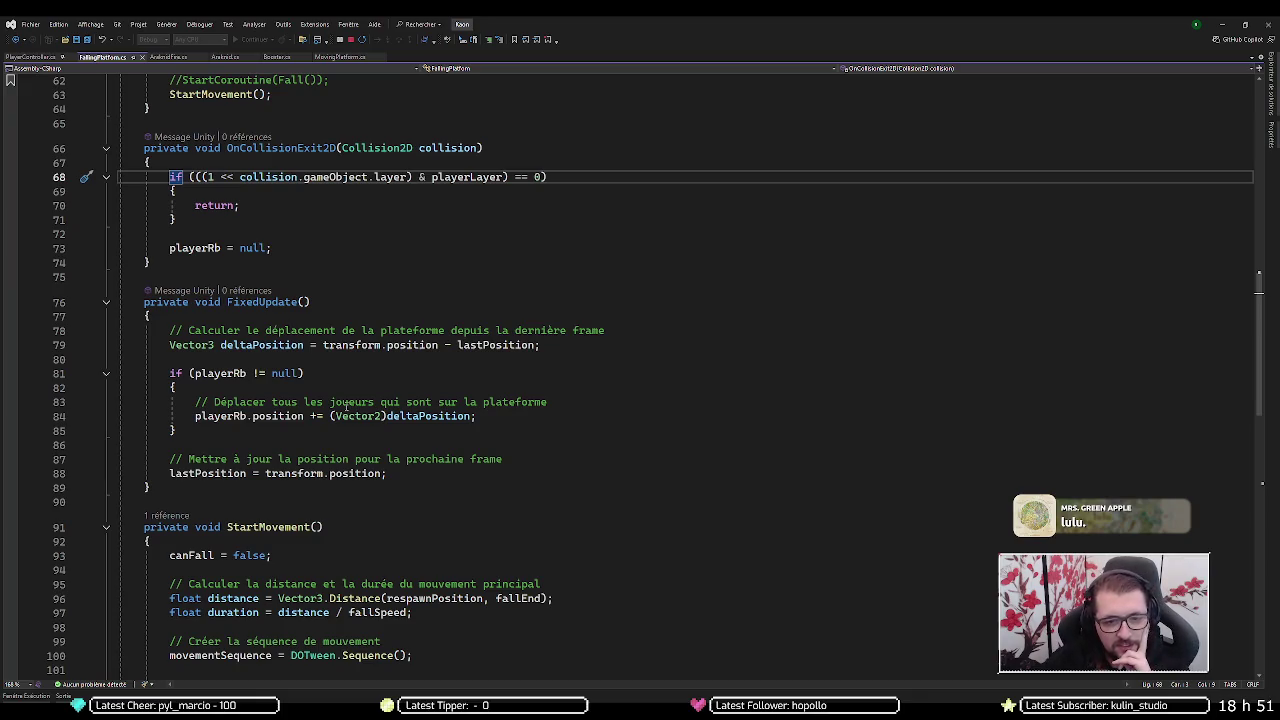
pyautogui.click(348, 344)
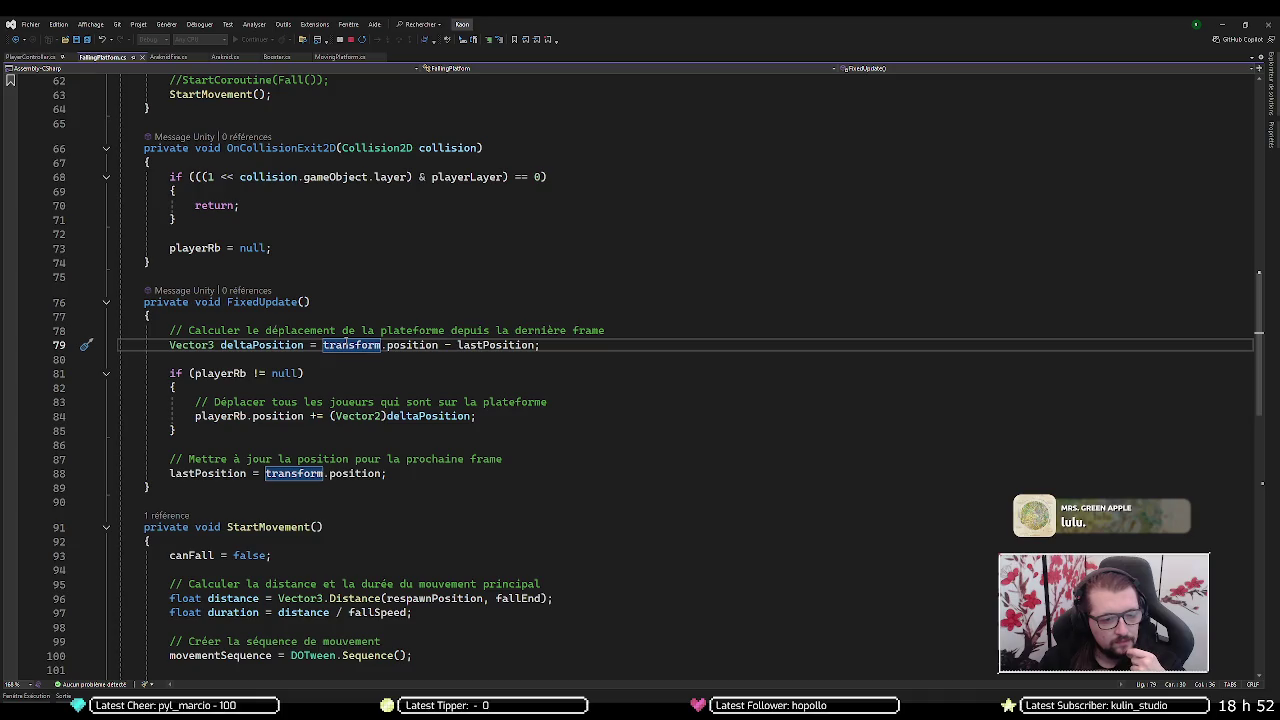
pyautogui.scroll(-4, 349, 331)
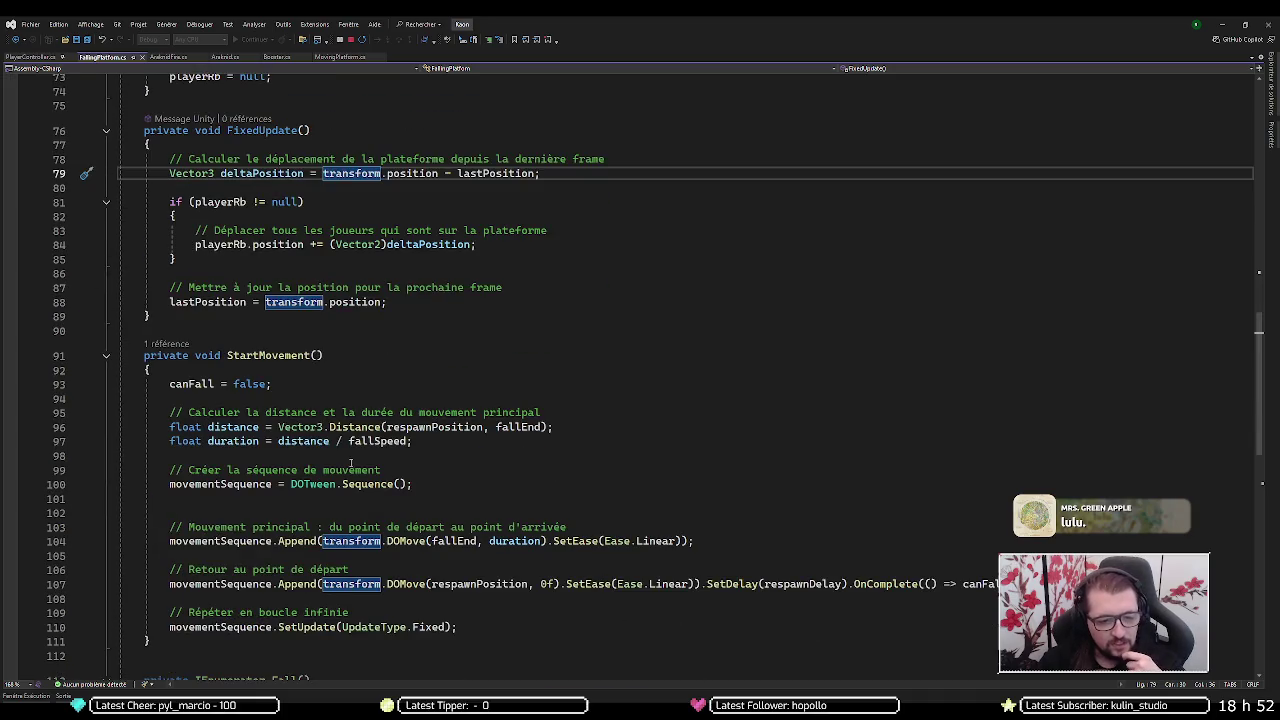
pyautogui.click(435, 627)
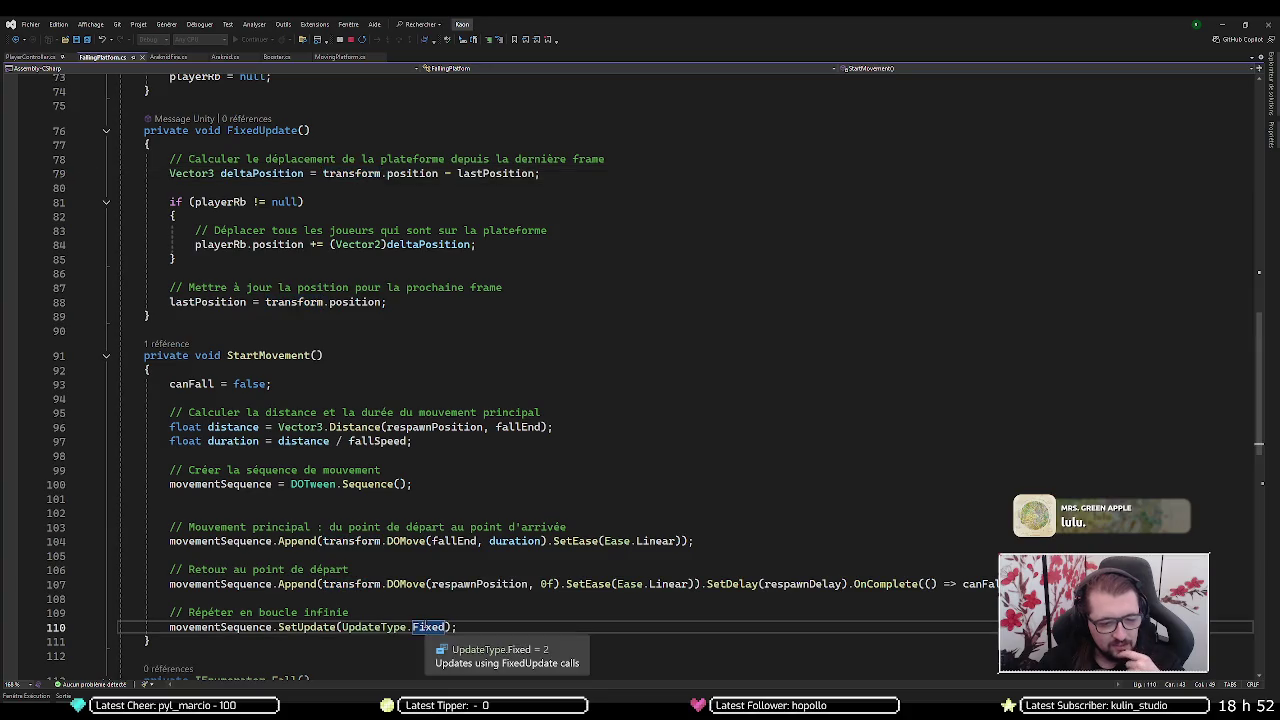
pyautogui.click(434, 585)
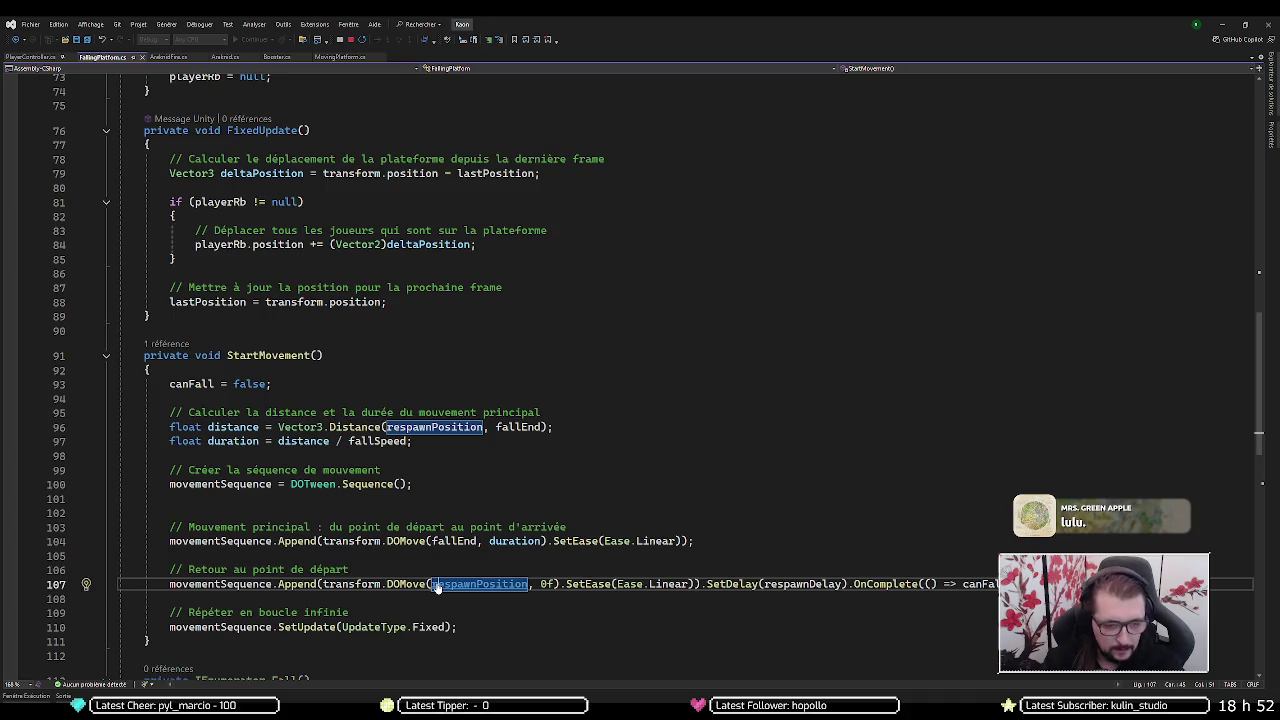
# - Comment out the return-to-respawn tween on line 107 of FallingPlatform.cs, then switch to Unity
pyautogui.hotkey('ctrl', 'k')
pyautogui.hotkey('ctrl', 'c')
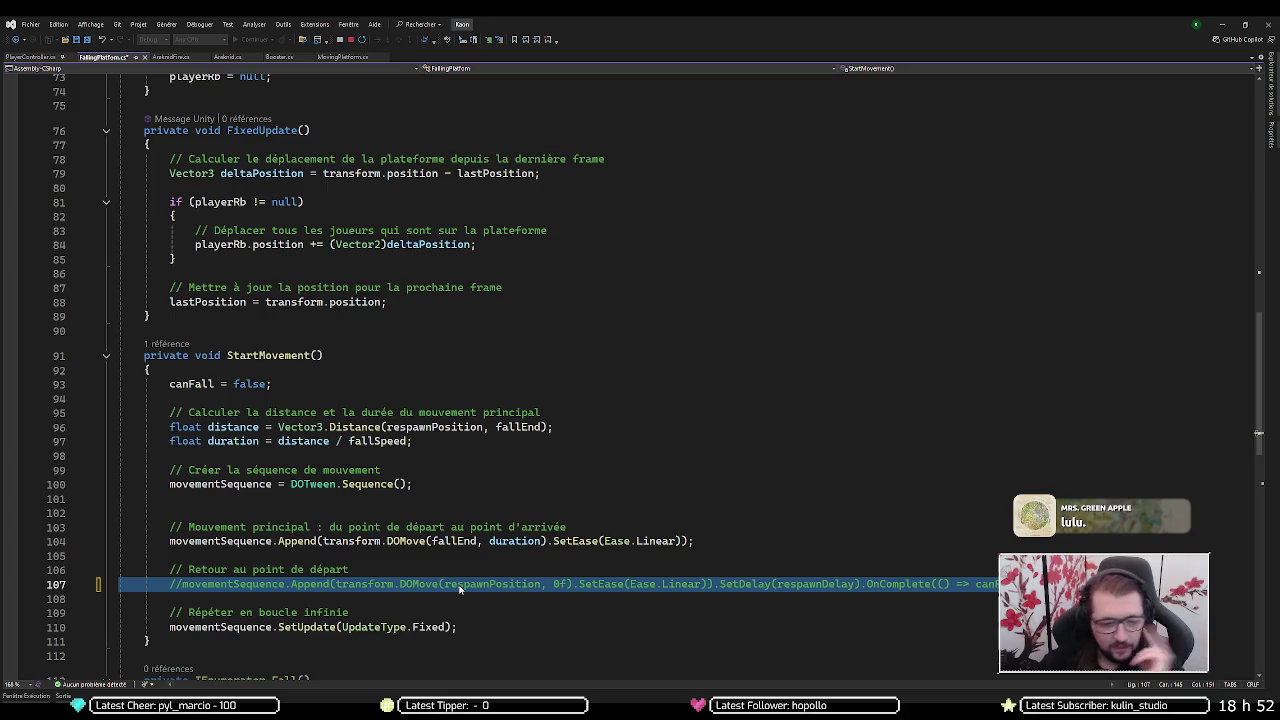
pyautogui.hotkey('alt', 'Tab')
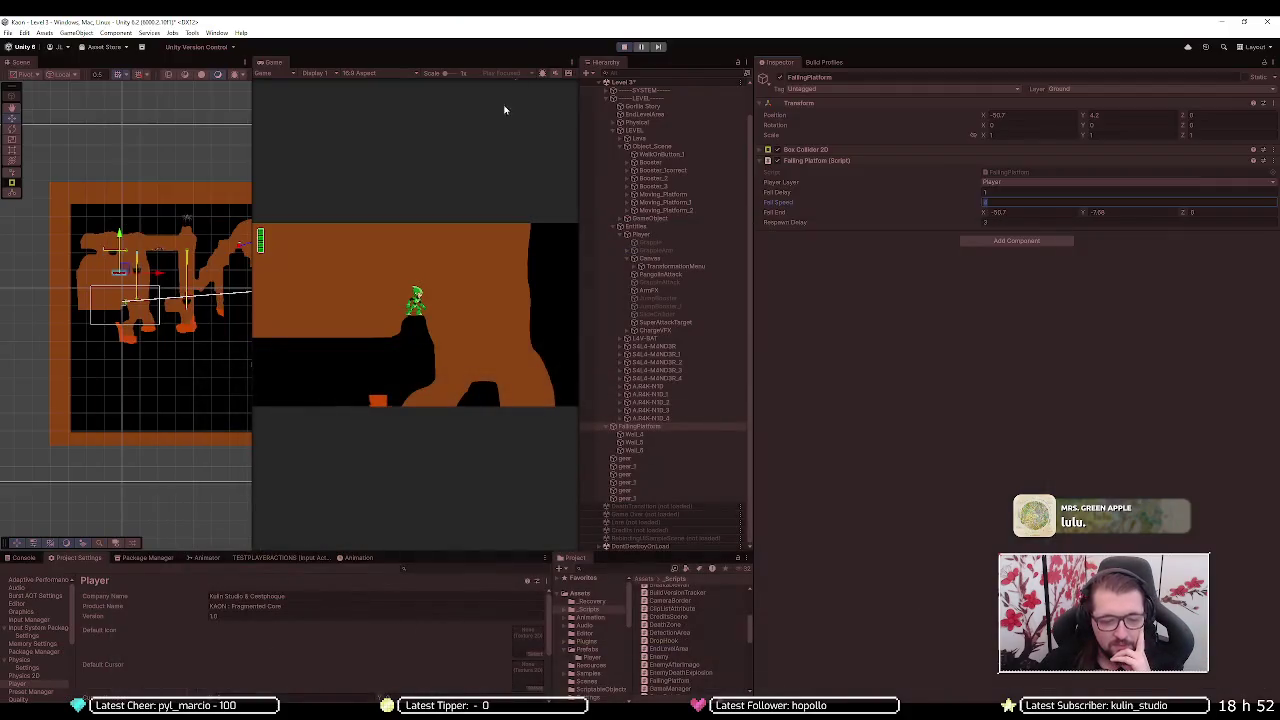
# - Stop the running play session and save FallingPlatform.cs in Visual Studio
pyautogui.click(624, 47)
pyautogui.click(624, 47)
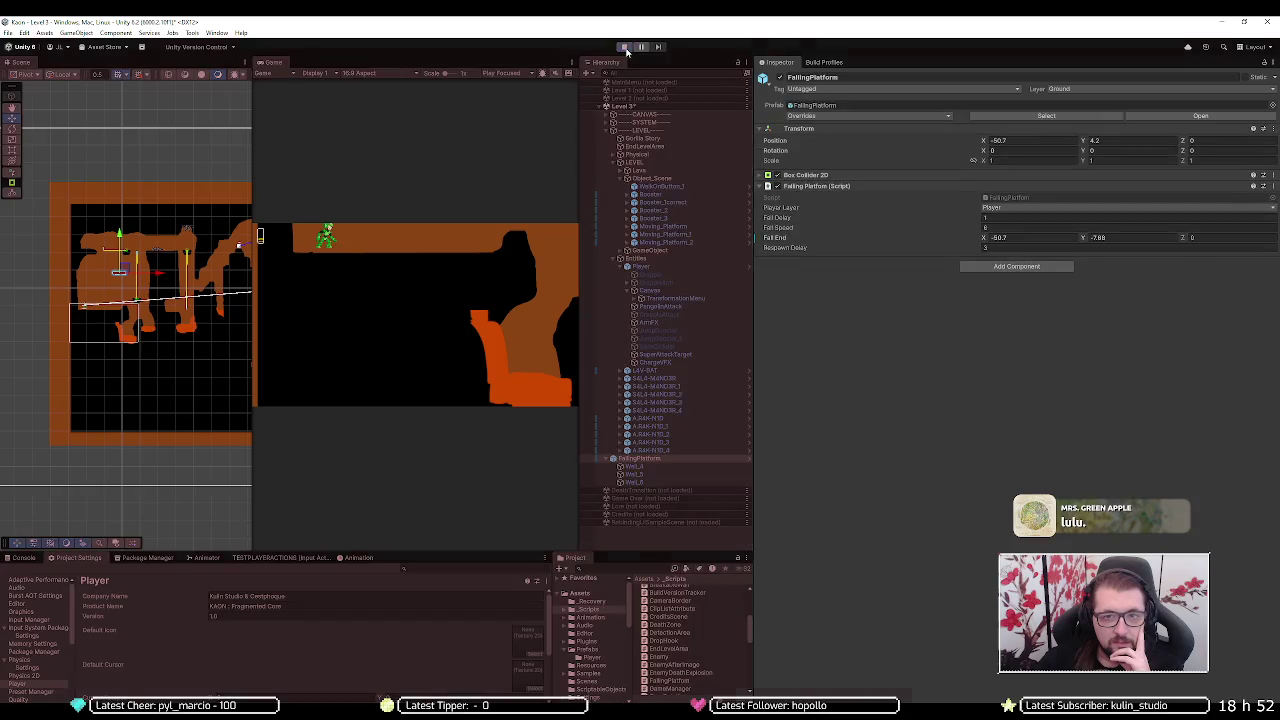
pyautogui.click(626, 52)
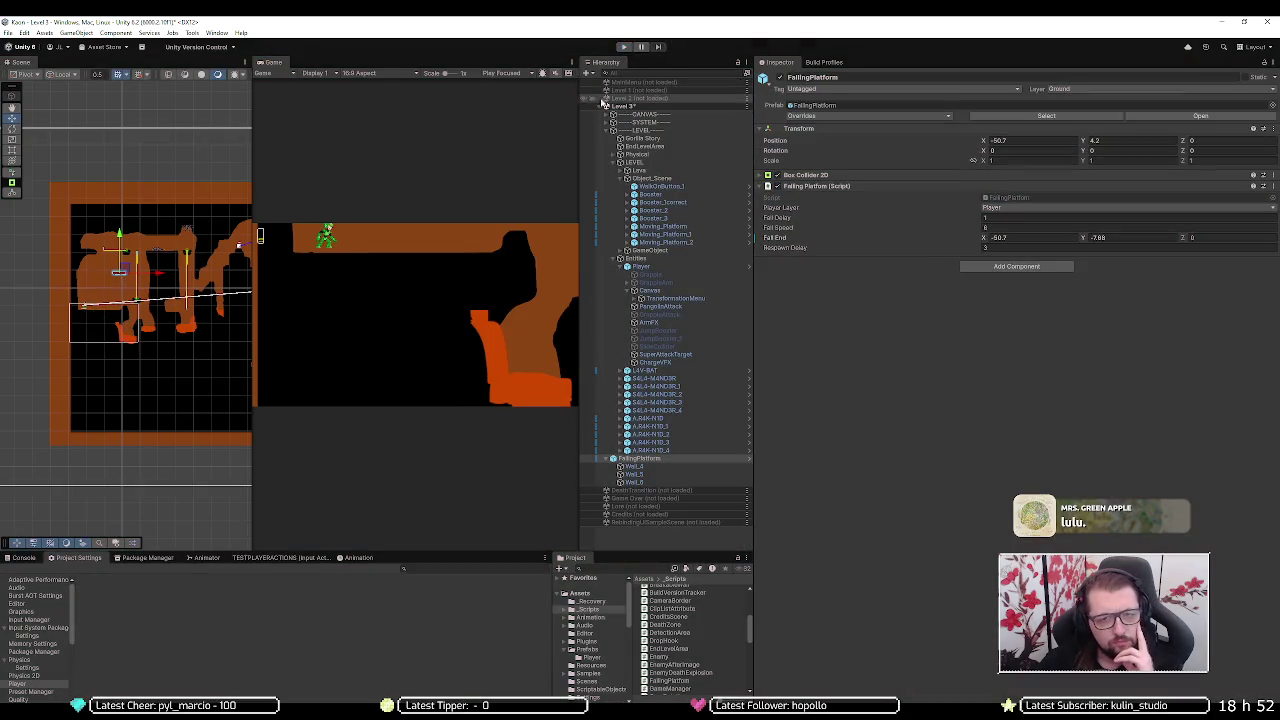
pyautogui.hotkey('alt', 'Tab')
pyautogui.hotkey('ctrl', 's')
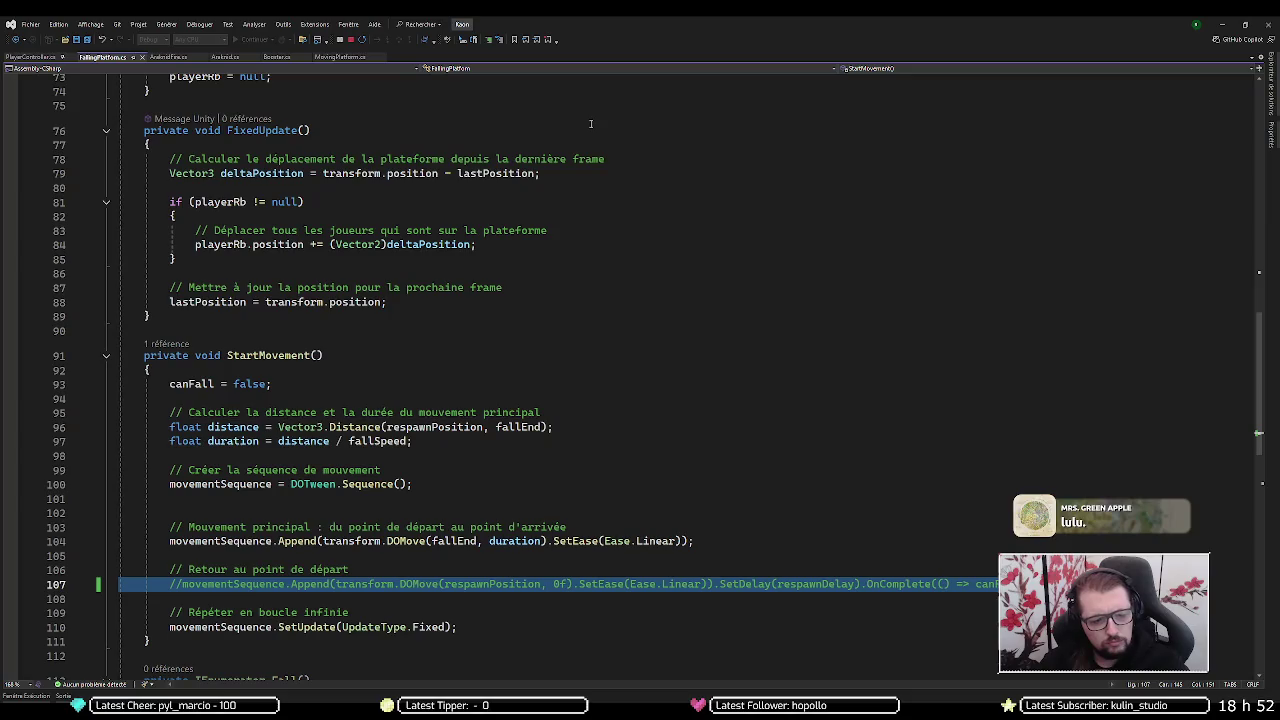
# - Let Unity recompile the script, then run play mode to test the falling platforms and stop
pyautogui.hotkey('alt', 'Tab')
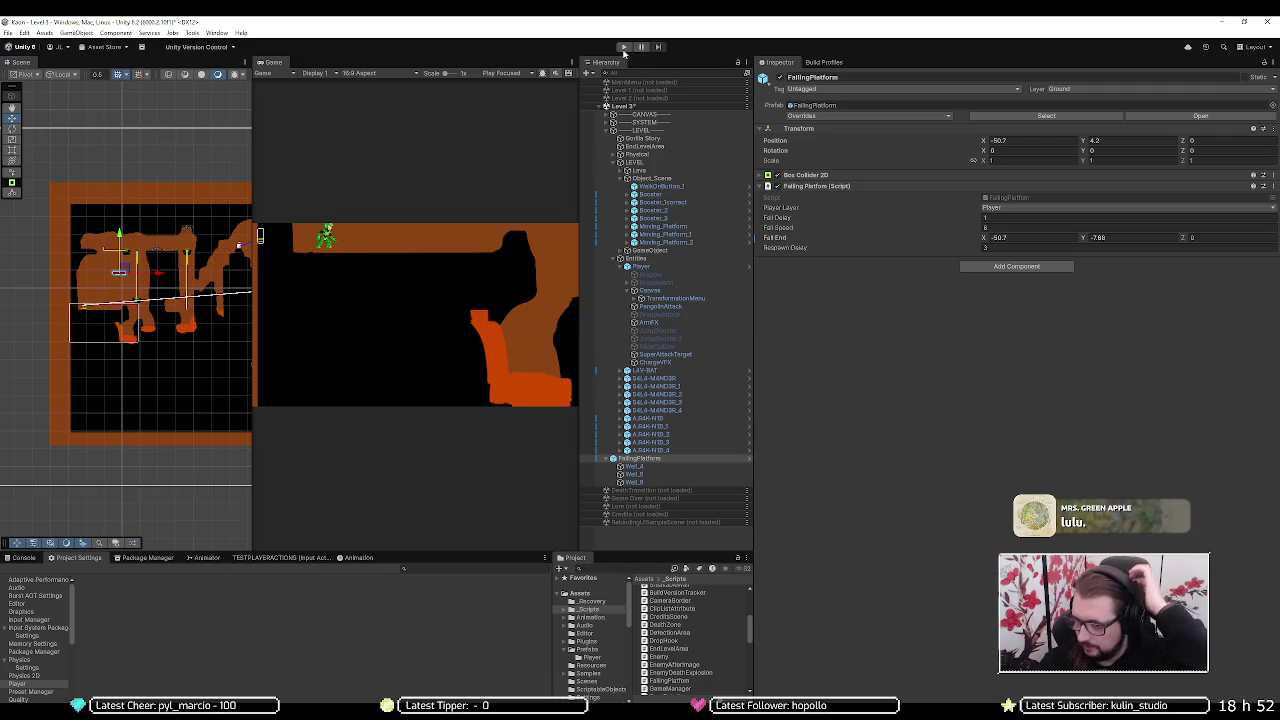
pyautogui.click(623, 48)
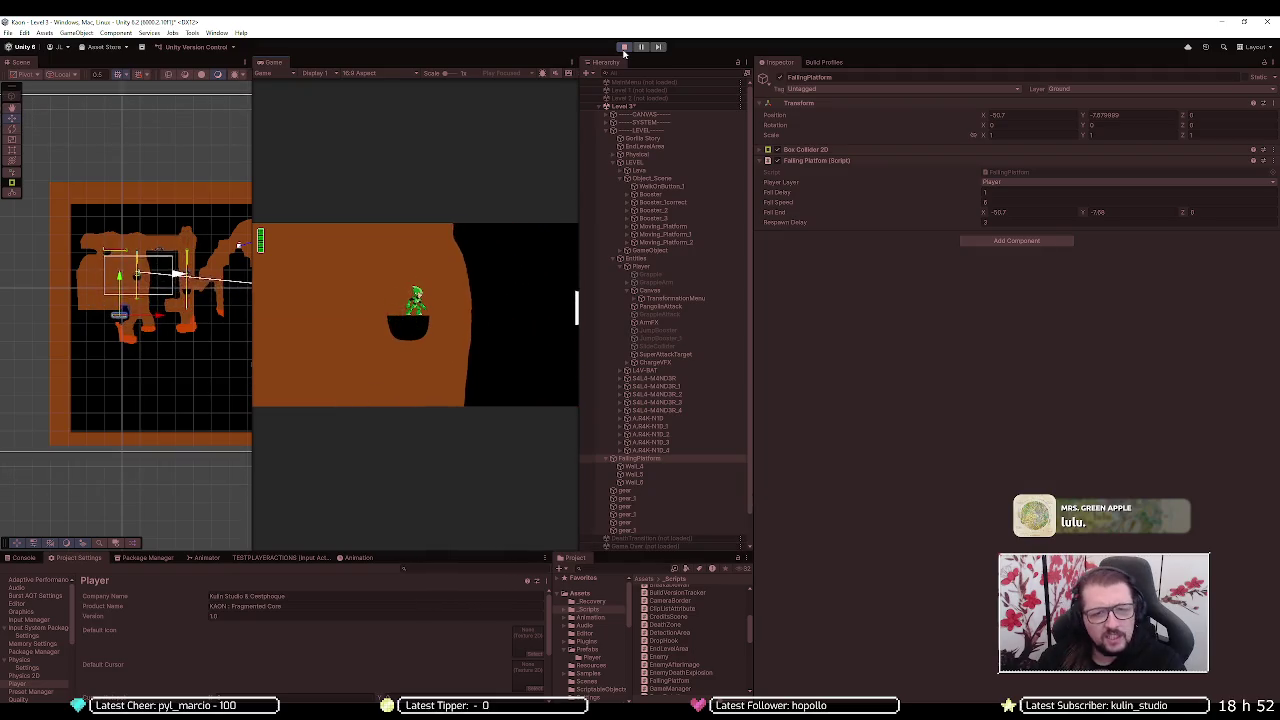
pyautogui.click(623, 51)
# - Replay the level watching how the falling platforms drop, then exit play mode
pyautogui.click(623, 51)
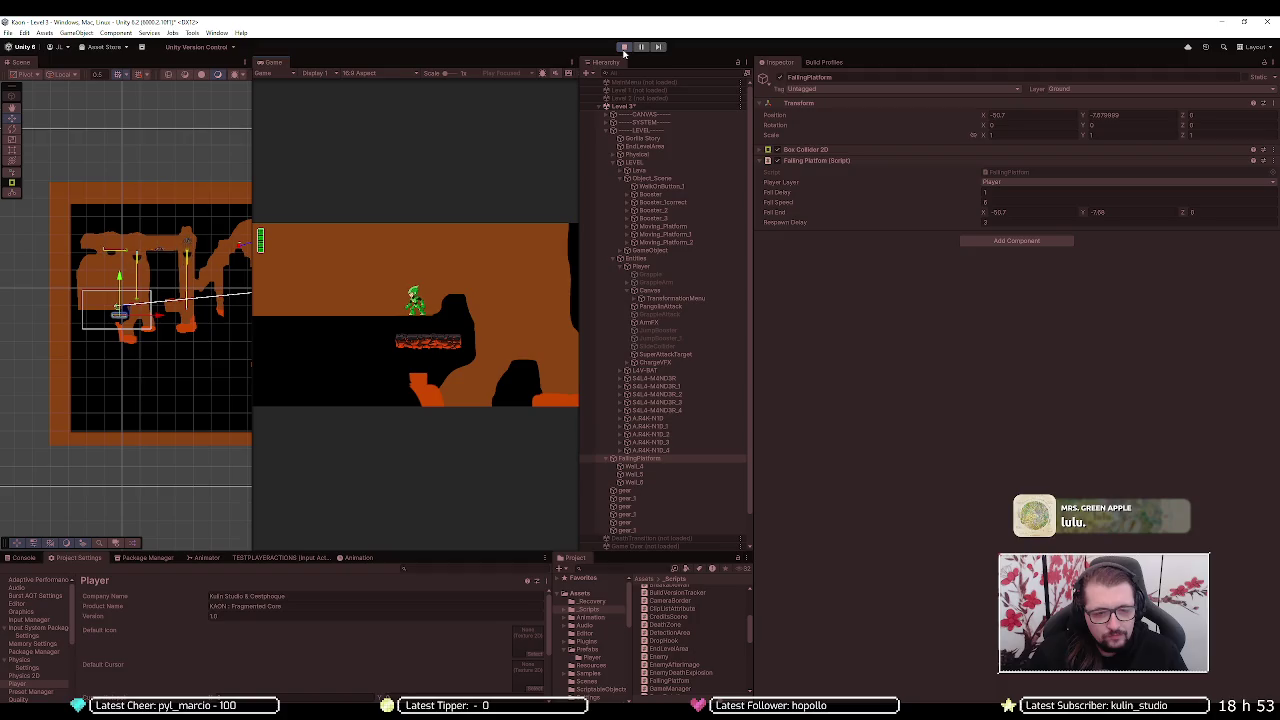
pyautogui.click(623, 47)
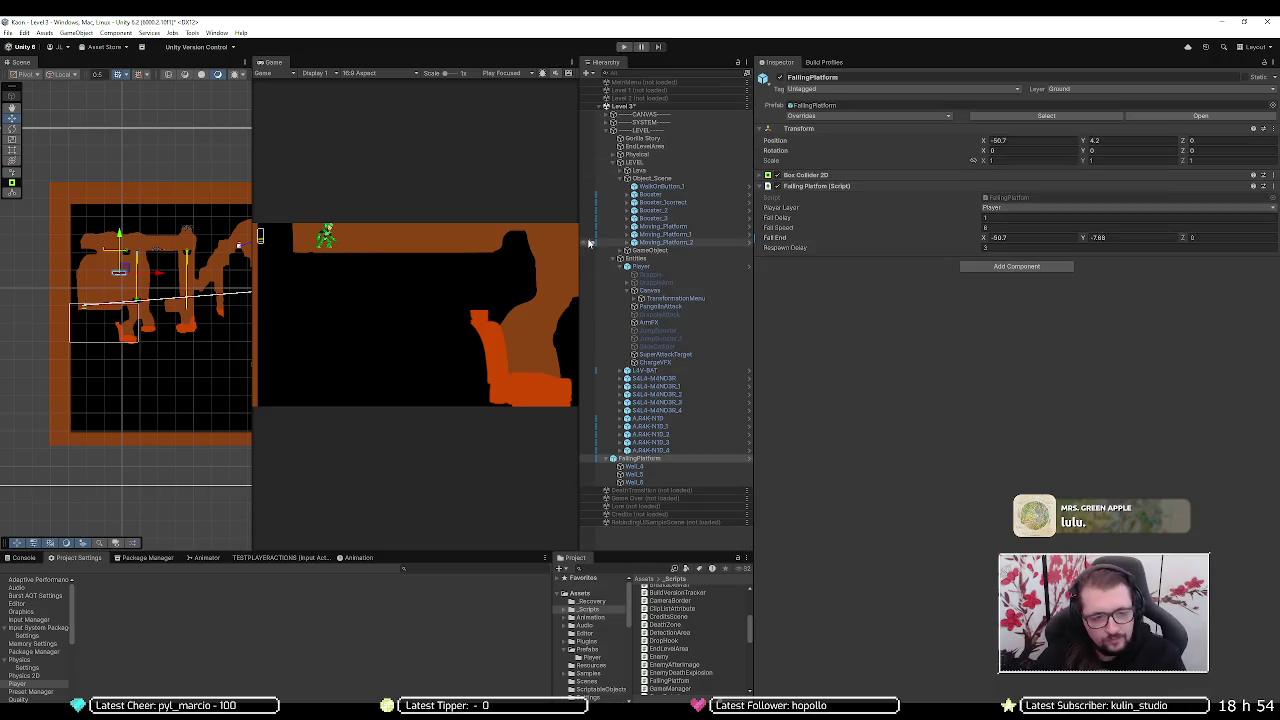
# - Check Moving_Platform_2, the FallingPlatform's wall children and FallingPlatform itself, then return to Visual Studio
pyautogui.click(627, 243)
pyautogui.click(627, 243)
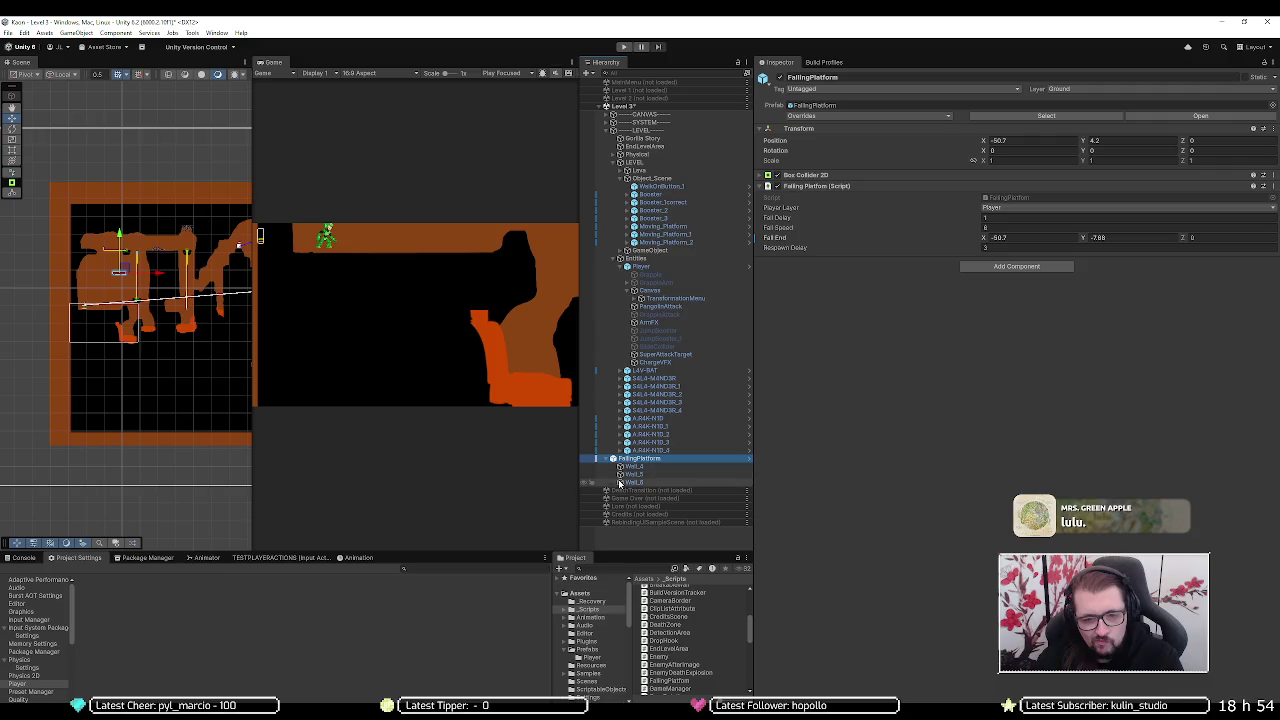
pyautogui.click(624, 474)
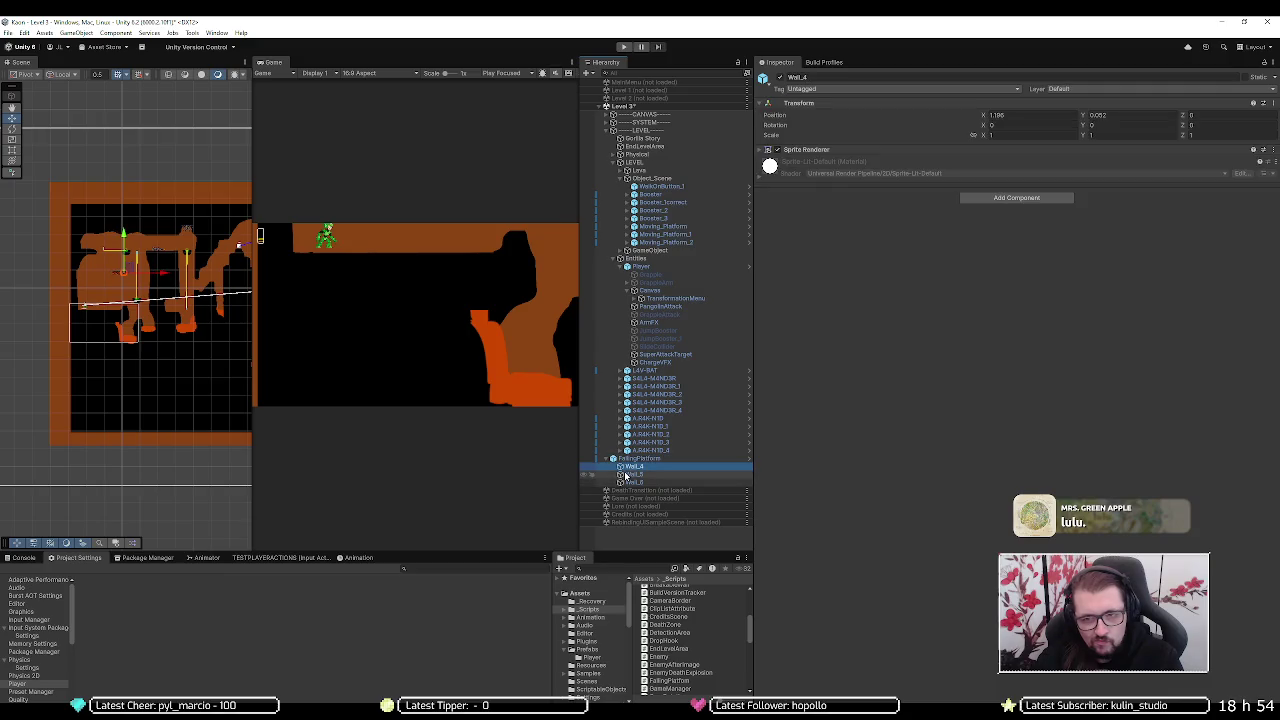
pyautogui.click(628, 482)
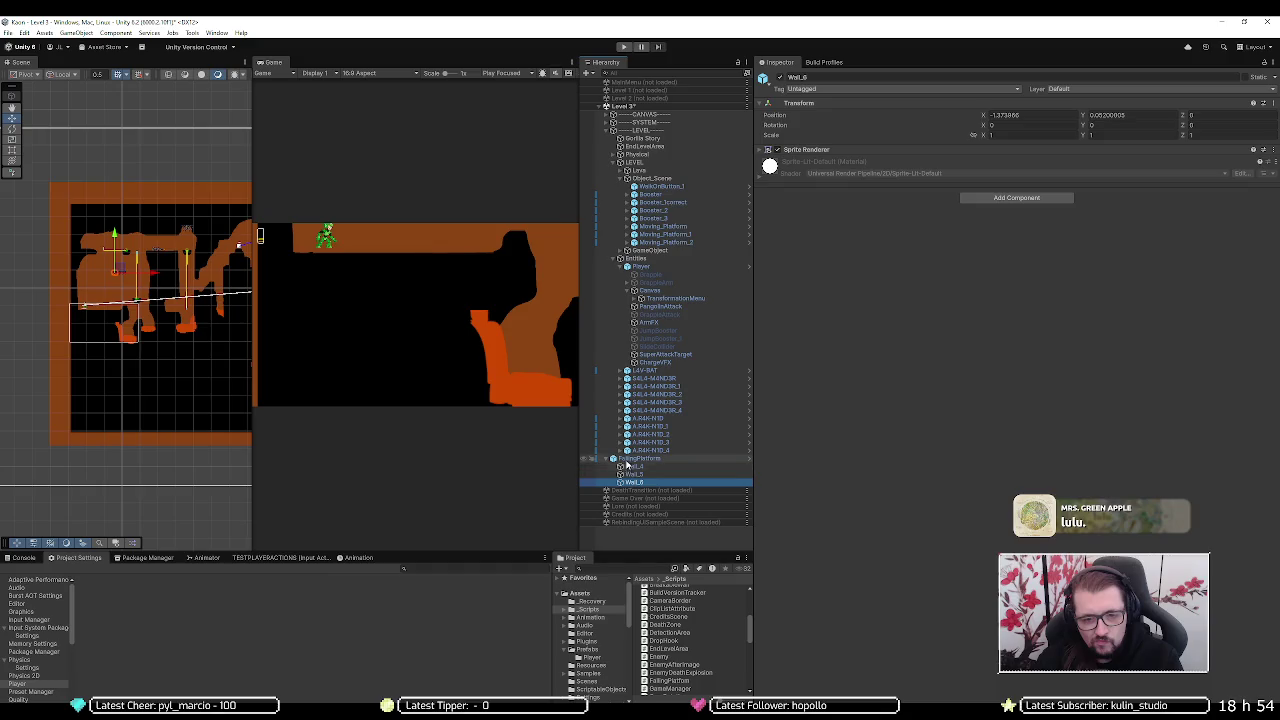
pyautogui.click(627, 459)
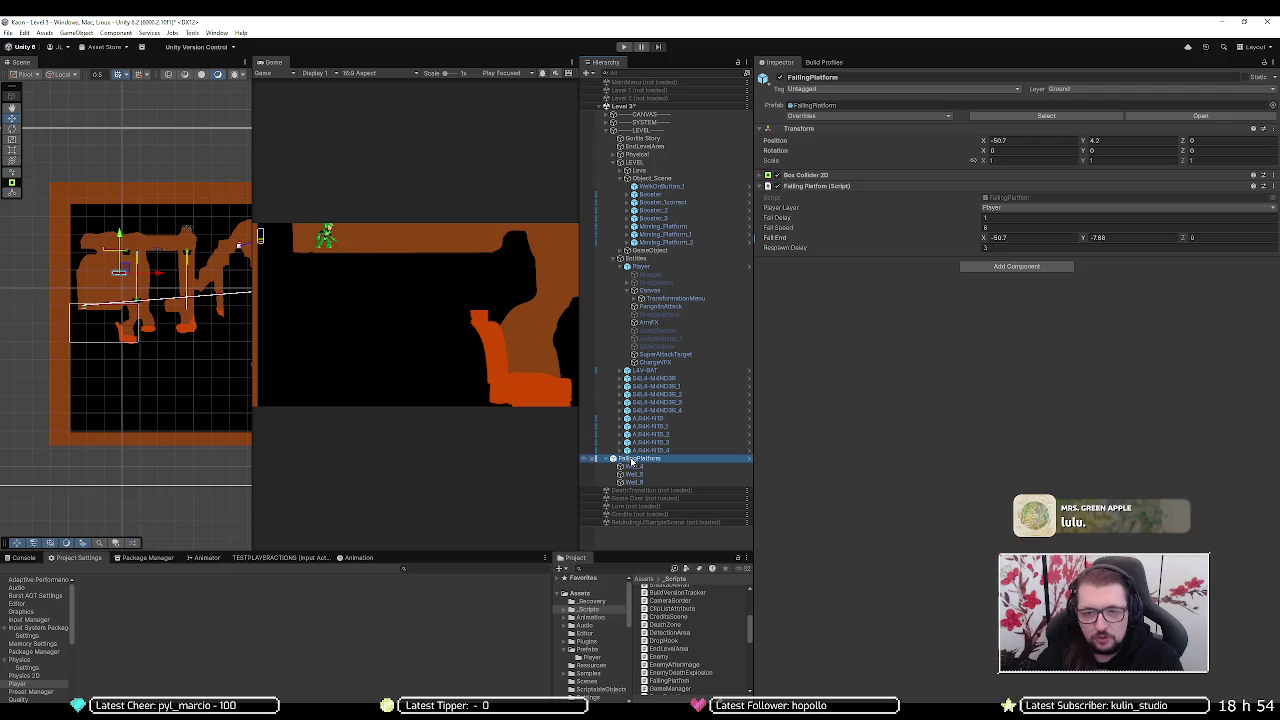
pyautogui.hotkey('alt', 'Tab')
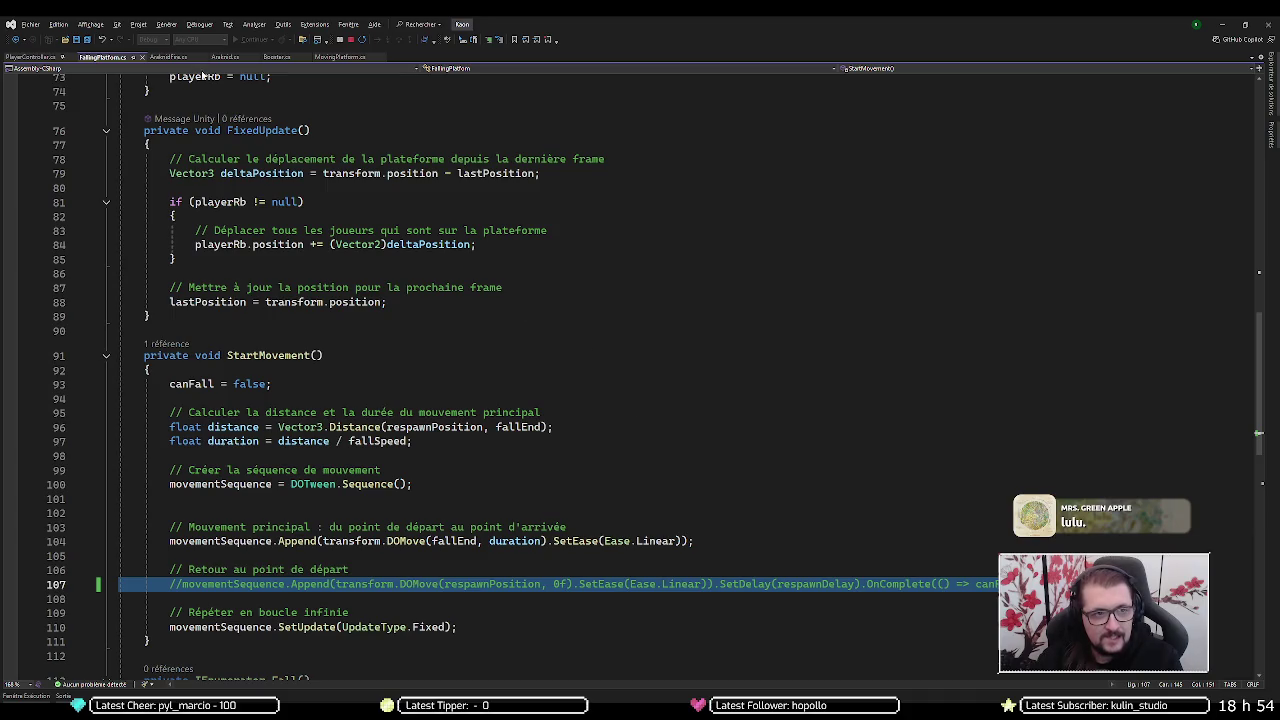
# - Review MovingPlatform.cs's FixedUpdate and its MovePlayersWithPlatform call
pyautogui.click(340, 57)
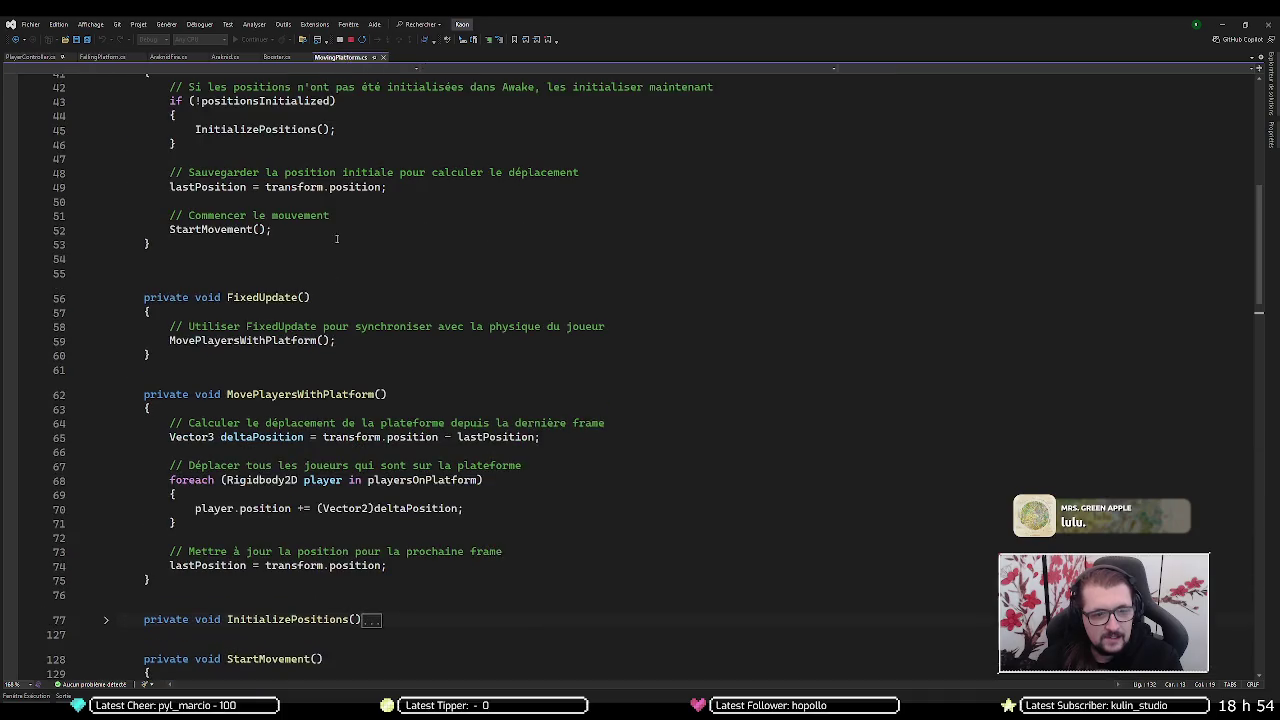
pyautogui.click(350, 340)
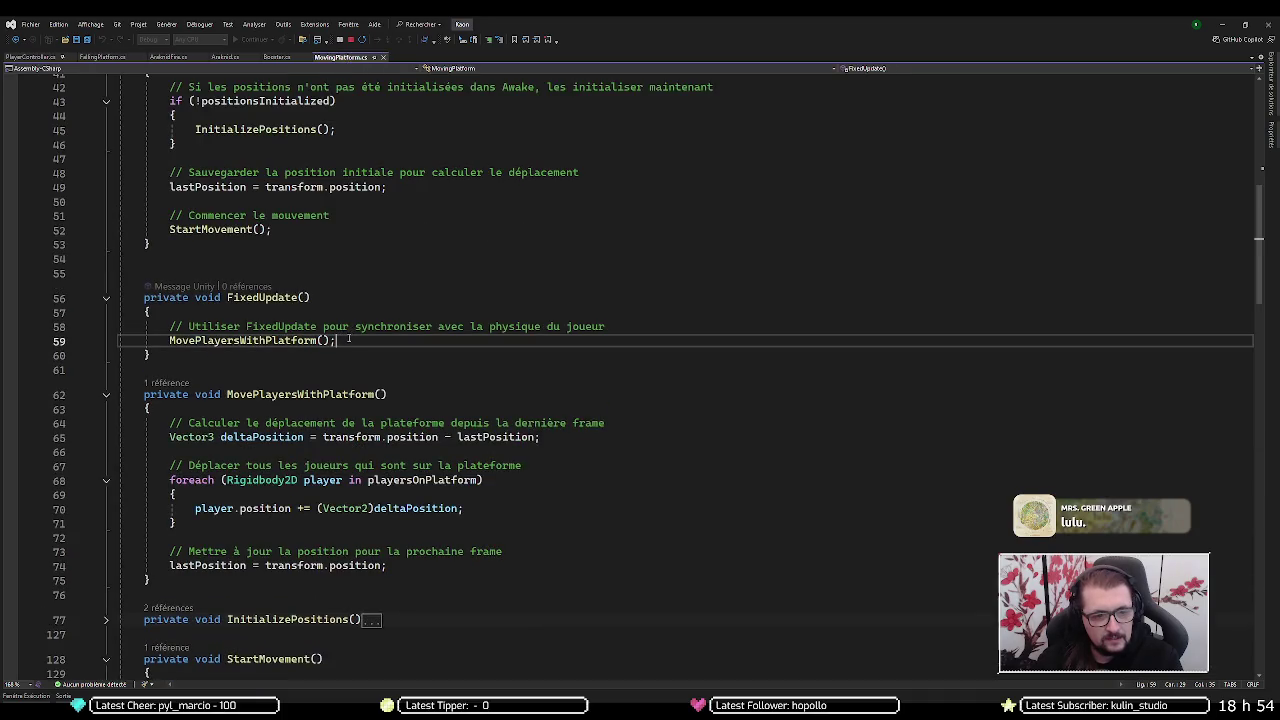
pyautogui.click(300, 297)
pyautogui.click(280, 340)
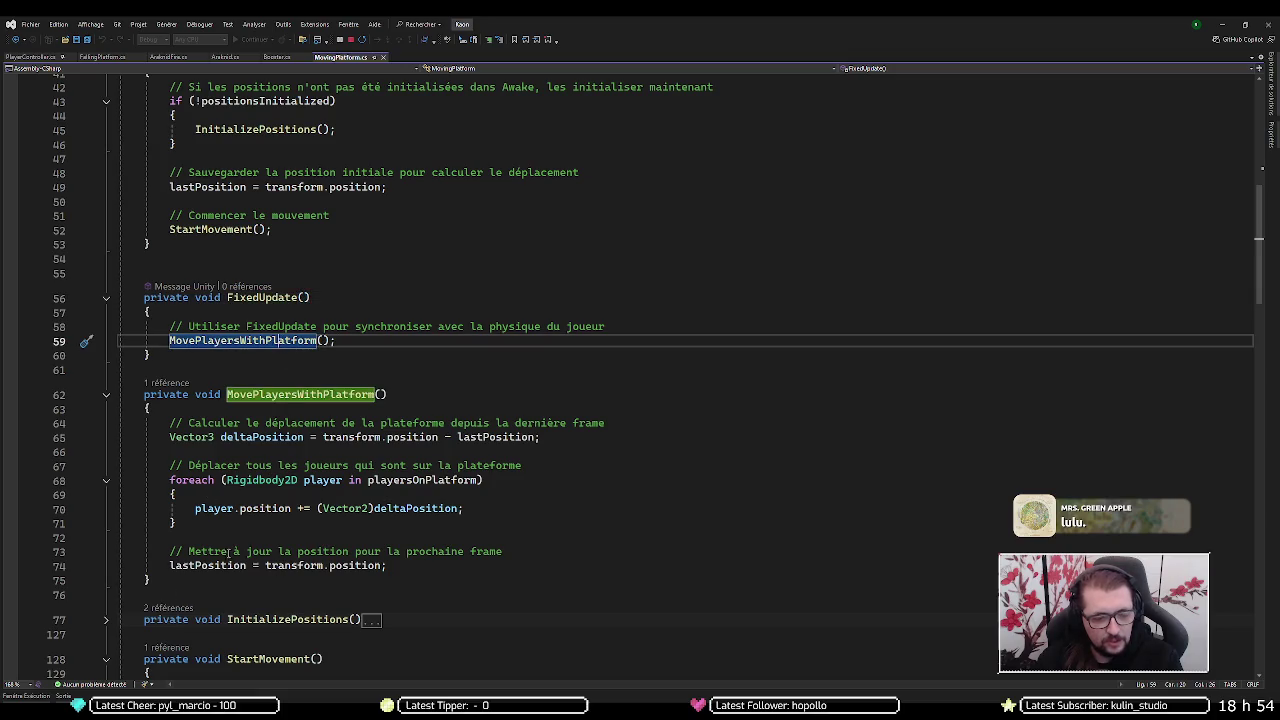
pyautogui.moveTo(423, 495)
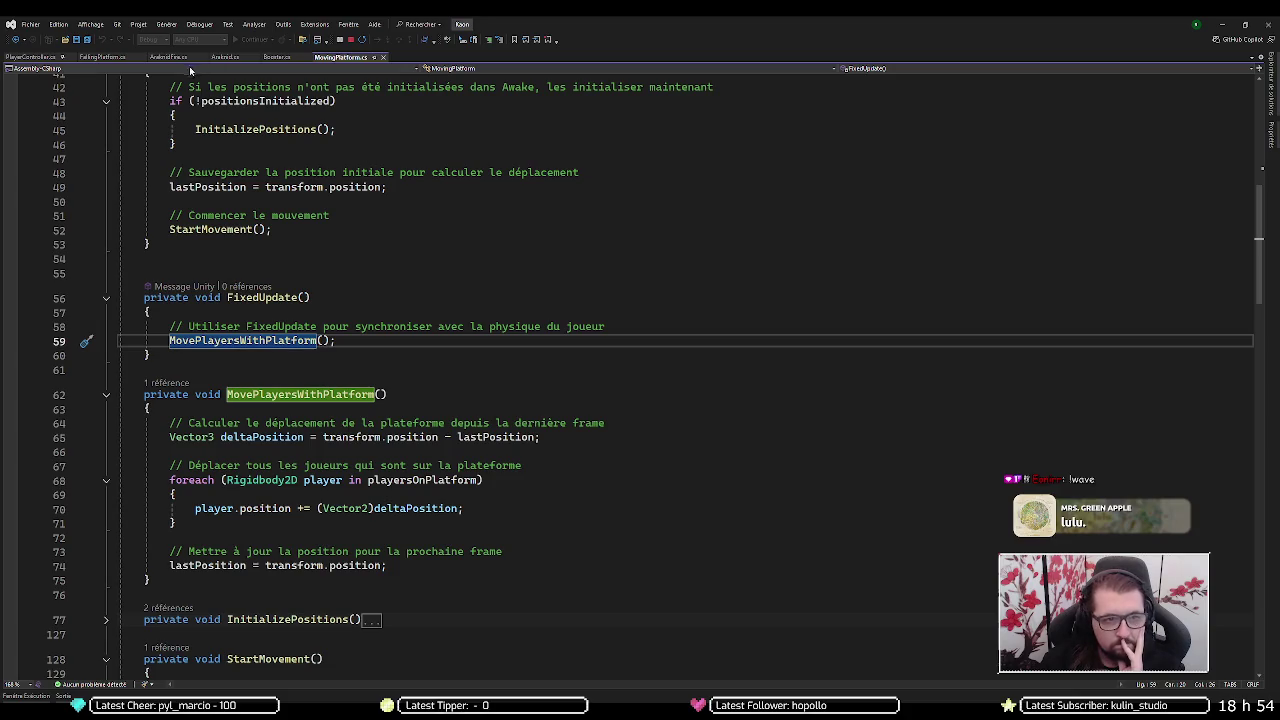
# - Close the two Android script tabs and return to FallingPlatform.cs
pyautogui.click(38, 57)
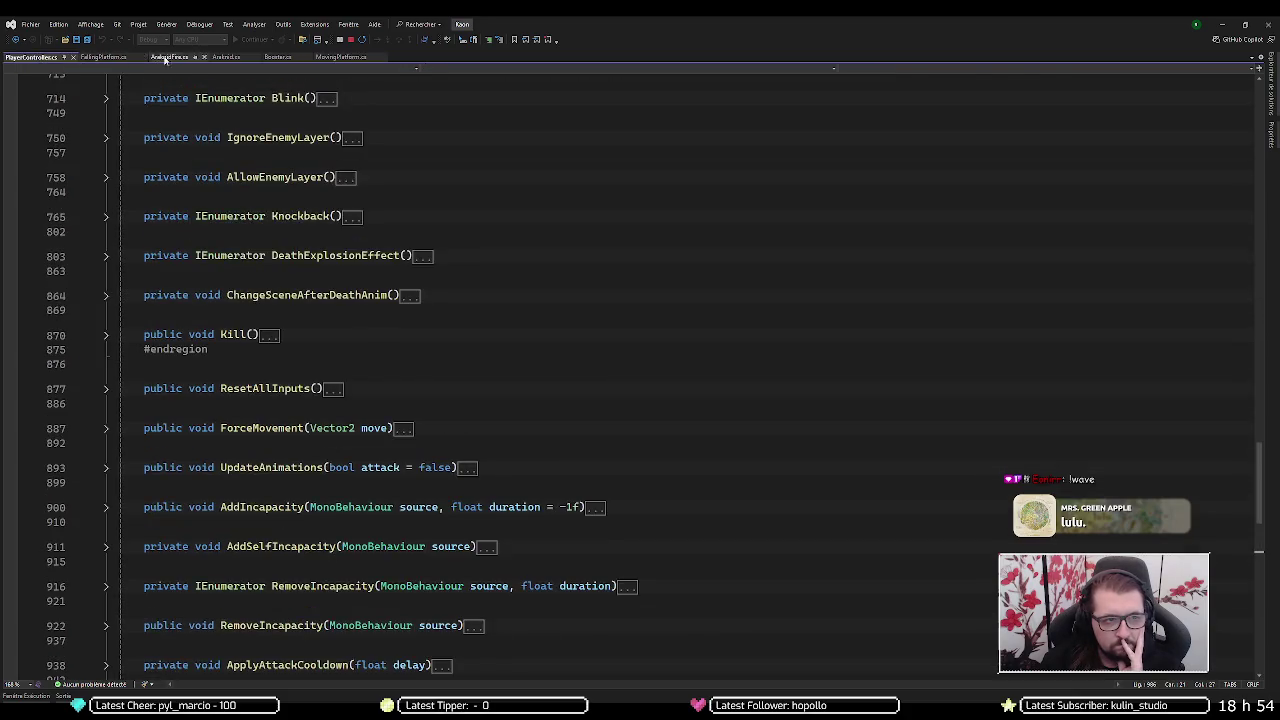
pyautogui.click(278, 57)
pyautogui.middleClick(226, 57)
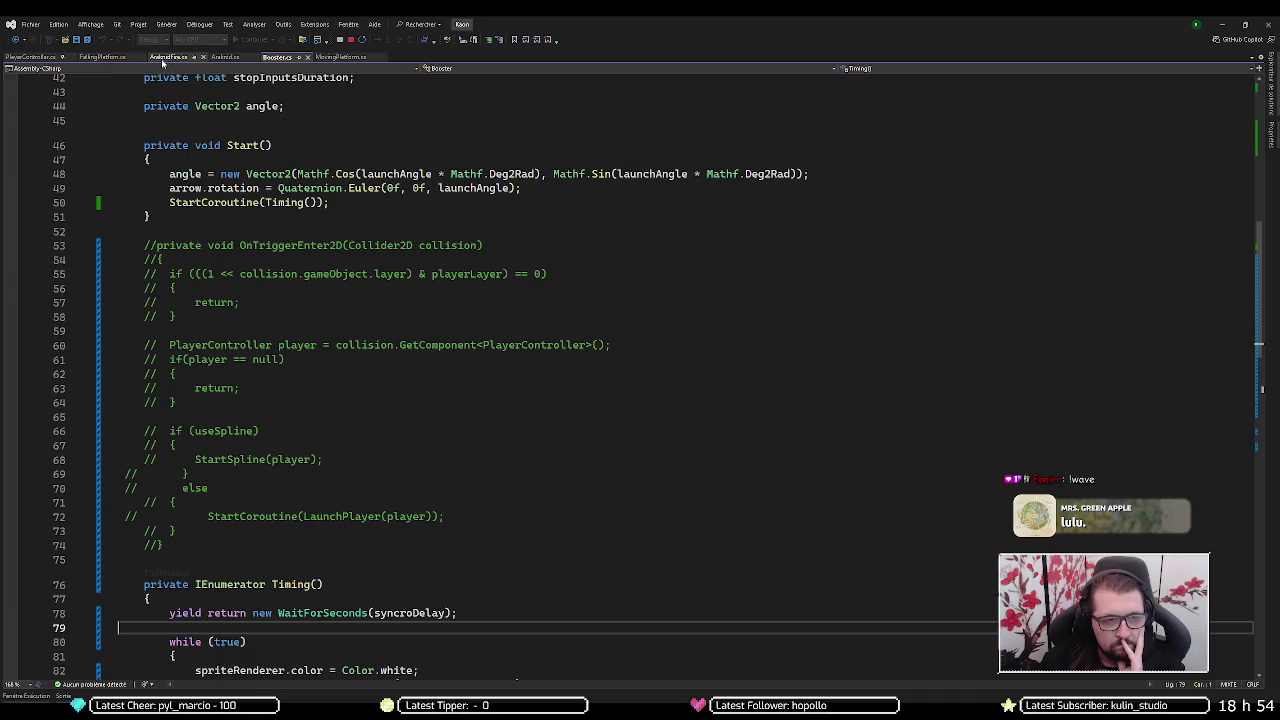
pyautogui.middleClick(169, 57)
pyautogui.click(101, 57)
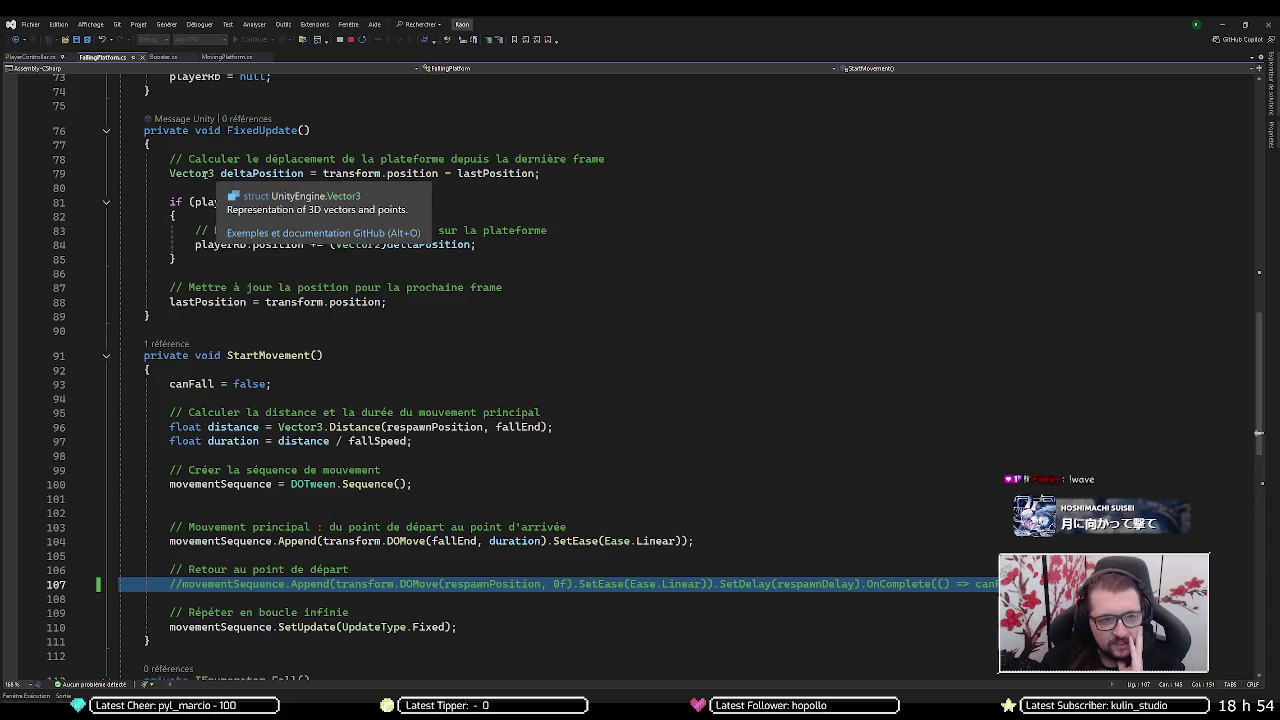
# - Examine FallingPlatform's FixedUpdate lines 84 and 88 (playerRb move, lastPosition), then compare with MovingPlatform.cs
pyautogui.click(197, 174)
pyautogui.click(469, 160)
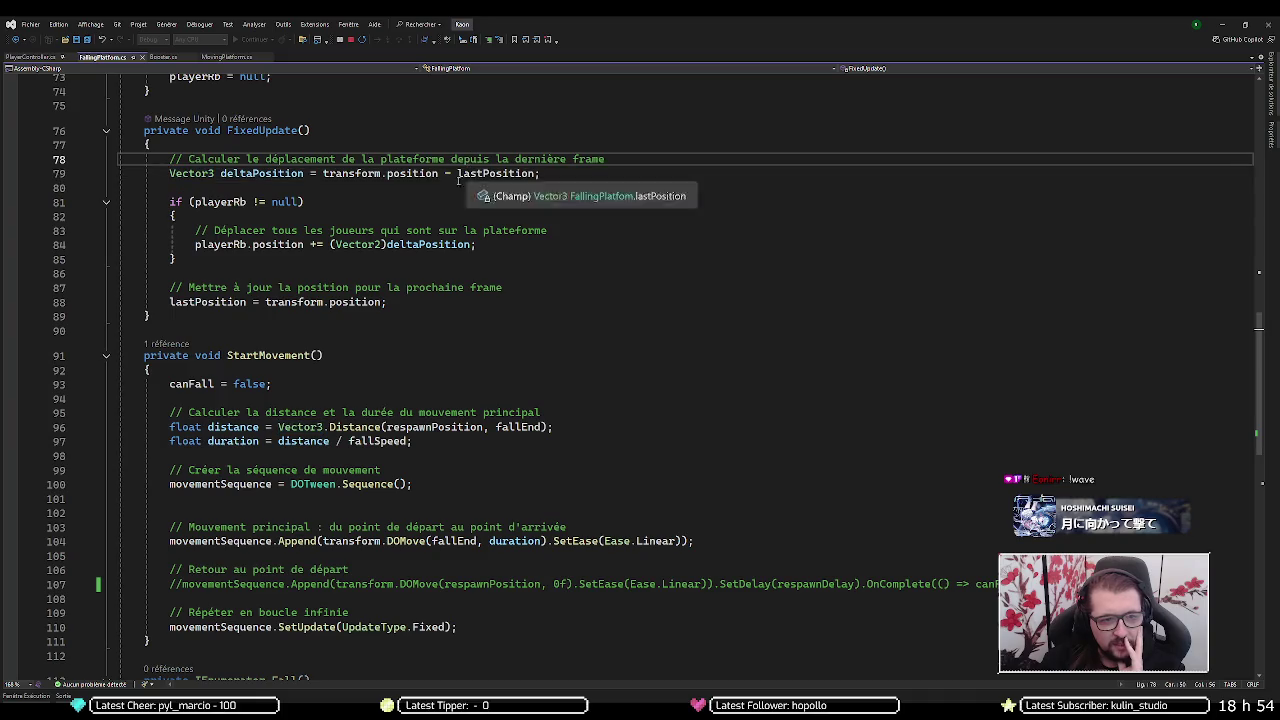
pyautogui.click(197, 244)
pyautogui.click(207, 301)
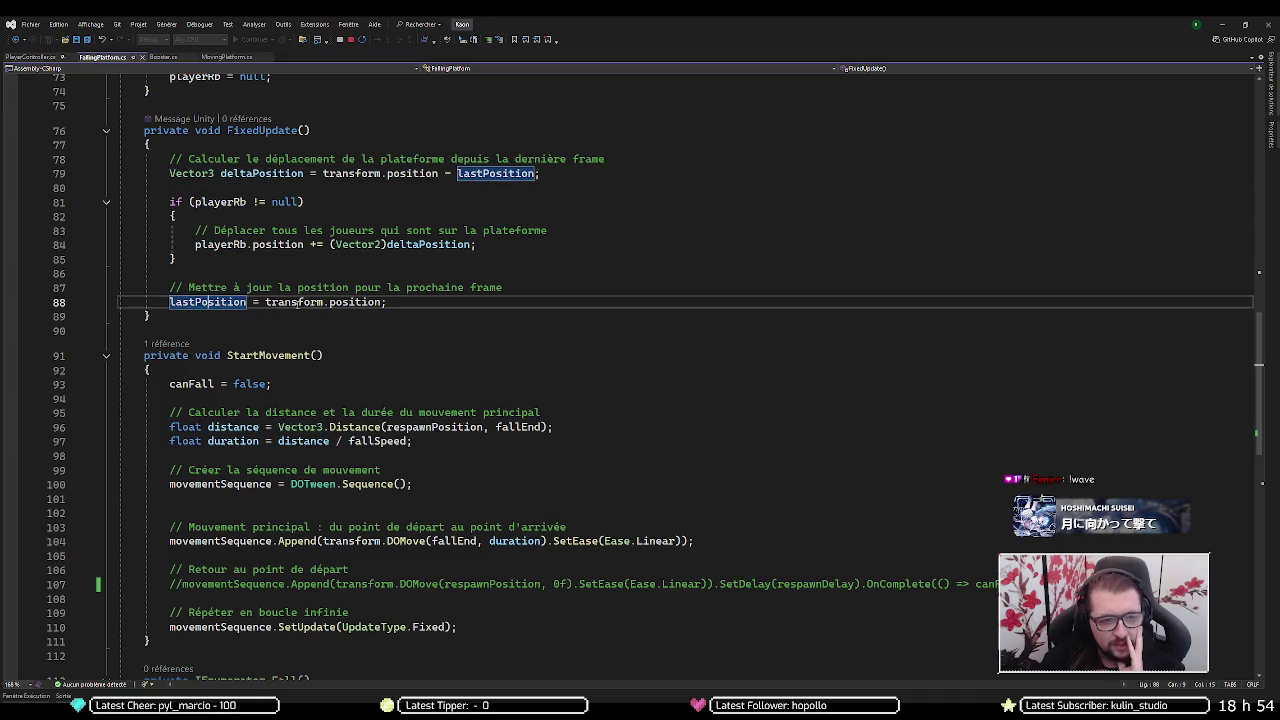
pyautogui.click(329, 301)
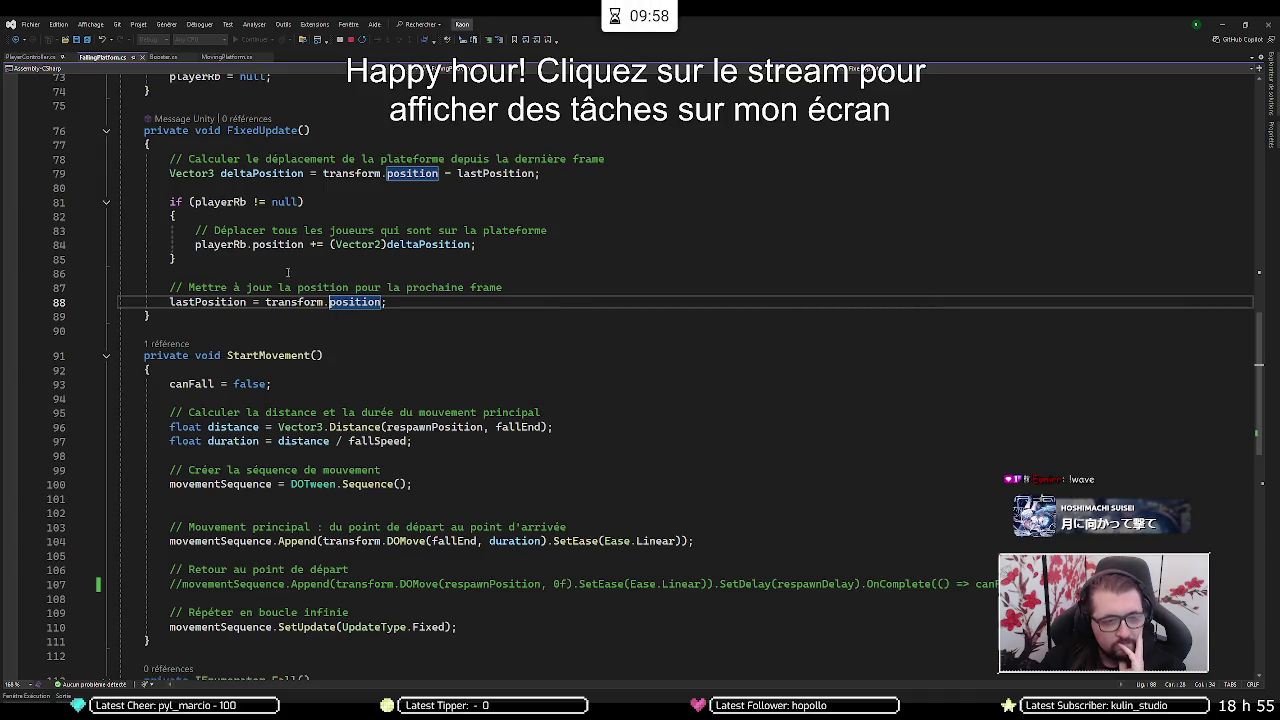
pyautogui.click(229, 244)
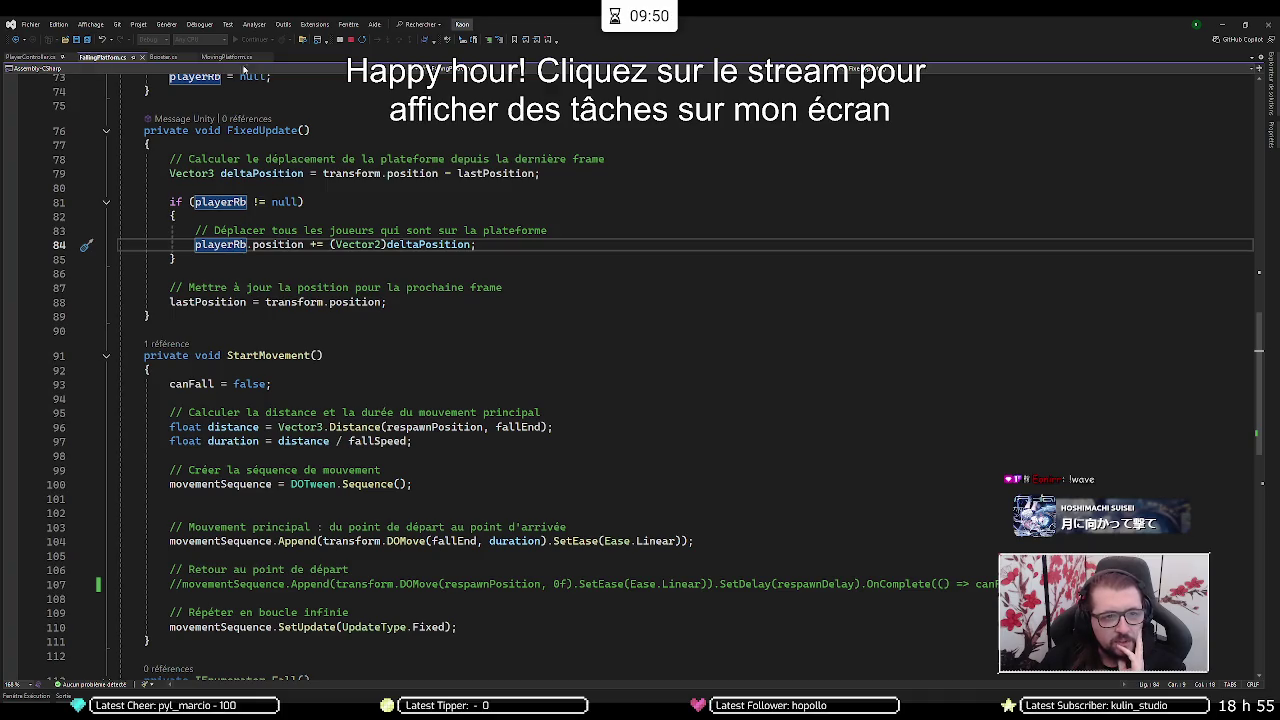
pyautogui.click(222, 57)
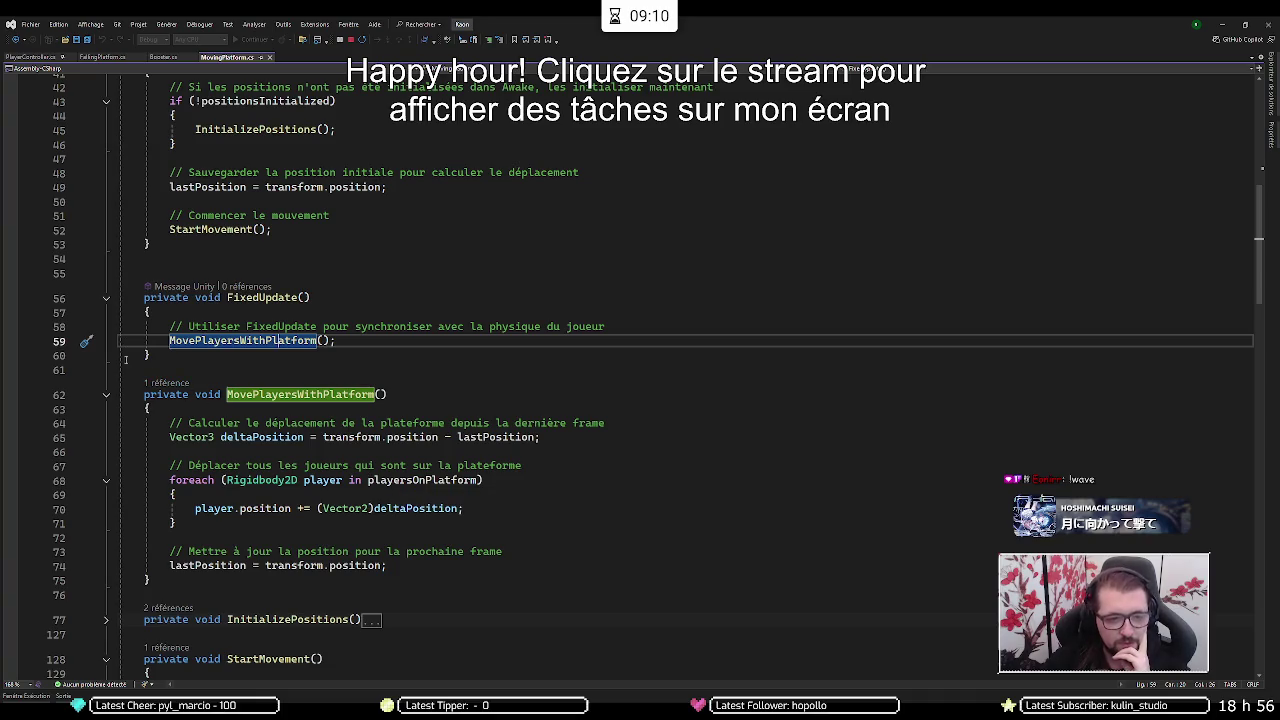
# - Fold FixedUpdate and MovePlayersWithPlatform, then read and collapse InitializePositions in MovingPlatform.cs
pyautogui.click(120, 394)
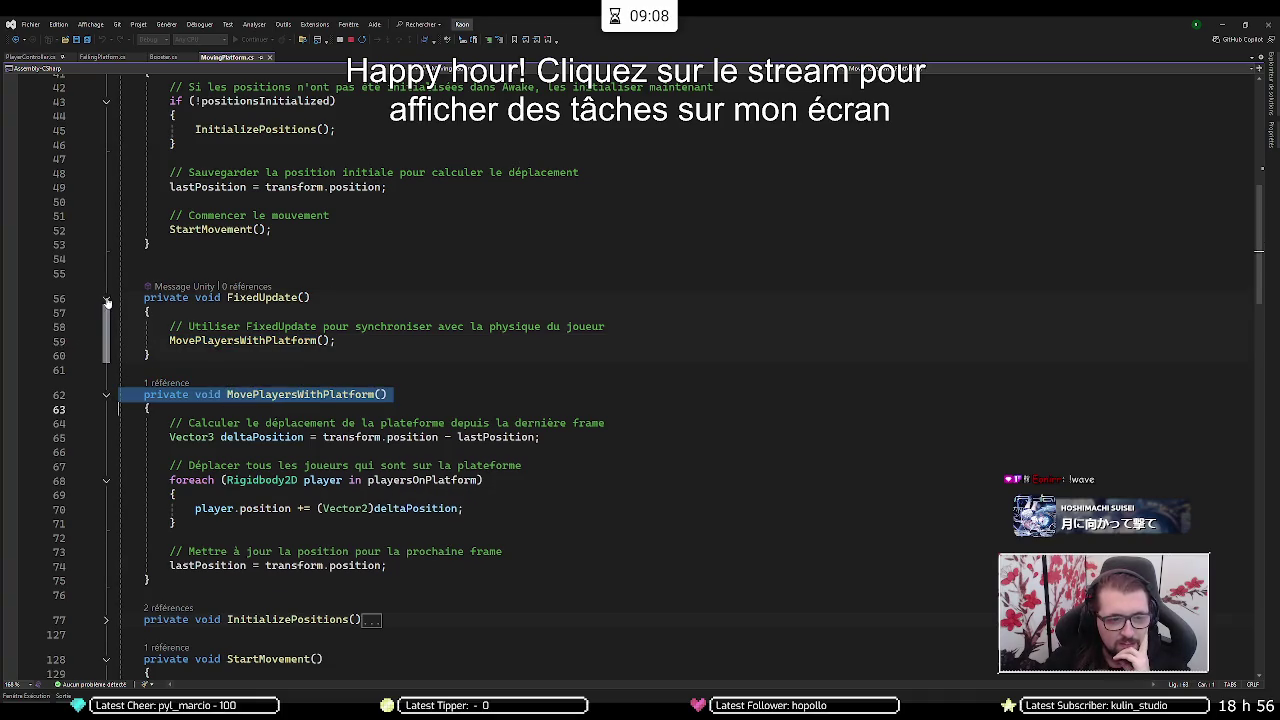
pyautogui.click(107, 300)
pyautogui.click(105, 337)
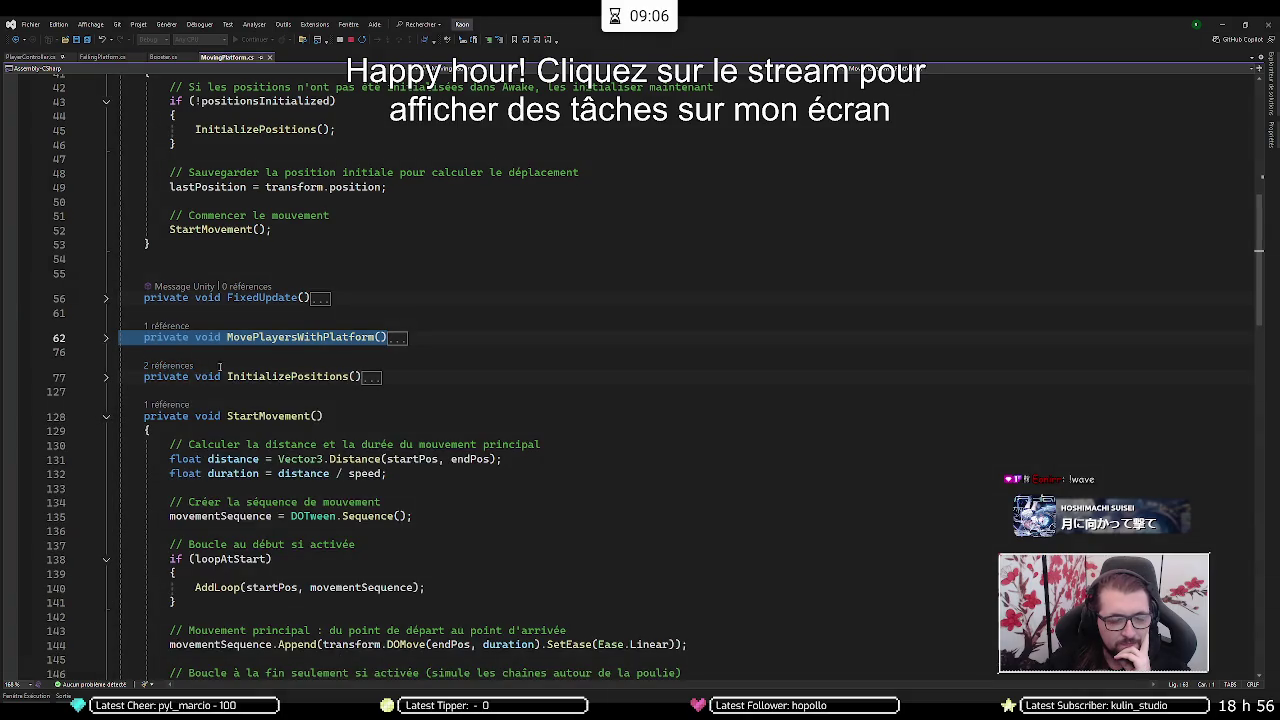
pyautogui.click(105, 378)
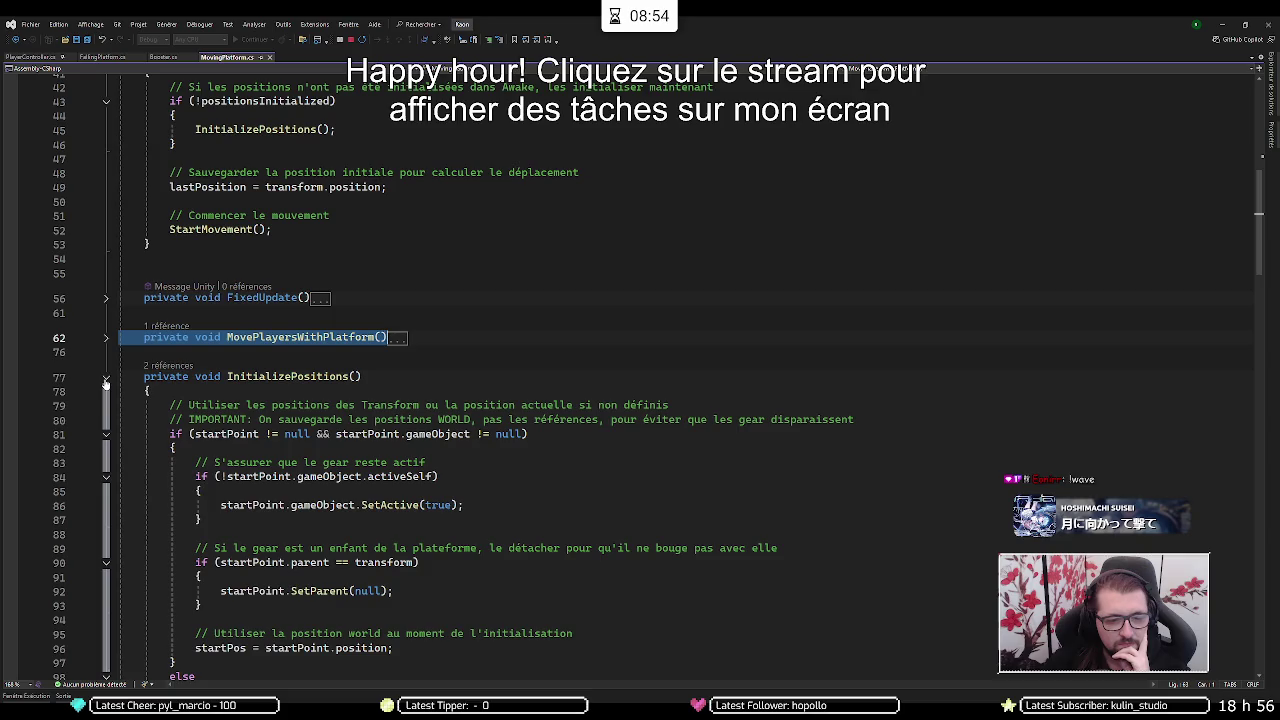
pyautogui.scroll(-6, 103, 385)
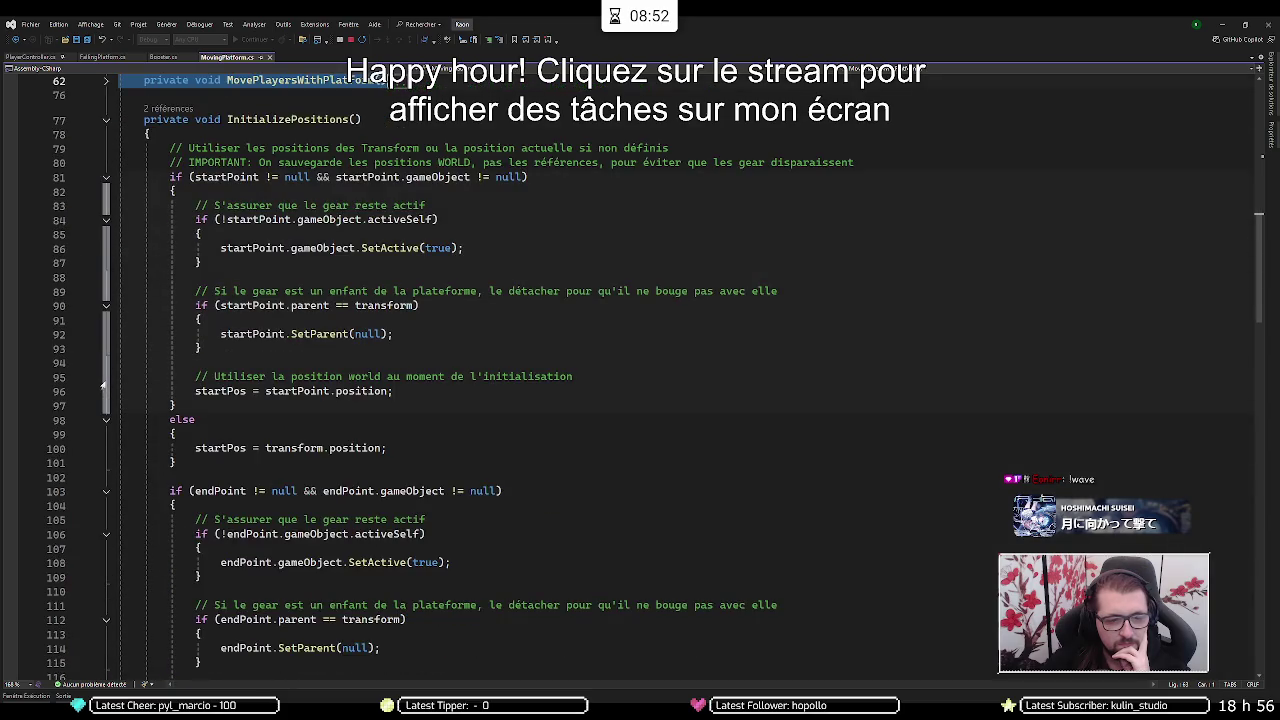
pyautogui.scroll(-8, 103, 385)
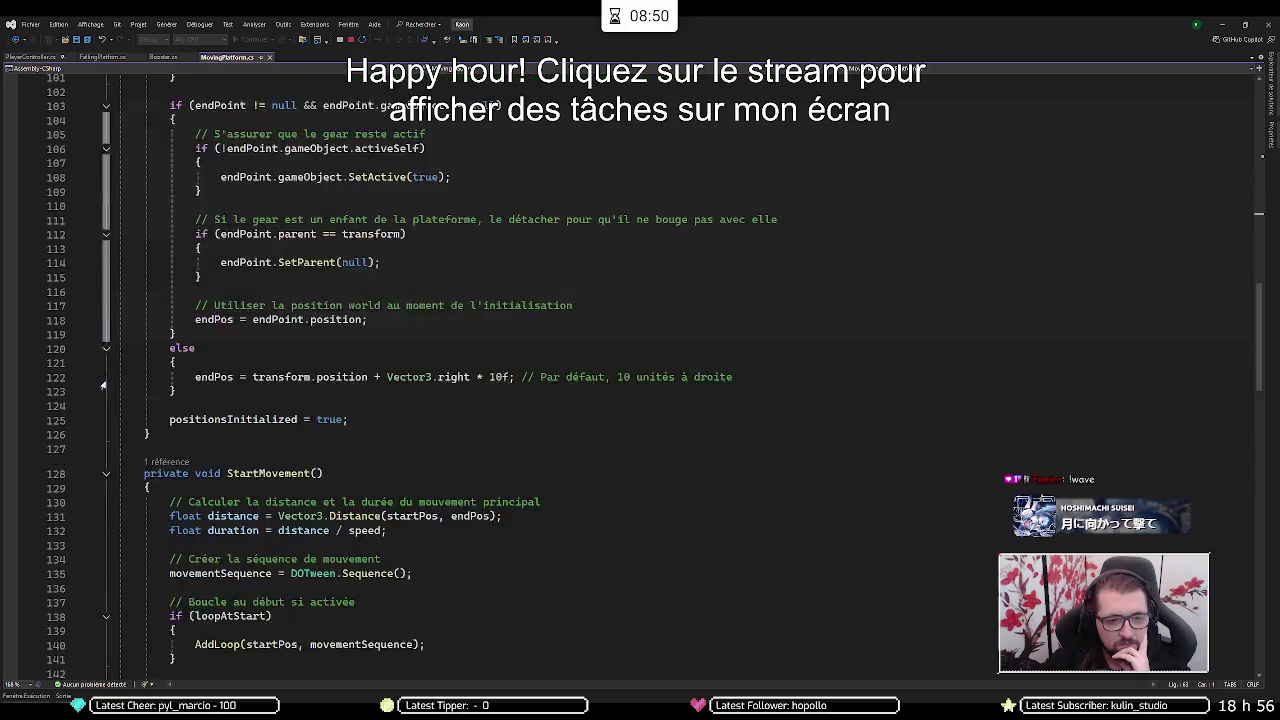
pyautogui.scroll(-1, 103, 385)
pyautogui.scroll(20, 103, 385)
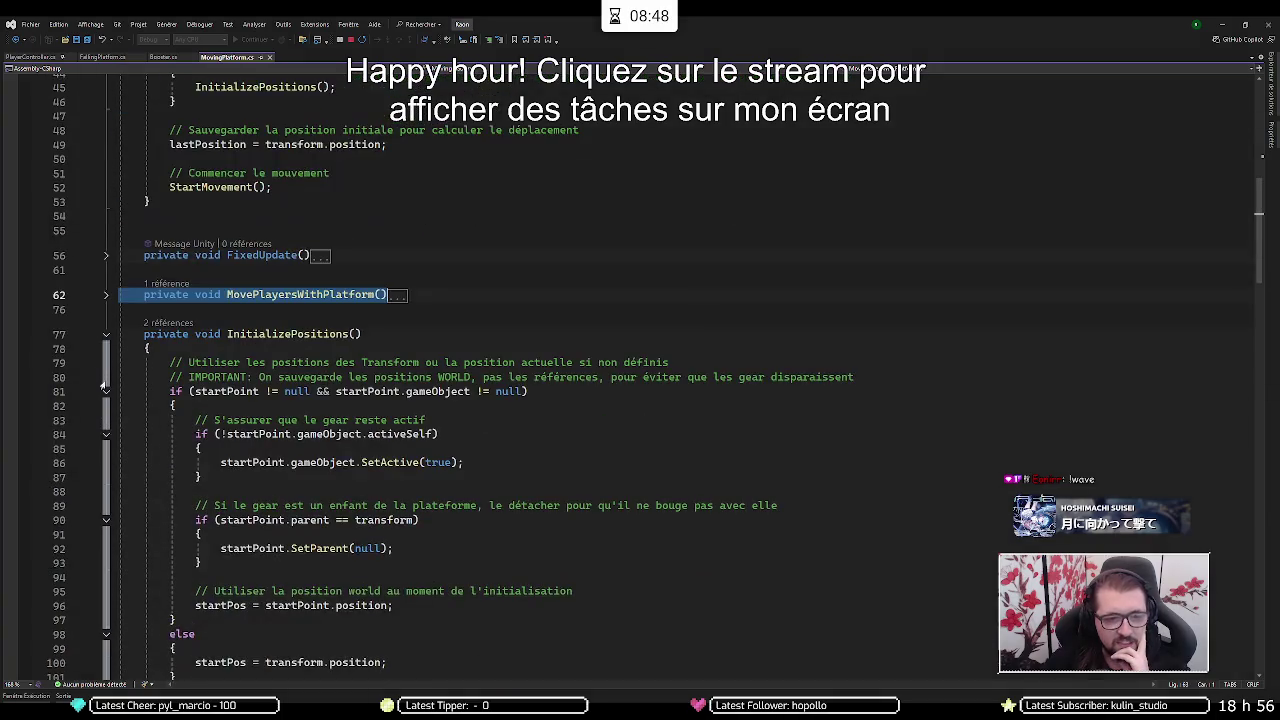
pyautogui.click(106, 336)
pyautogui.click(525, 309)
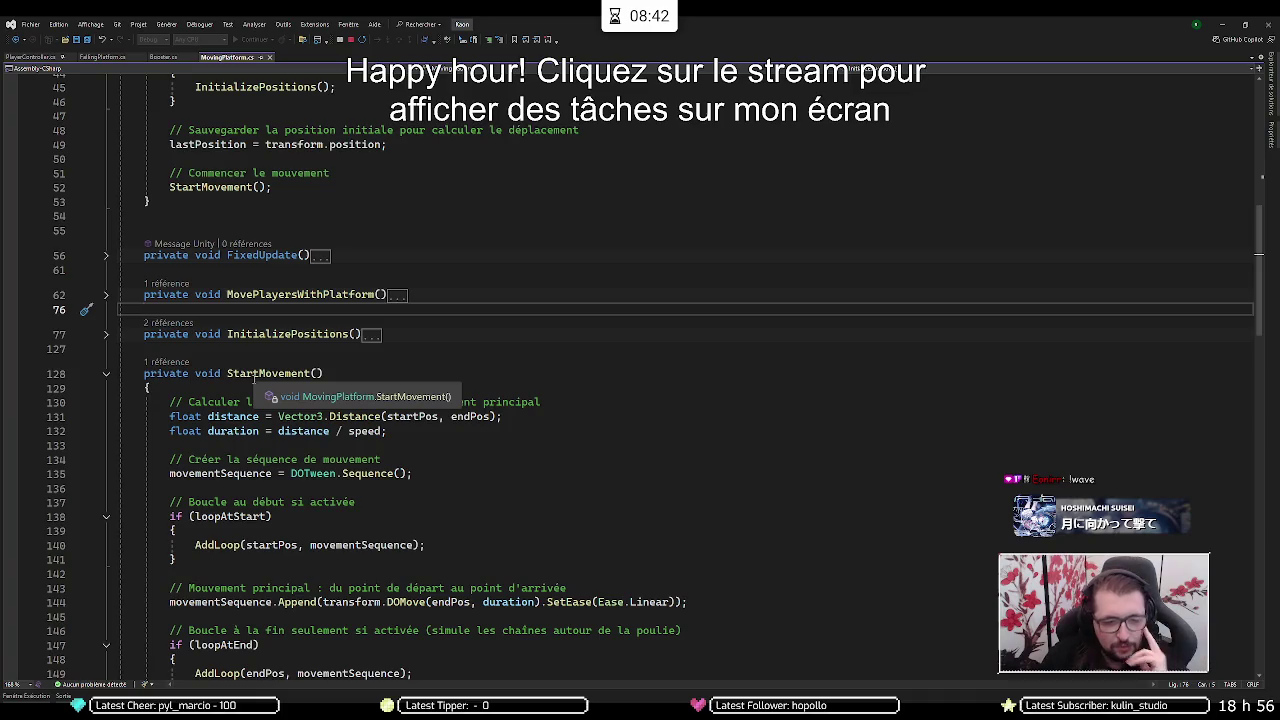
# - Expand the Awake method to read its body, then fold it back up
pyautogui.scroll(5, 257, 370)
pyautogui.scroll(4, 259, 362)
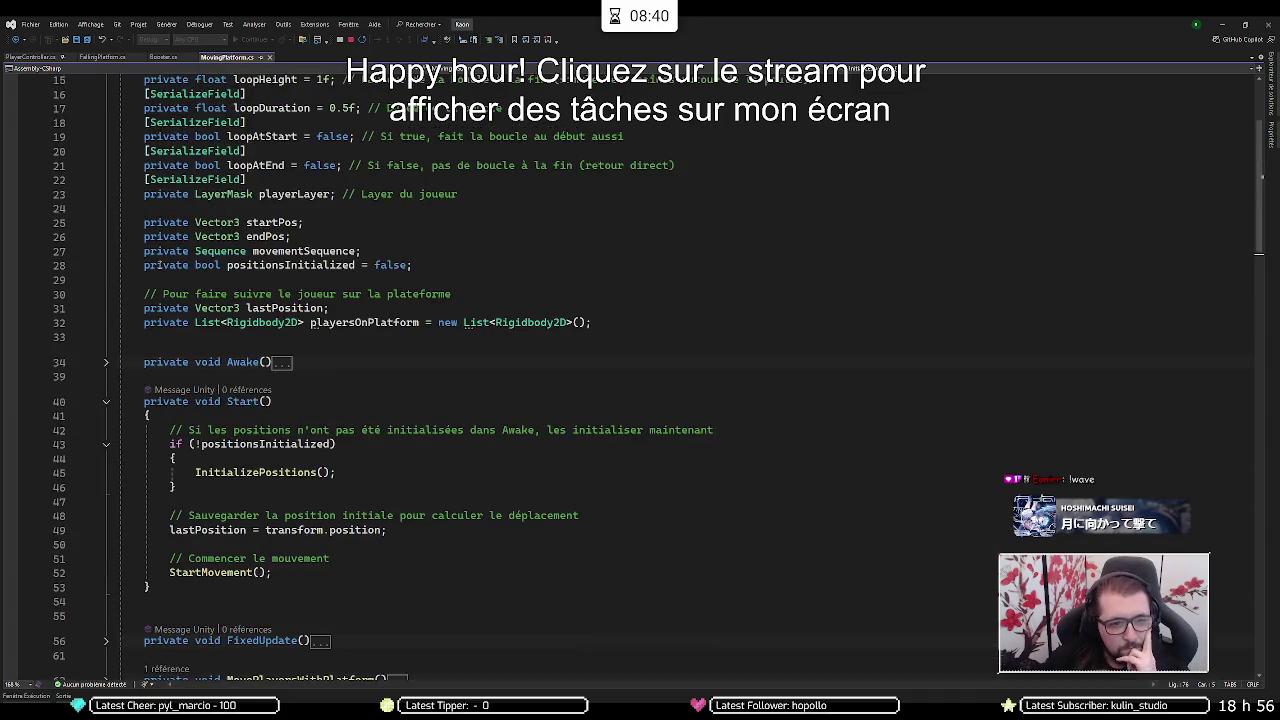
pyautogui.scroll(-2, 259, 362)
pyautogui.click(105, 278)
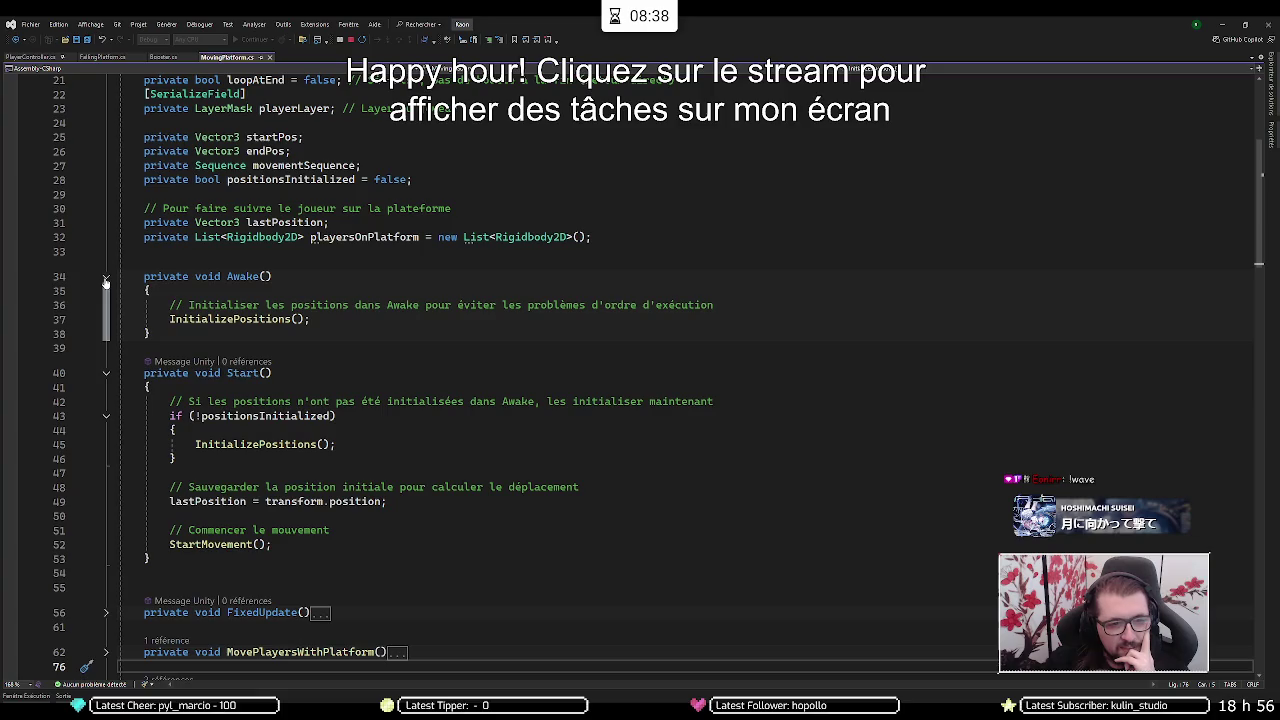
pyautogui.click(105, 278)
# - Check where positionsInitialized is declared, review Start's body, then collapse Start
pyautogui.click(255, 387)
pyautogui.click(277, 344)
pyautogui.click(175, 401)
pyautogui.click(243, 473)
pyautogui.doubleClick(265, 358)
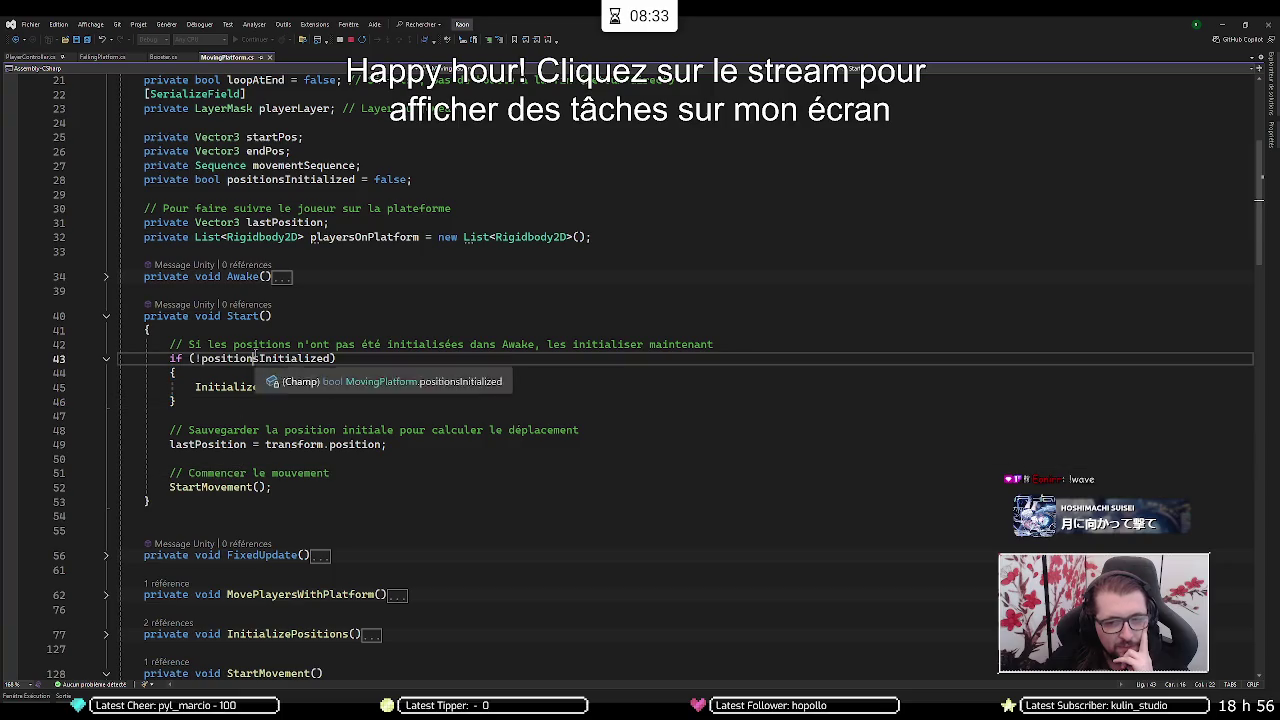
pyautogui.click(301, 280)
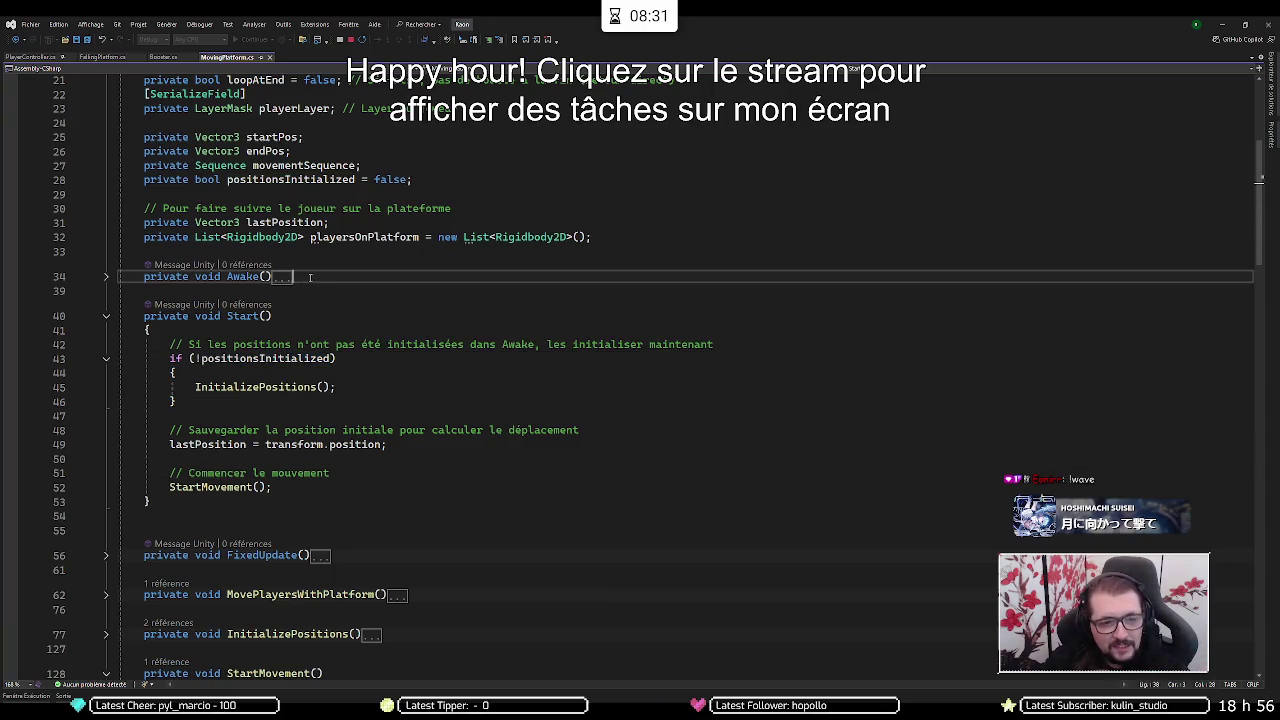
pyautogui.moveTo(215, 412); pyautogui.dragTo(150, 330)
pyautogui.click(150, 330)
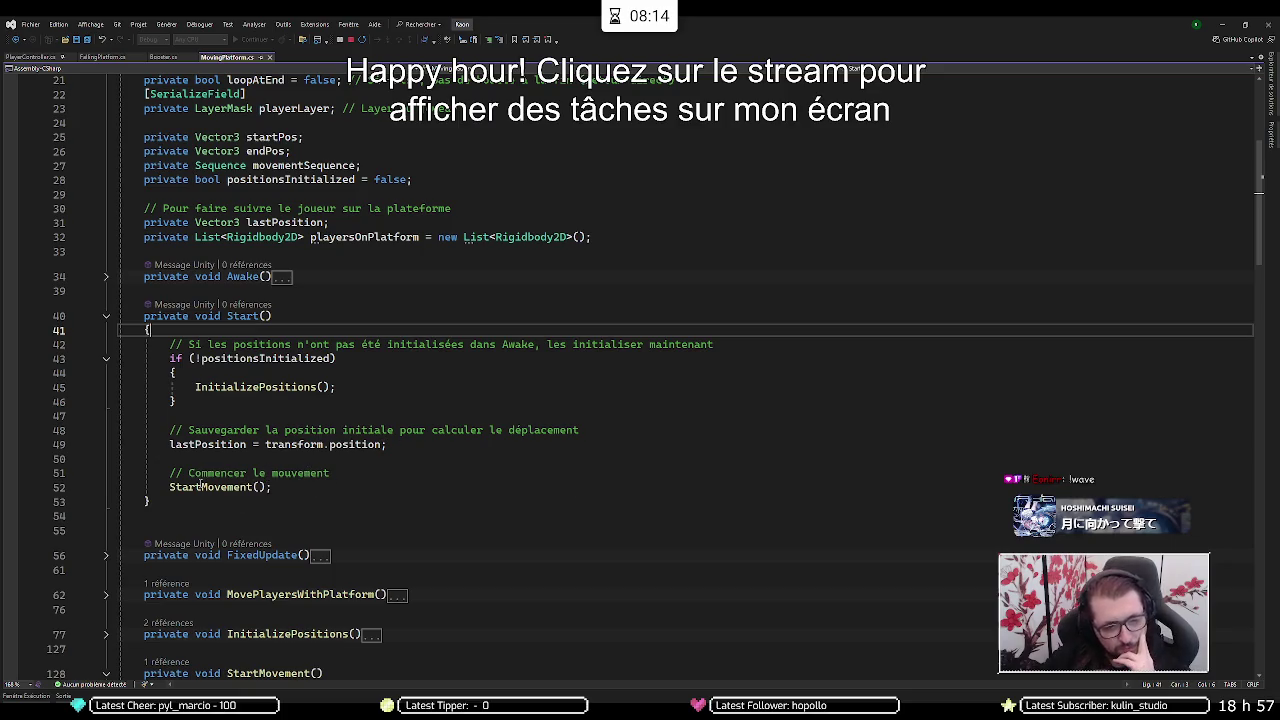
pyautogui.click(106, 316)
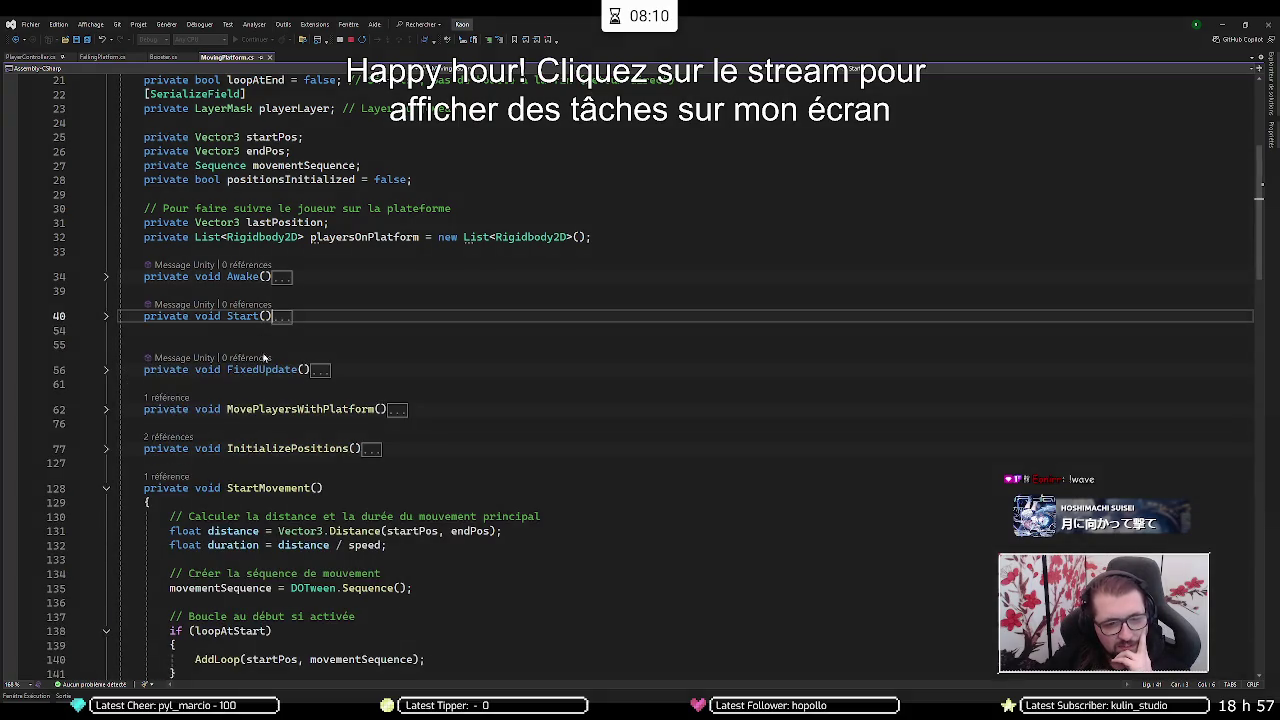
# - Expand the AddLoop method to read it, then collapse it again
pyautogui.scroll(-12, 172, 357)
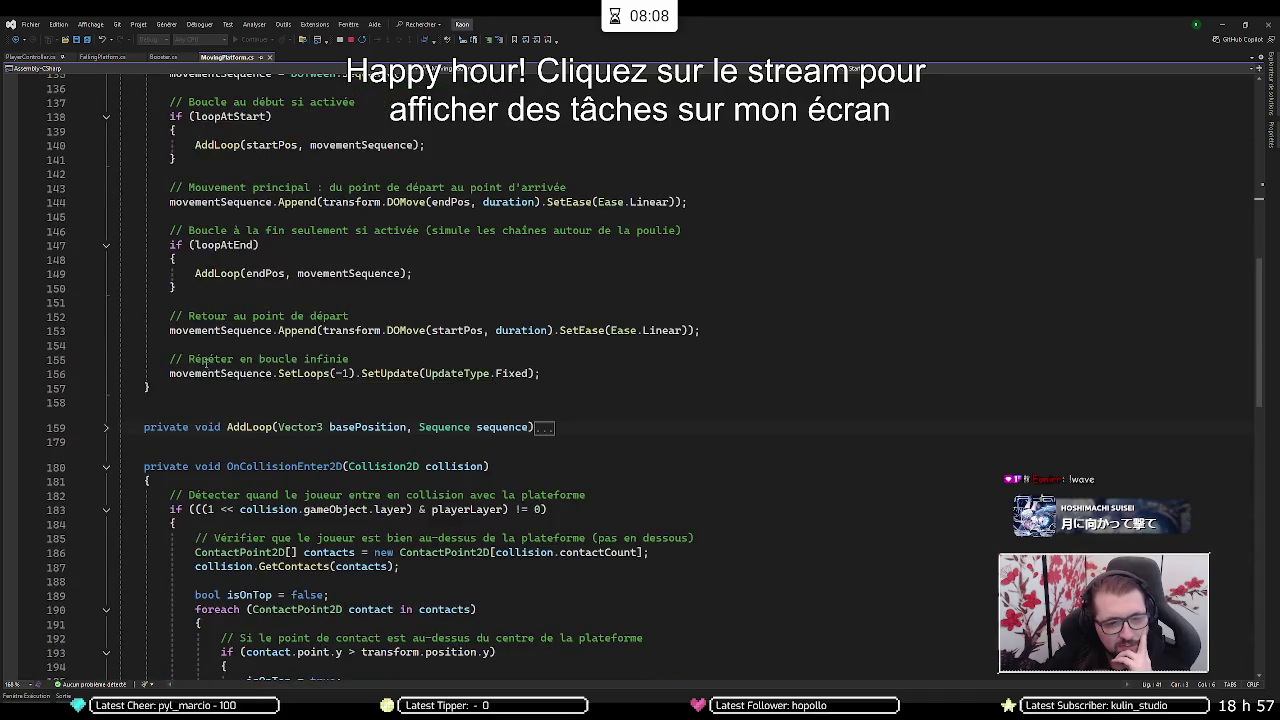
pyautogui.click(106, 427)
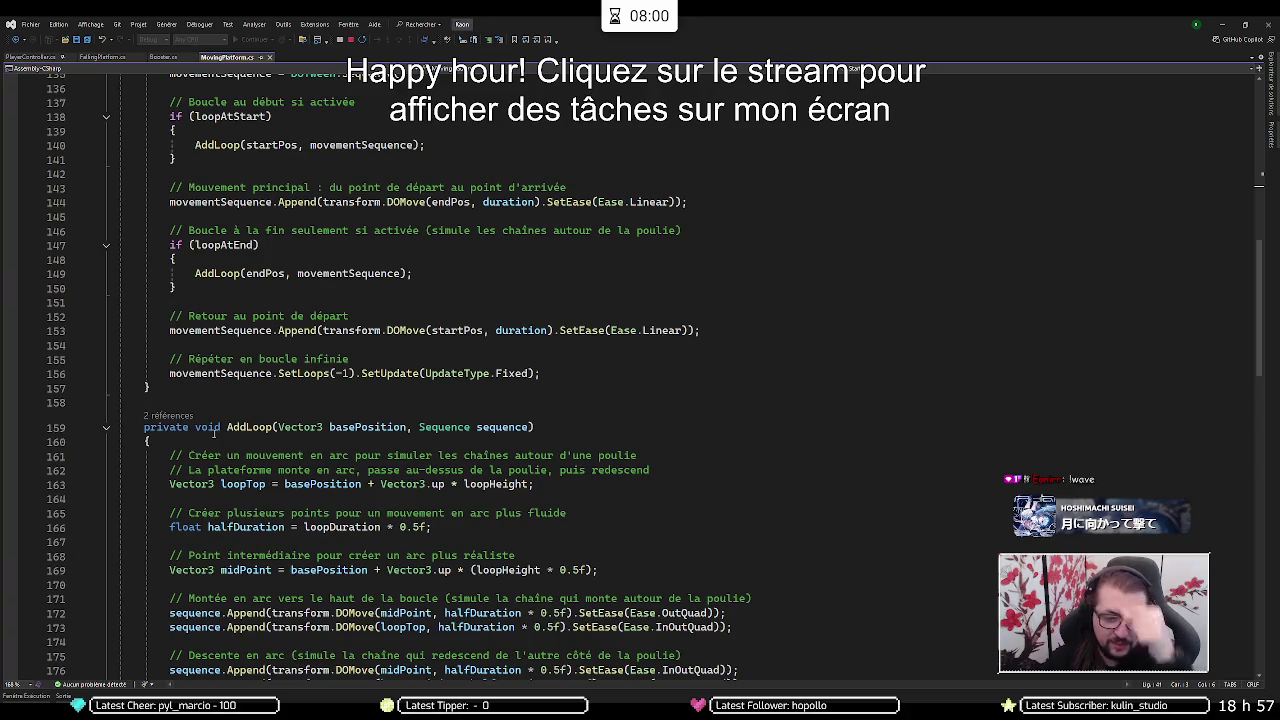
pyautogui.scroll(-5, 139, 290)
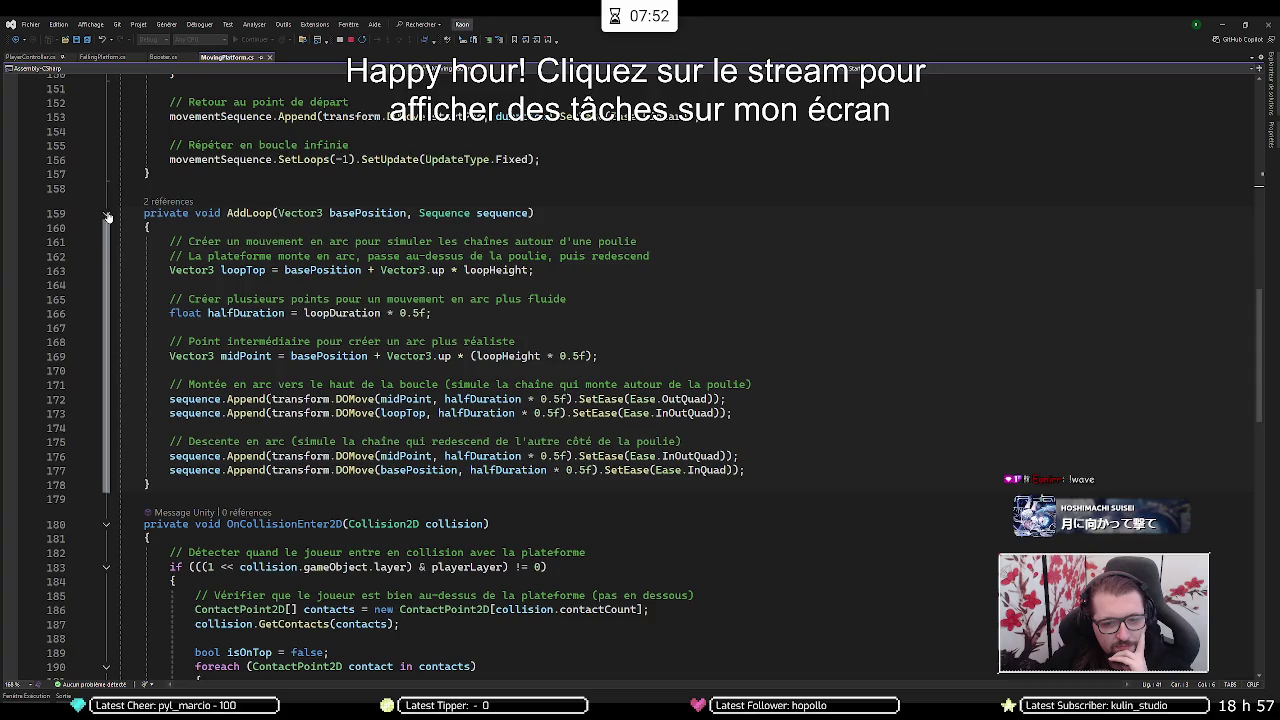
pyautogui.click(106, 216)
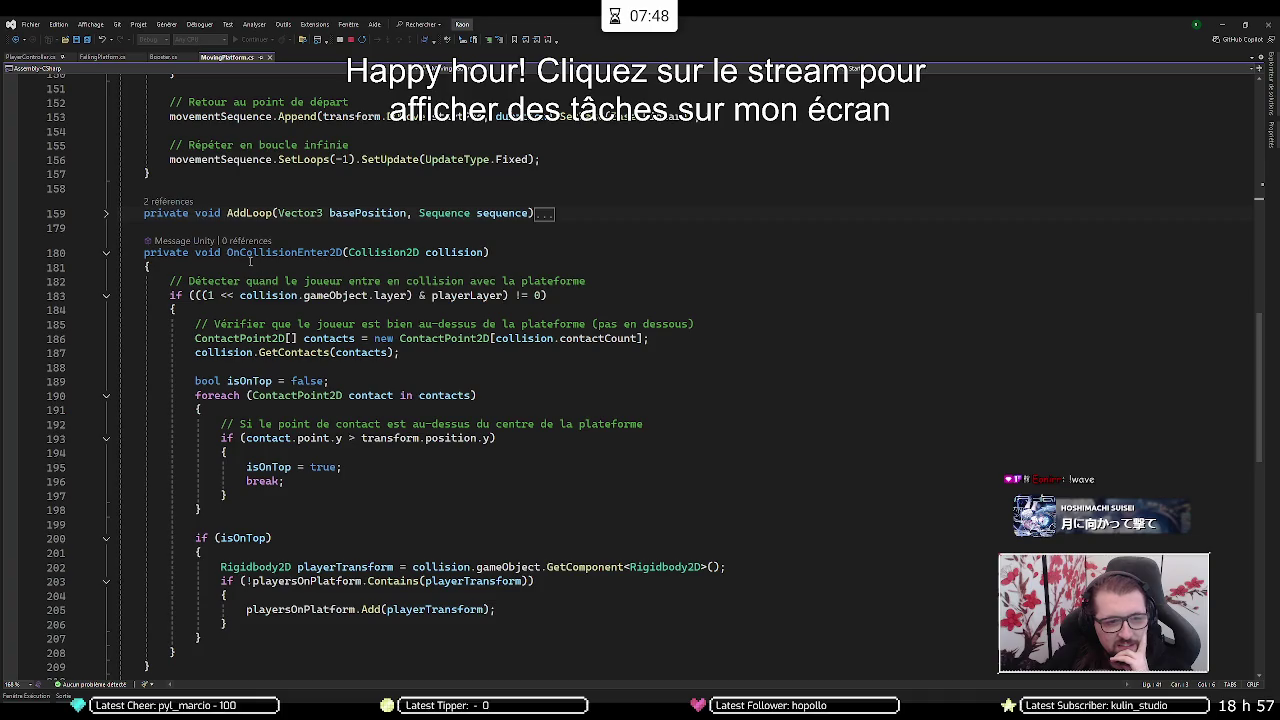
# - Expand and re-collapse OnCollisionExit2D, then switch back to the Unity editor
pyautogui.scroll(-2, 160, 300)
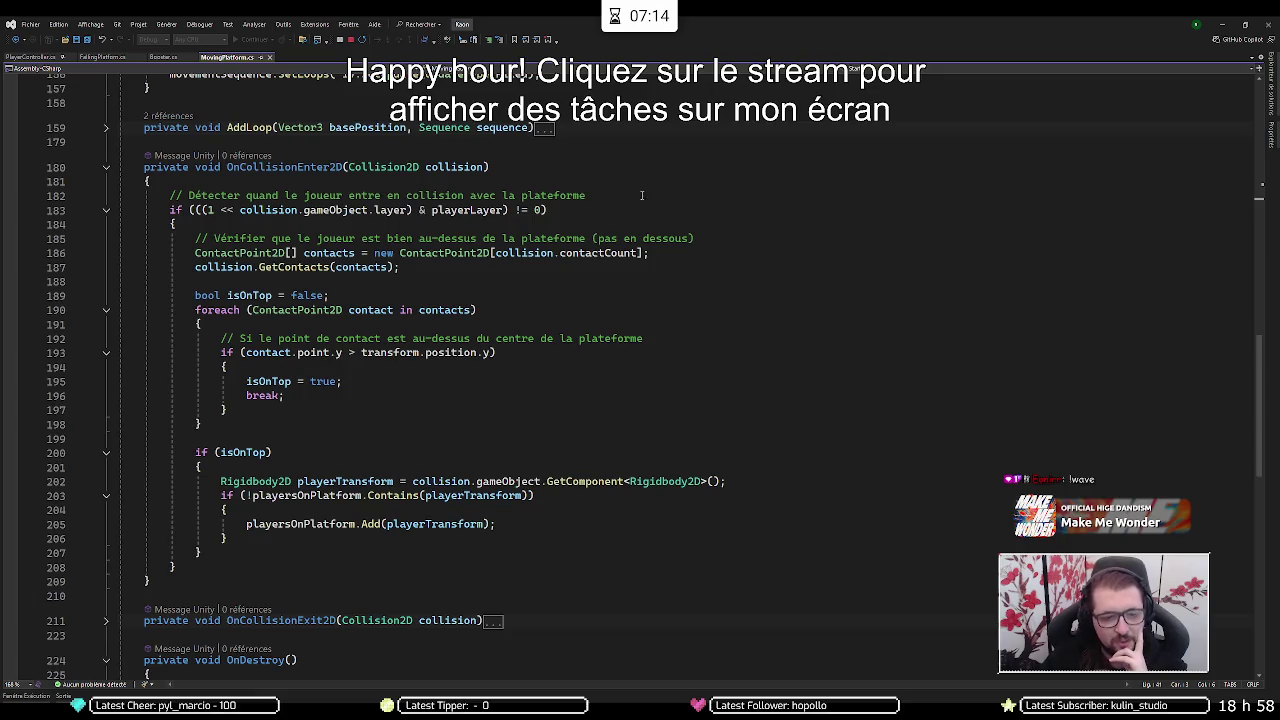
pyautogui.scroll(-3, 104, 496)
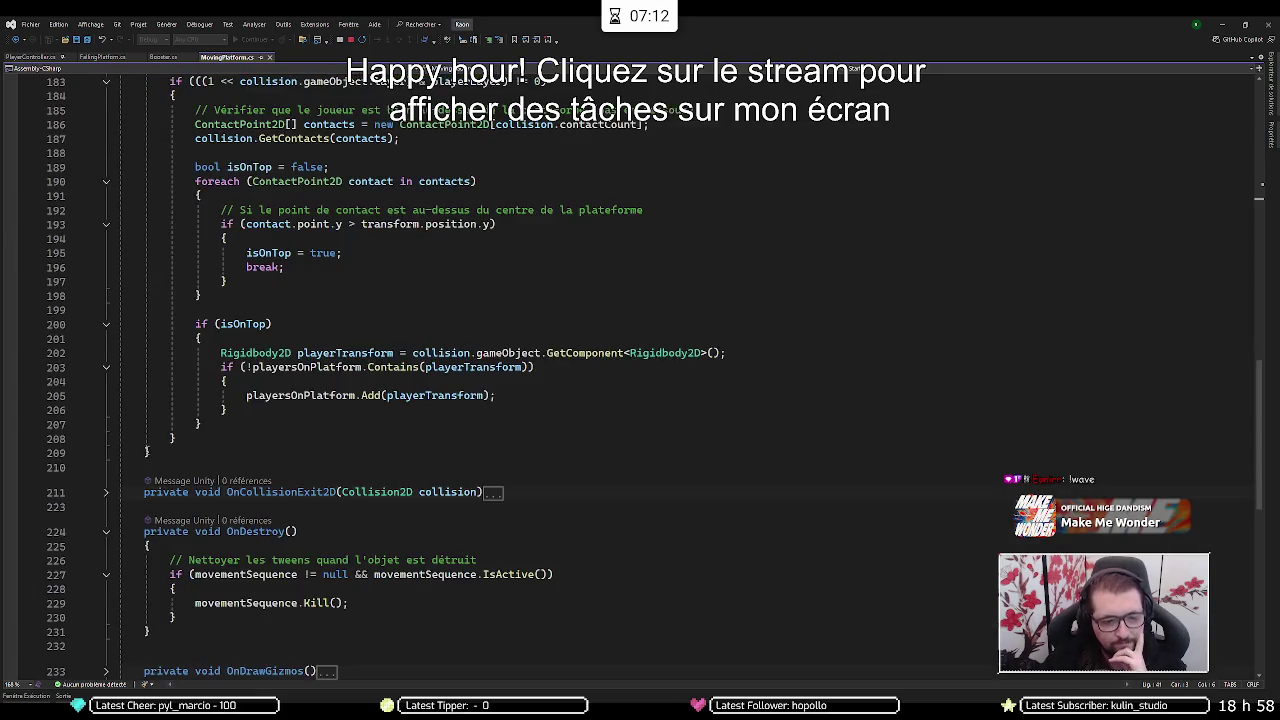
pyautogui.click(104, 494)
pyautogui.scroll(-3, 549, 399)
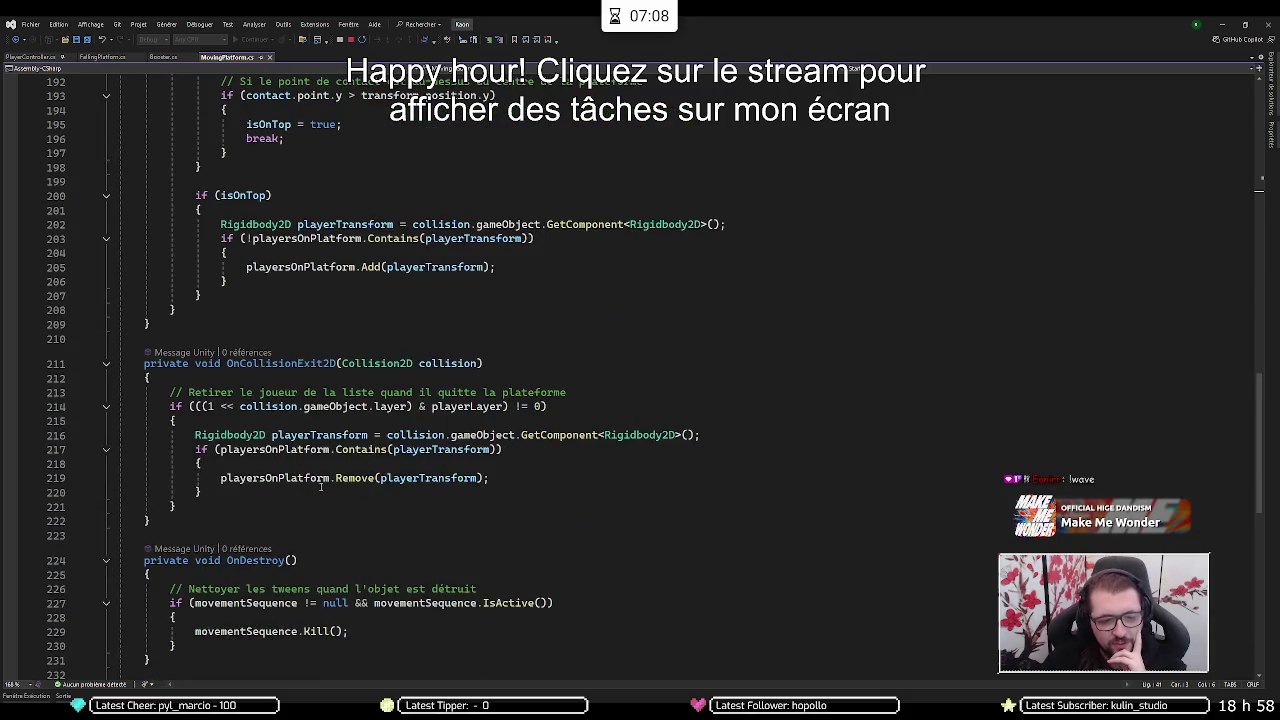
pyautogui.click(106, 363)
pyautogui.scroll(7, 112, 331)
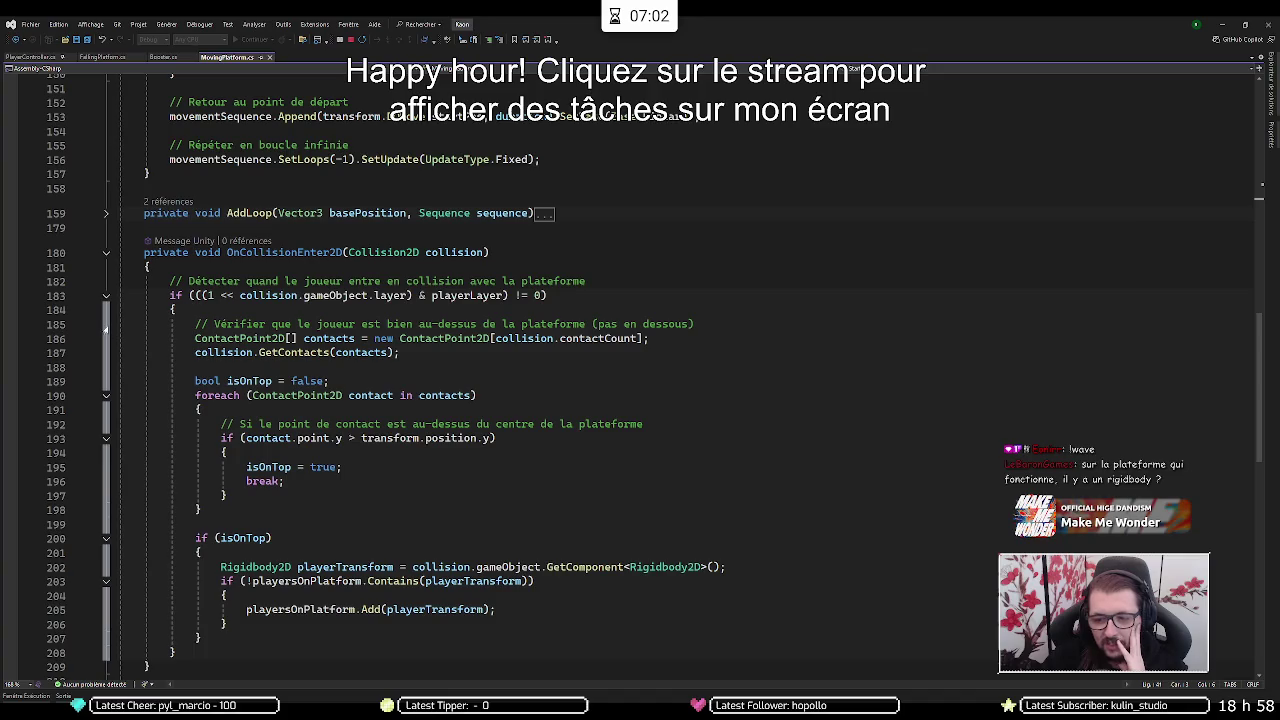
pyautogui.click(1221, 24)
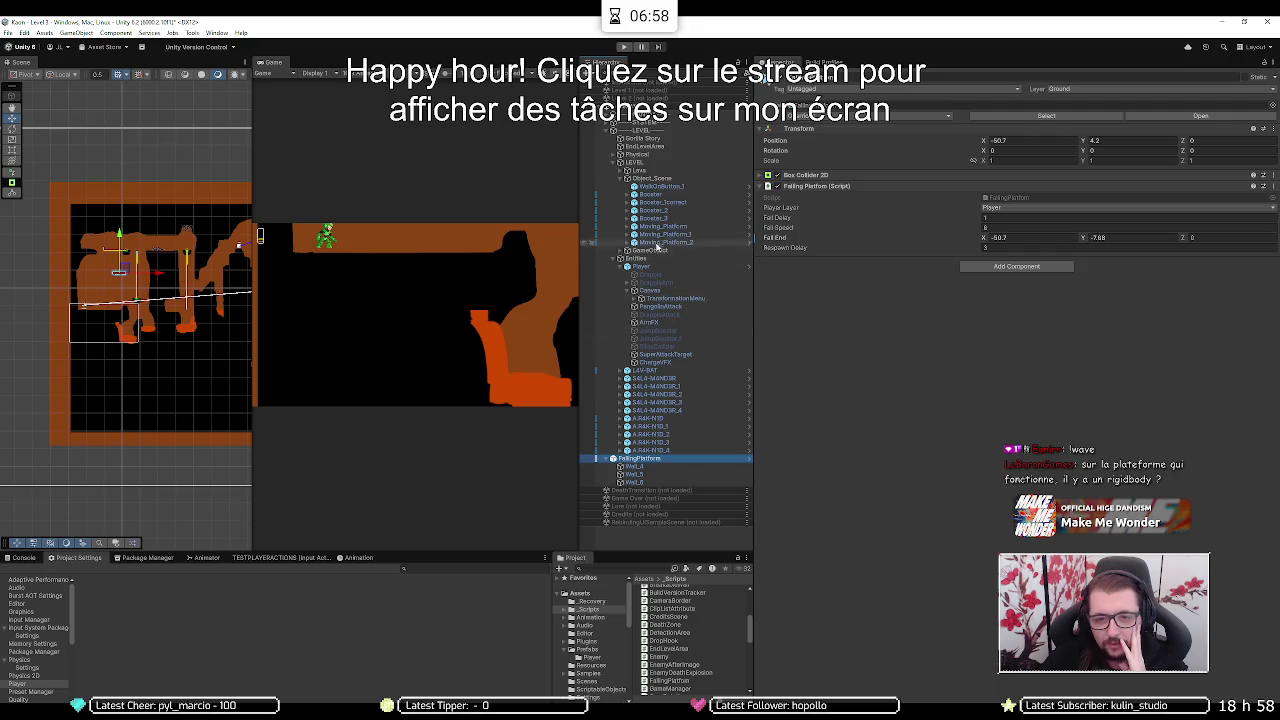
# - Inspect Moving_Platform_1 and its gear and platform children in the Hierarchy
pyautogui.click(661, 235)
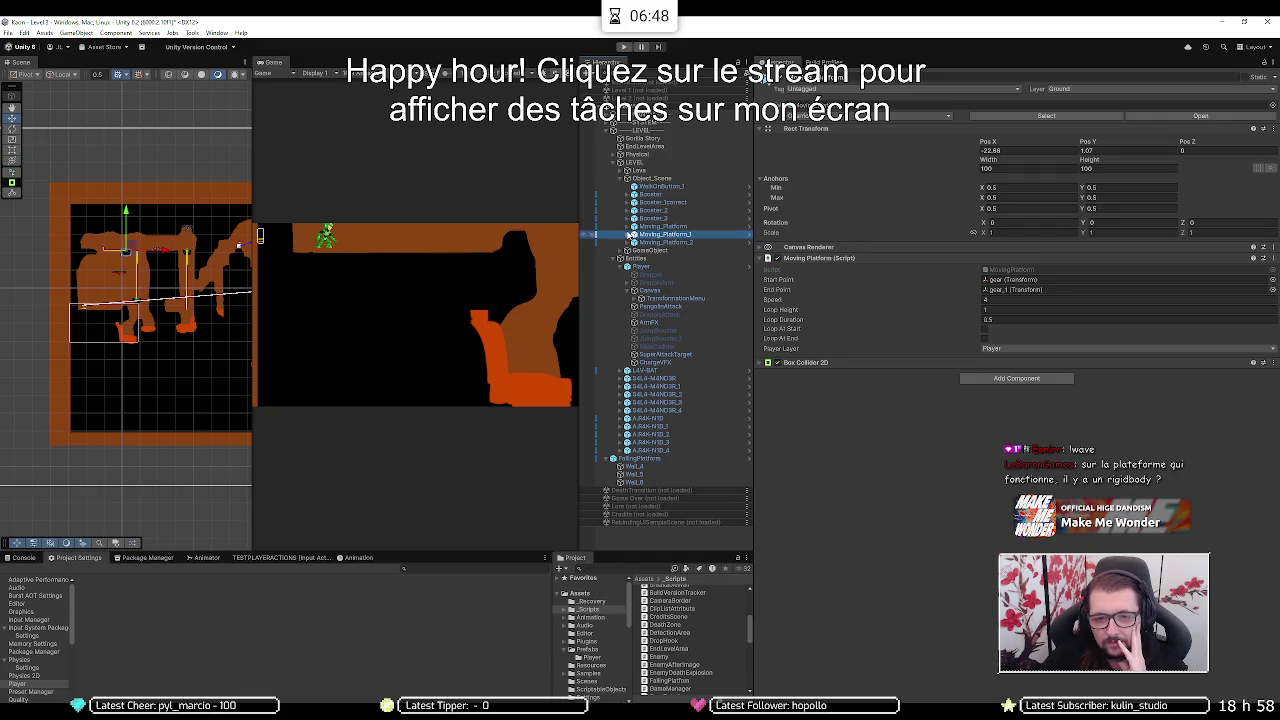
pyautogui.click(627, 234)
pyautogui.click(655, 242)
pyautogui.click(665, 258)
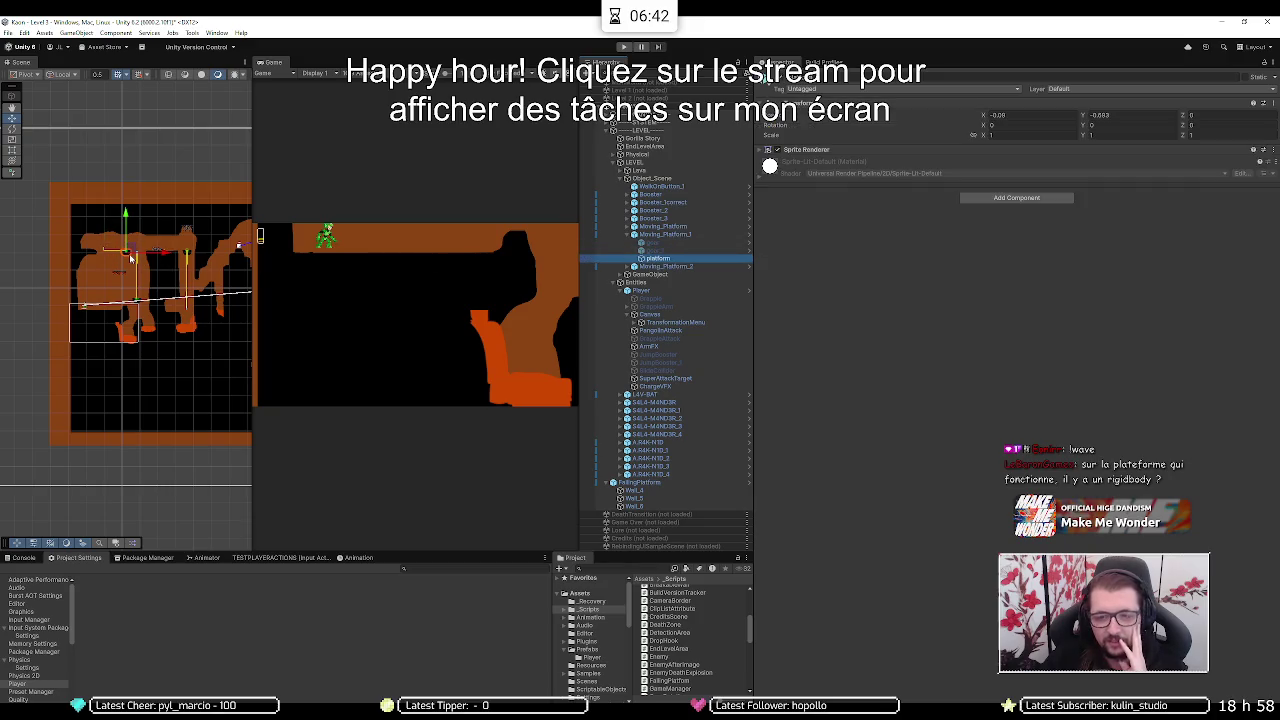
pyautogui.click(681, 236)
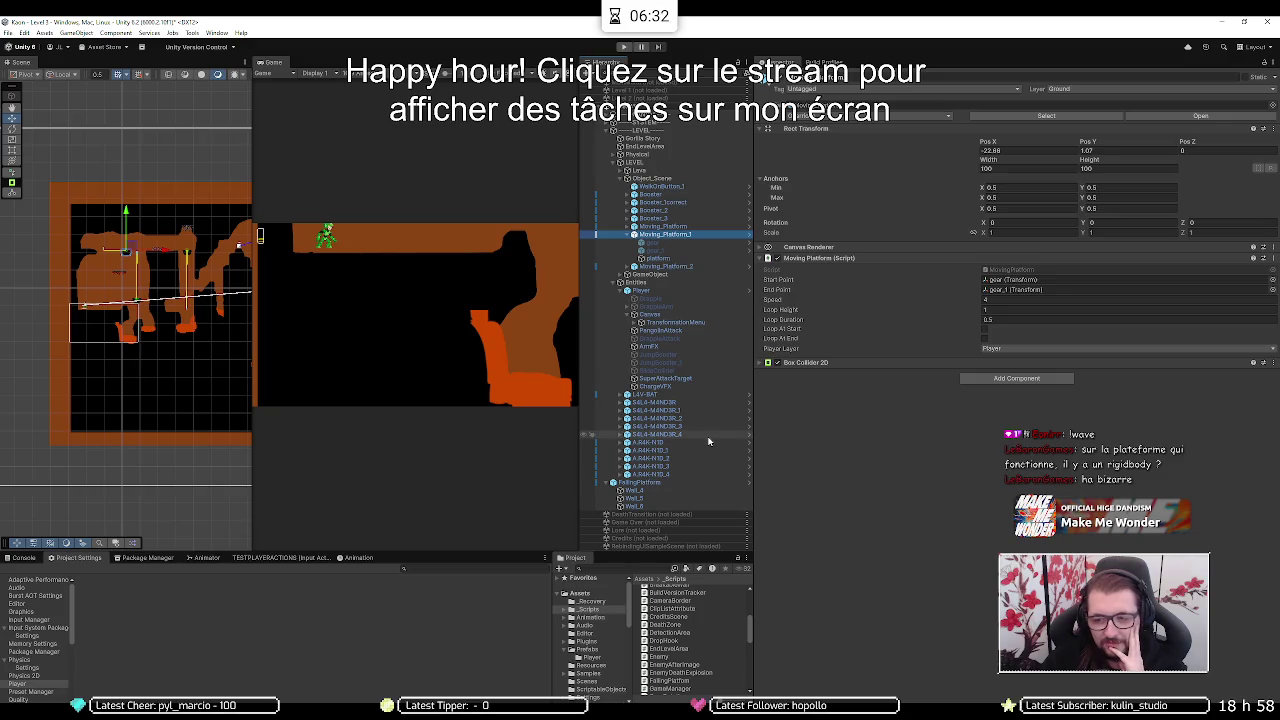
pyautogui.click(627, 235)
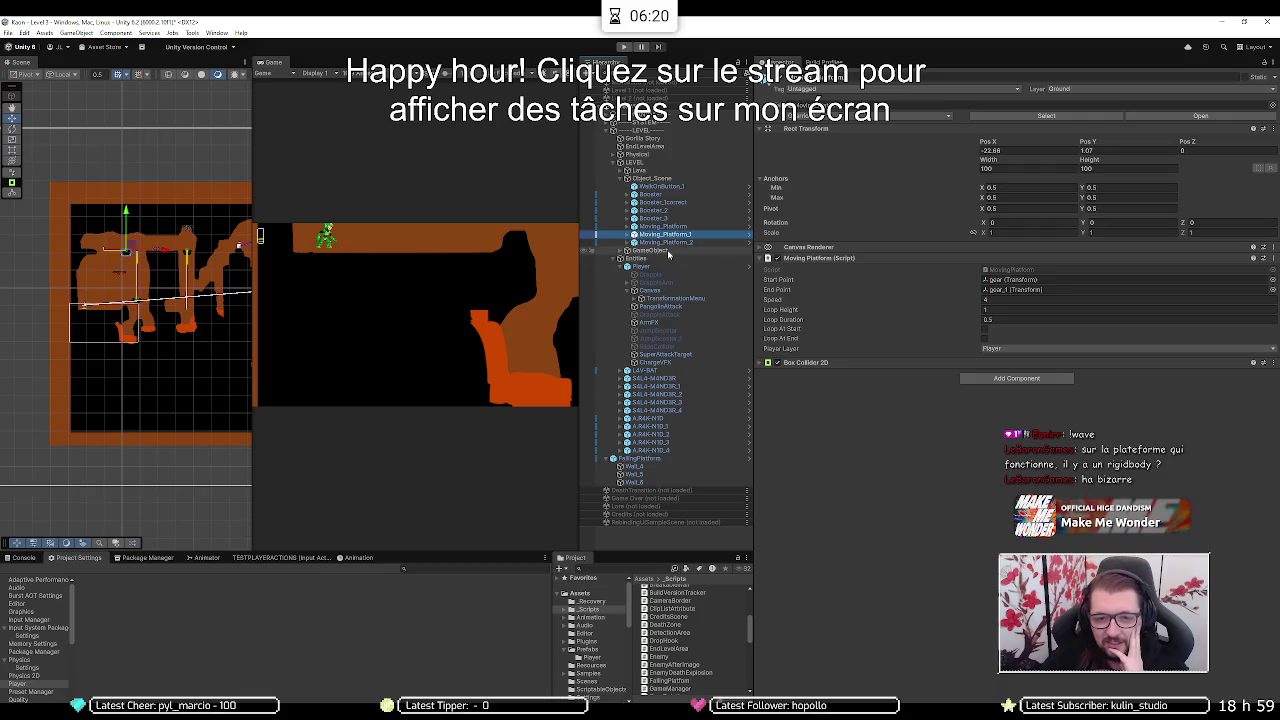
# - Find the Square child under GameObject and frame it in the Scene view
pyautogui.click(650, 250)
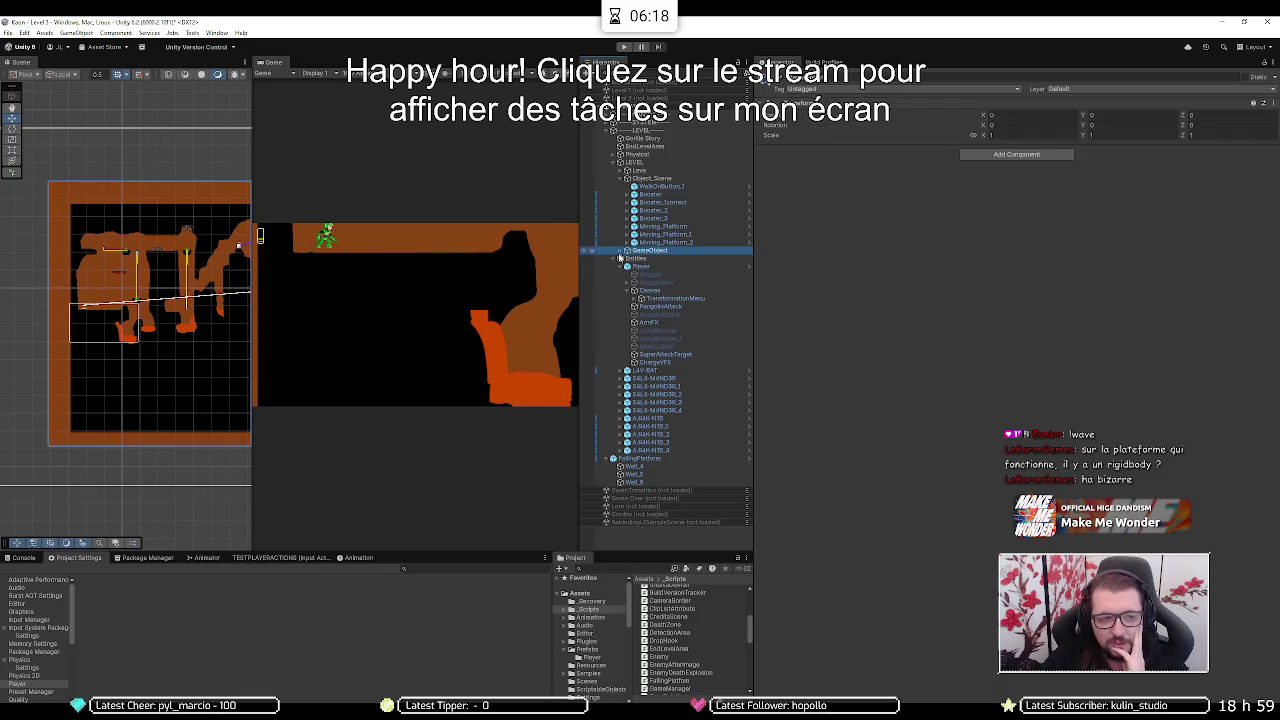
pyautogui.click(615, 258)
pyautogui.click(615, 258)
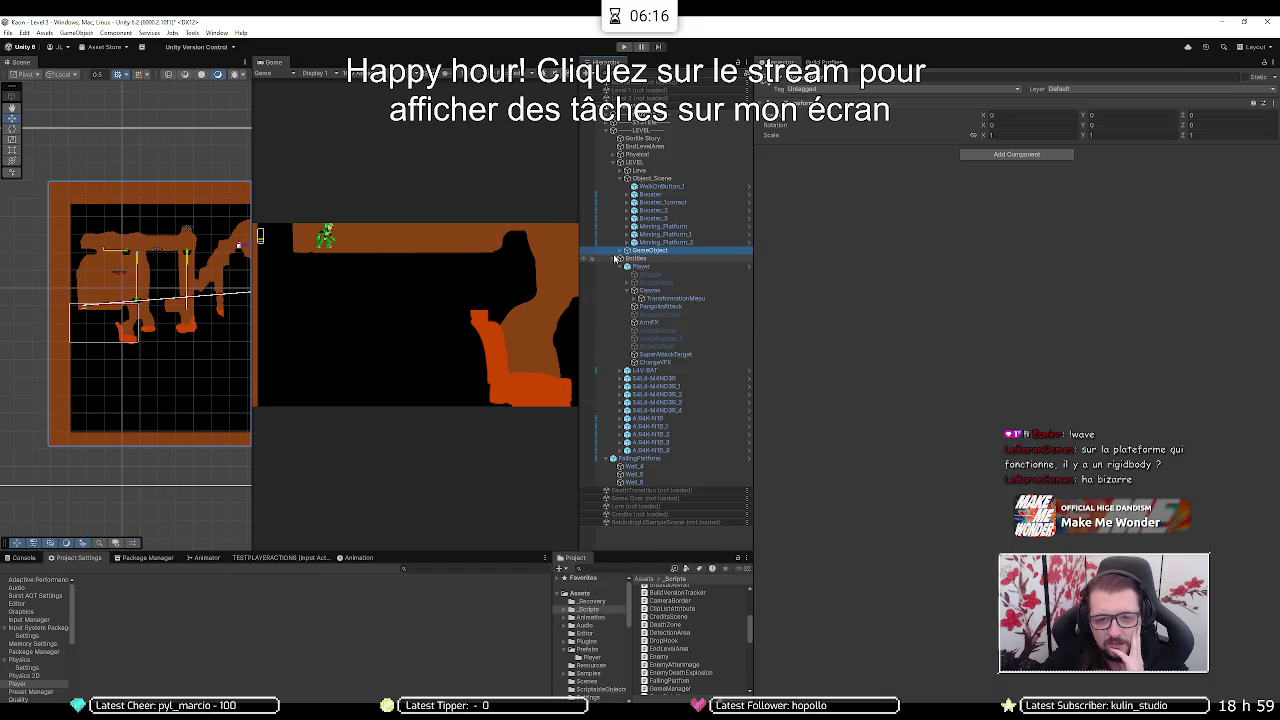
pyautogui.click(620, 250)
pyautogui.click(648, 258)
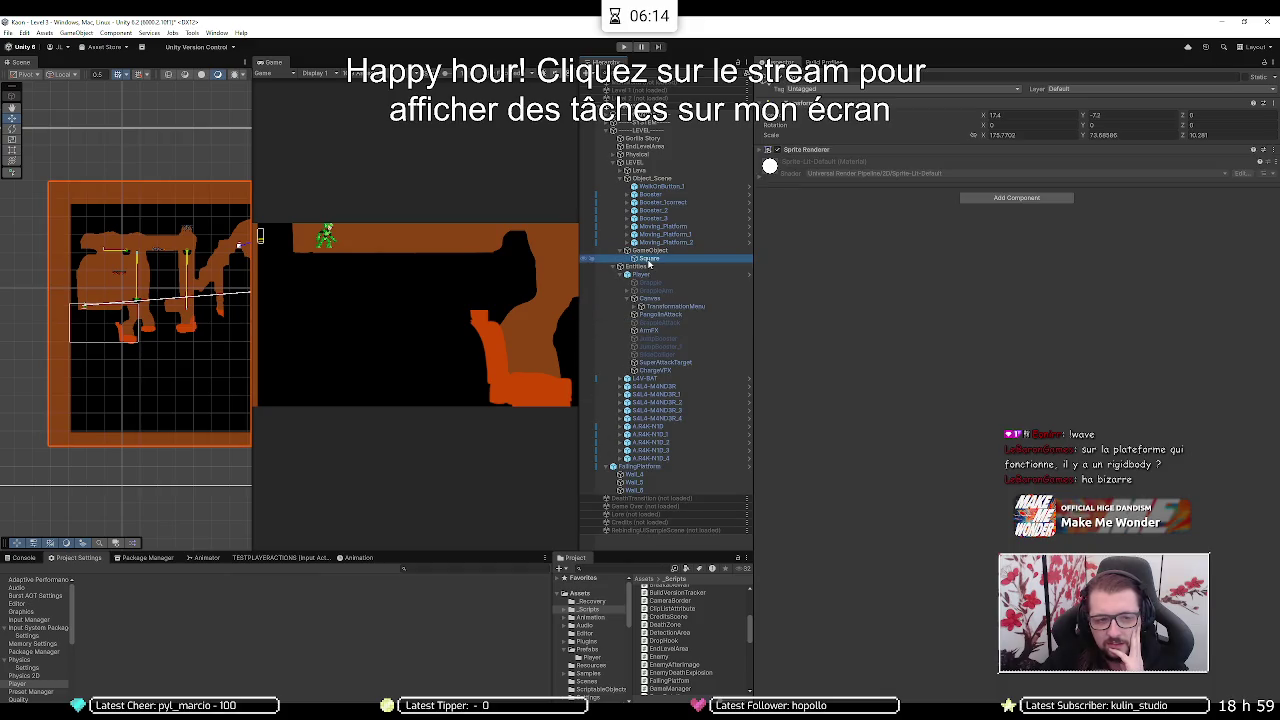
pyautogui.doubleClick(648, 258)
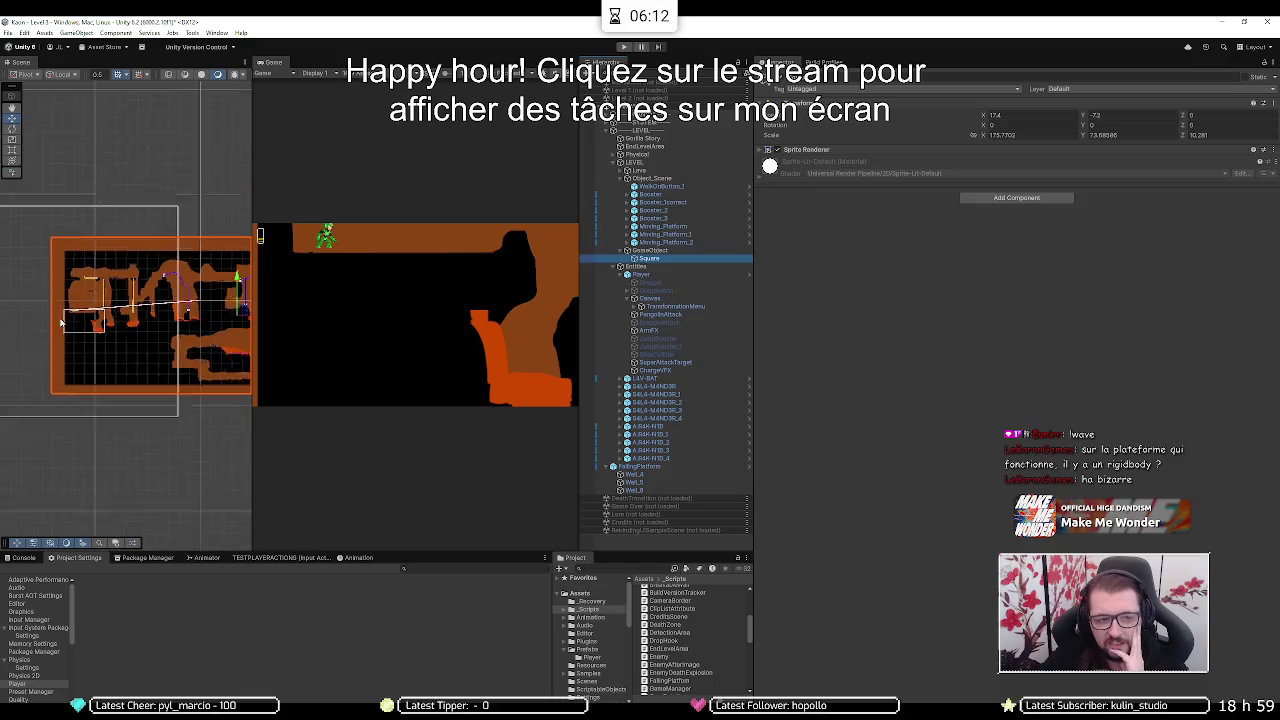
pyautogui.scroll(-3, 62, 322)
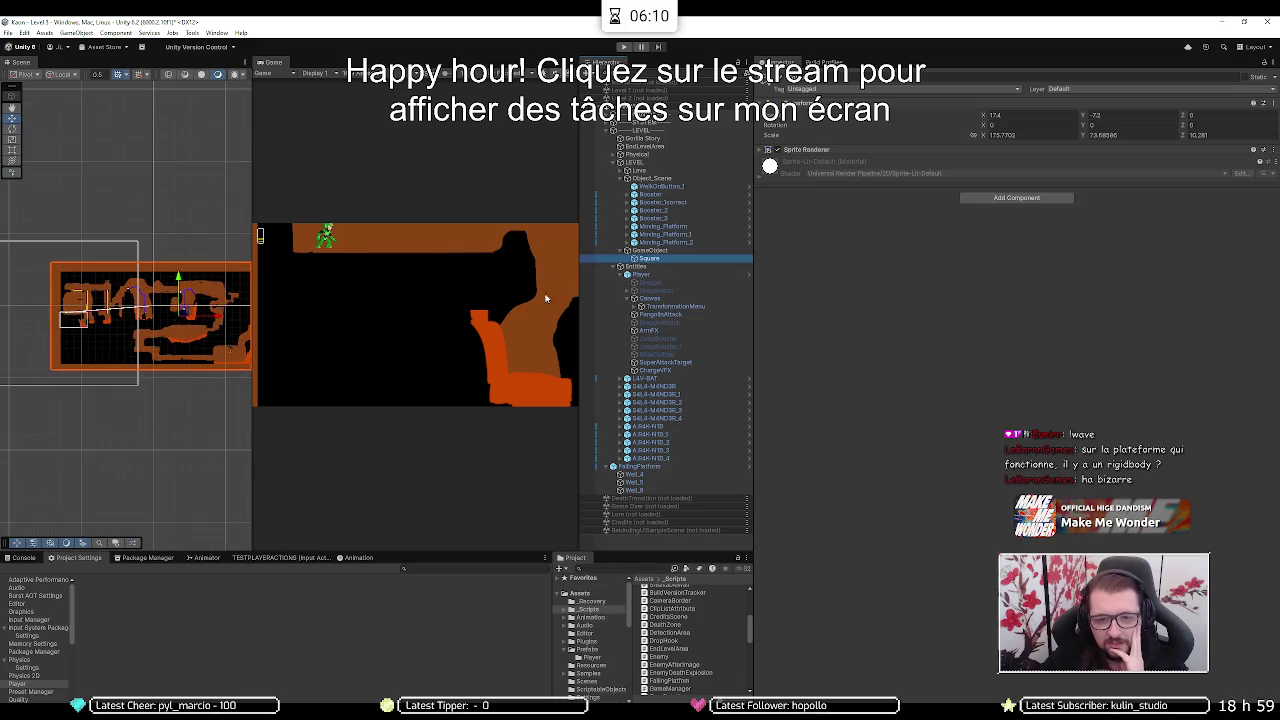
pyautogui.click(649, 251)
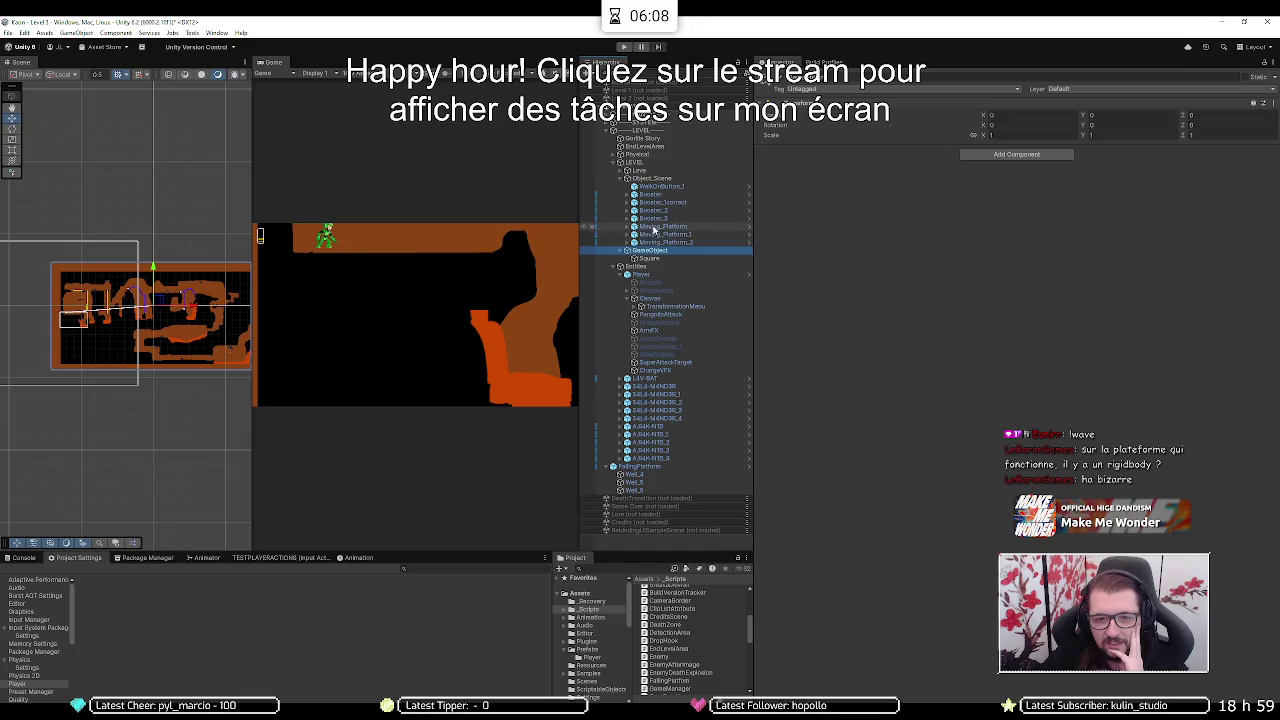
pyautogui.click(620, 251)
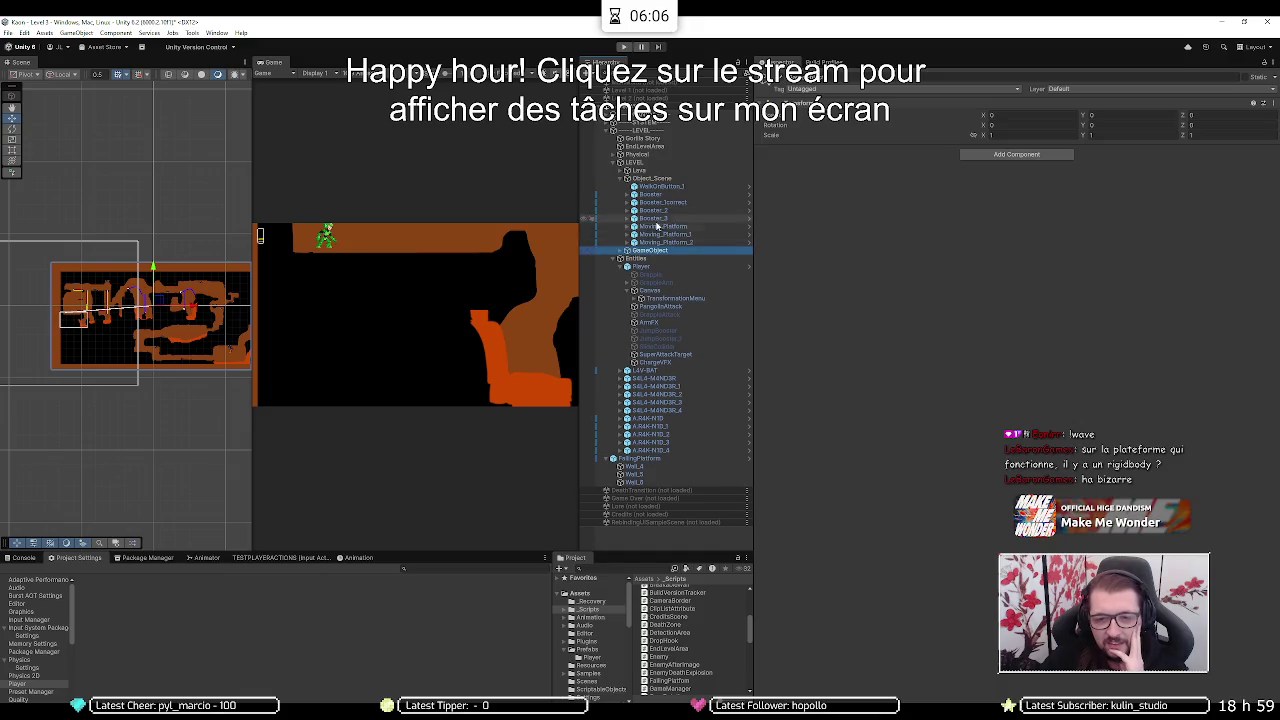
# - Review Moving_Platform's Moving Platform script settings, then return to Visual Studio
pyautogui.click(660, 227)
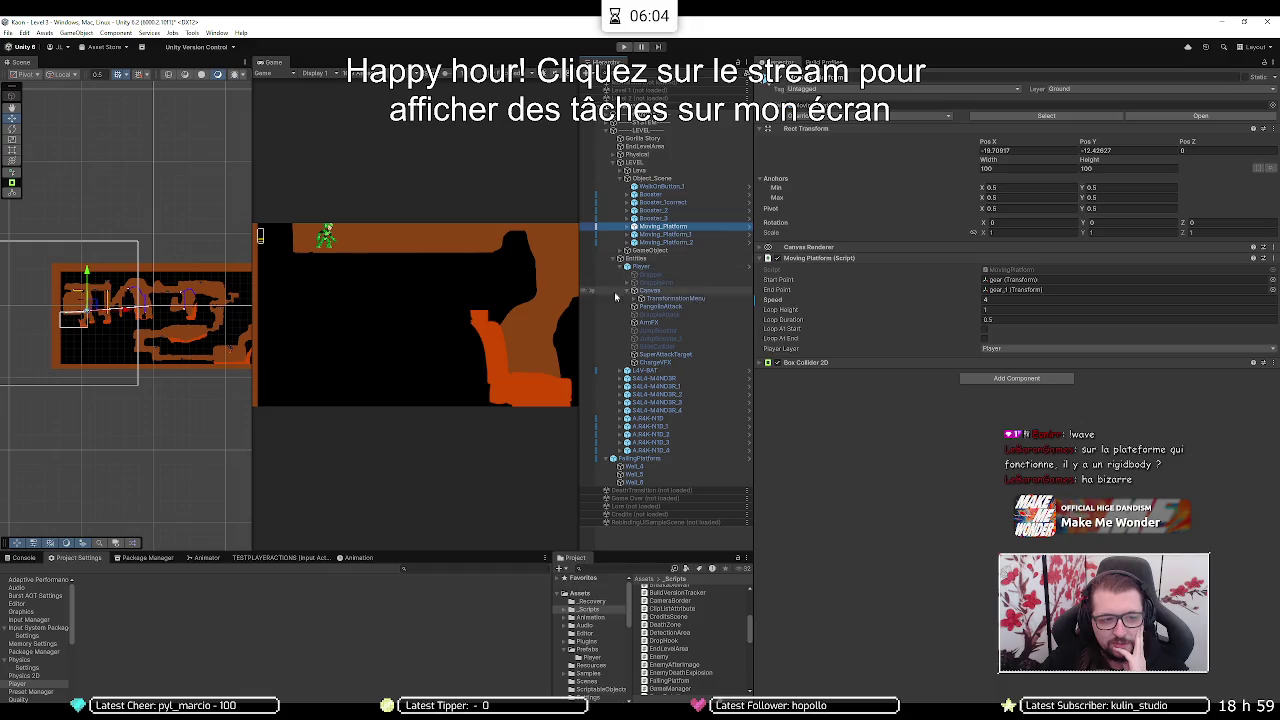
pyautogui.scroll(3, 124, 308)
pyautogui.scroll(4, 124, 308)
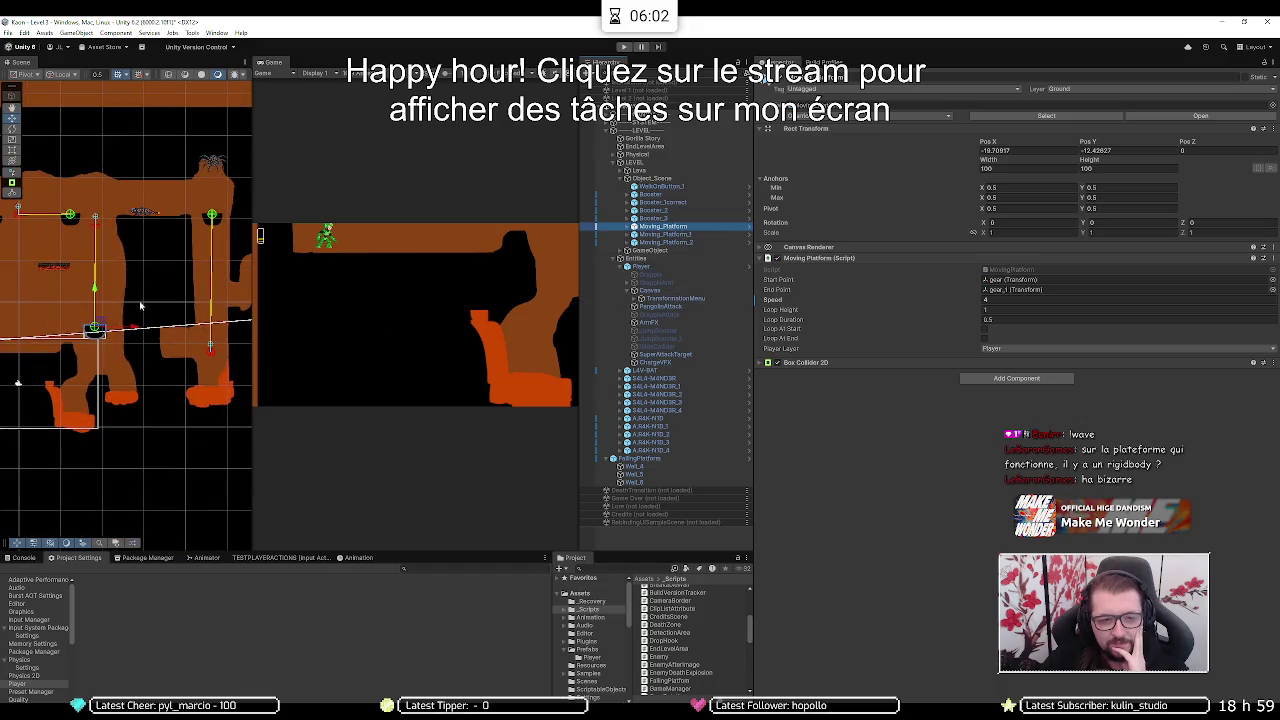
pyautogui.hotkey('alt', 'Tab')
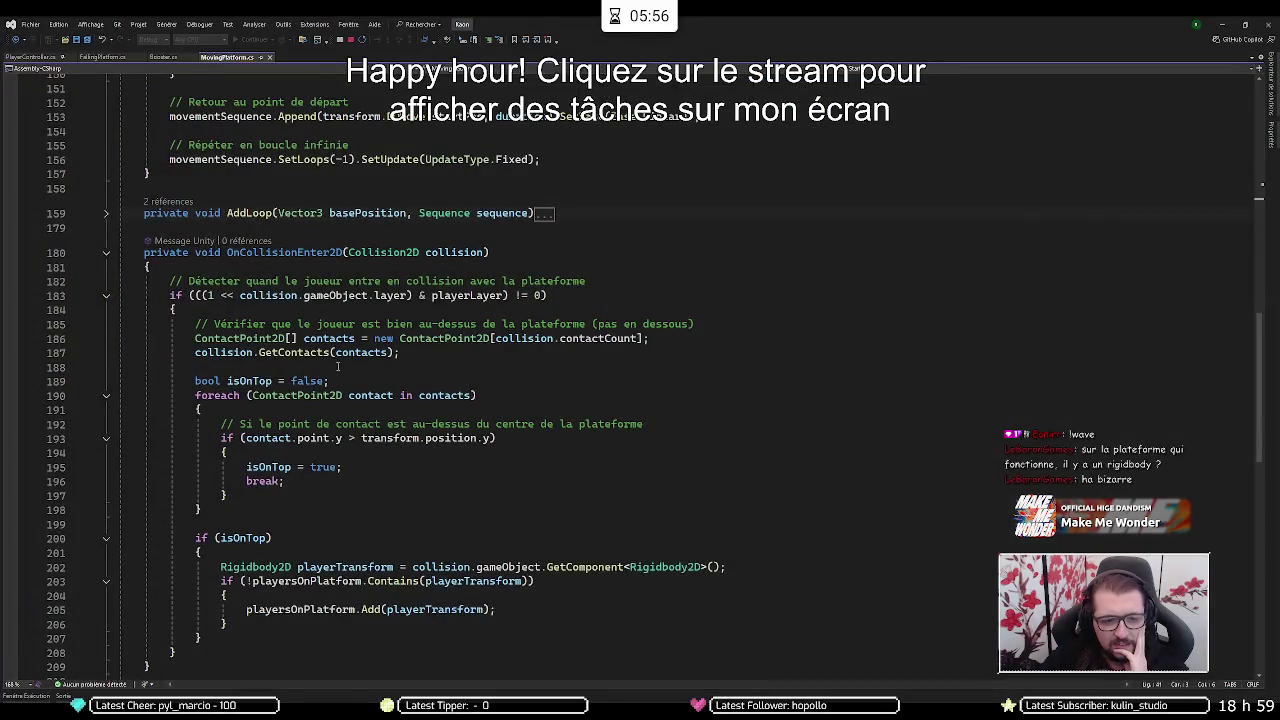
# - Collapse OnCollisionEnter2D, OnDestroy and OnDrawGizmos in MovingPlatform.cs, then bring up FallingPlatform.cs
pyautogui.click(107, 254)
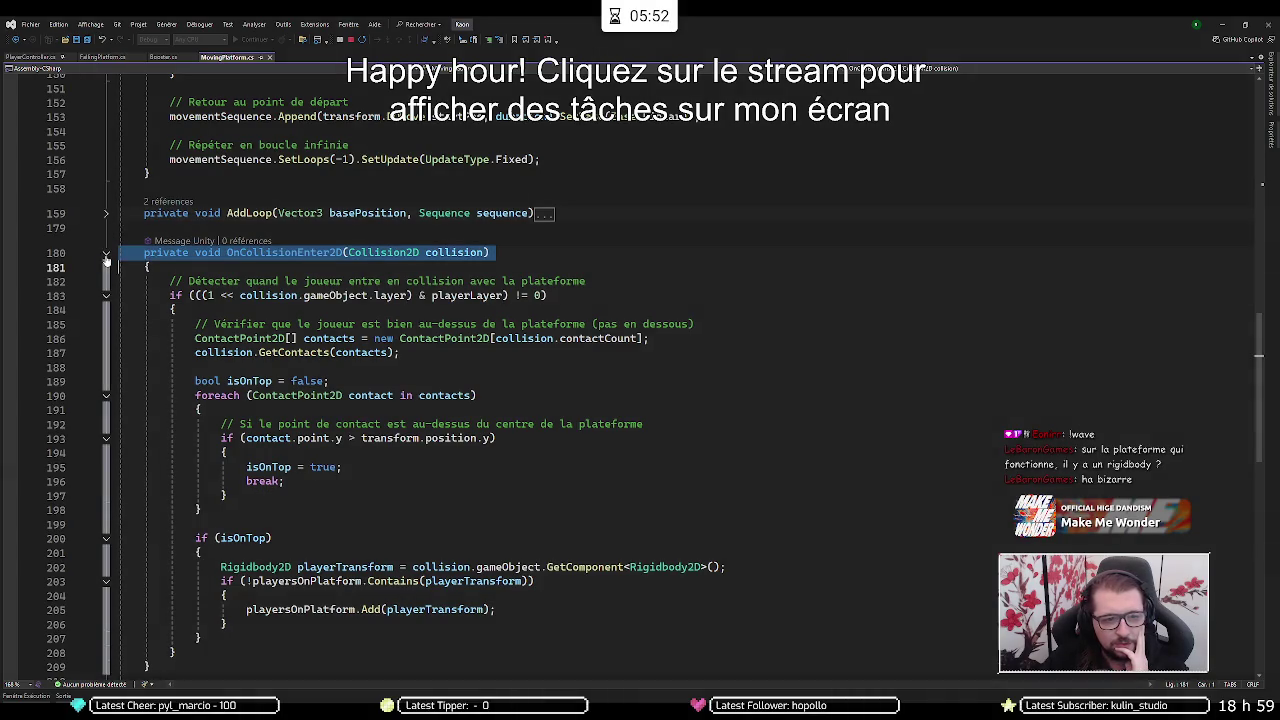
pyautogui.click(106, 254)
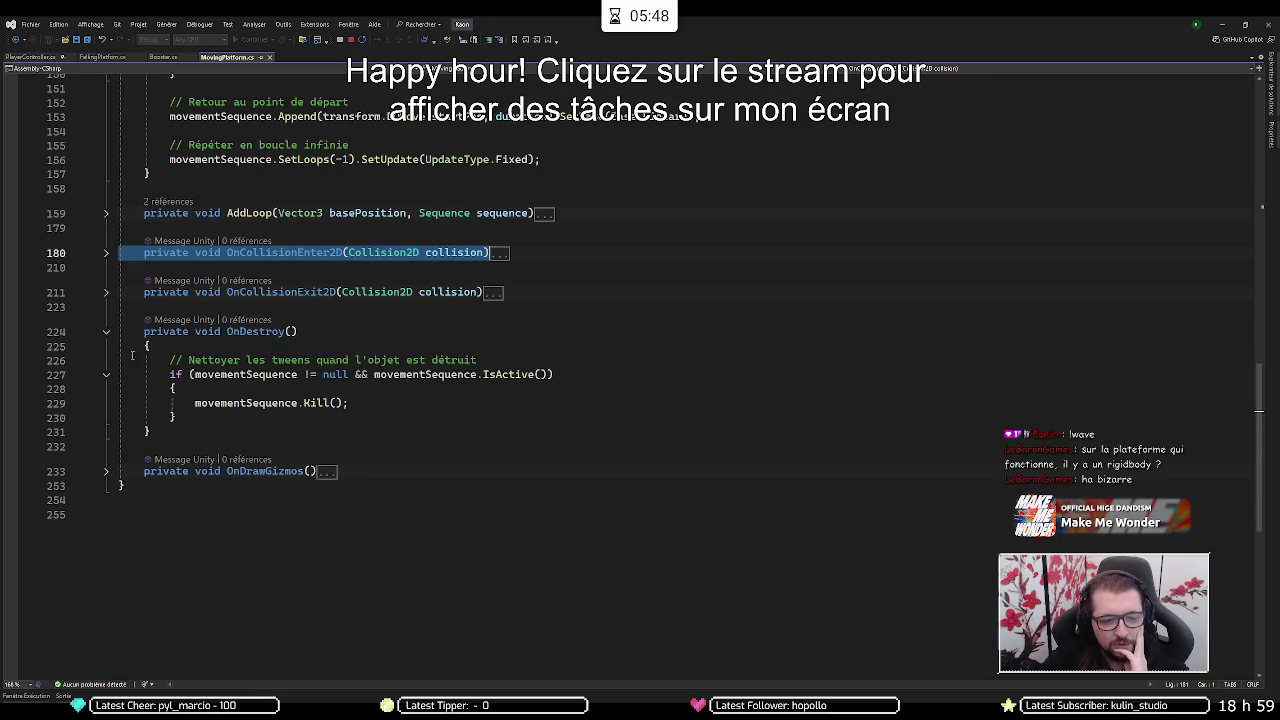
pyautogui.click(107, 333)
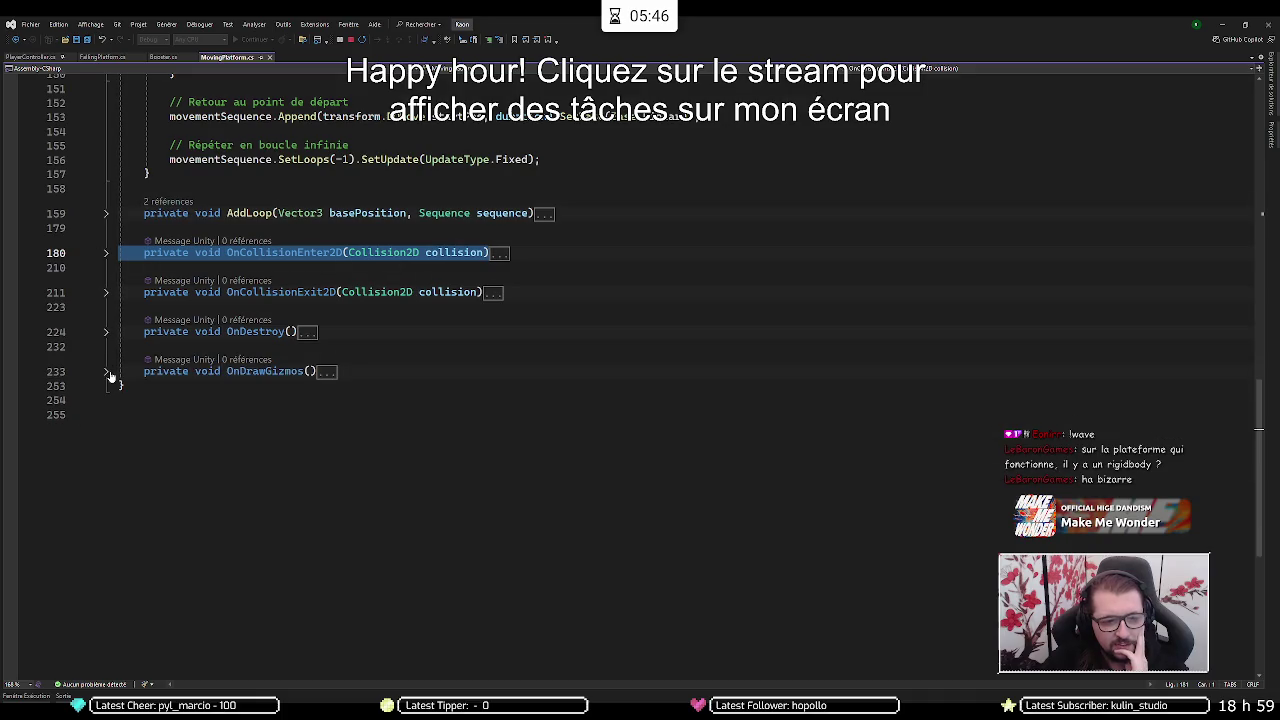
pyautogui.click(105, 373)
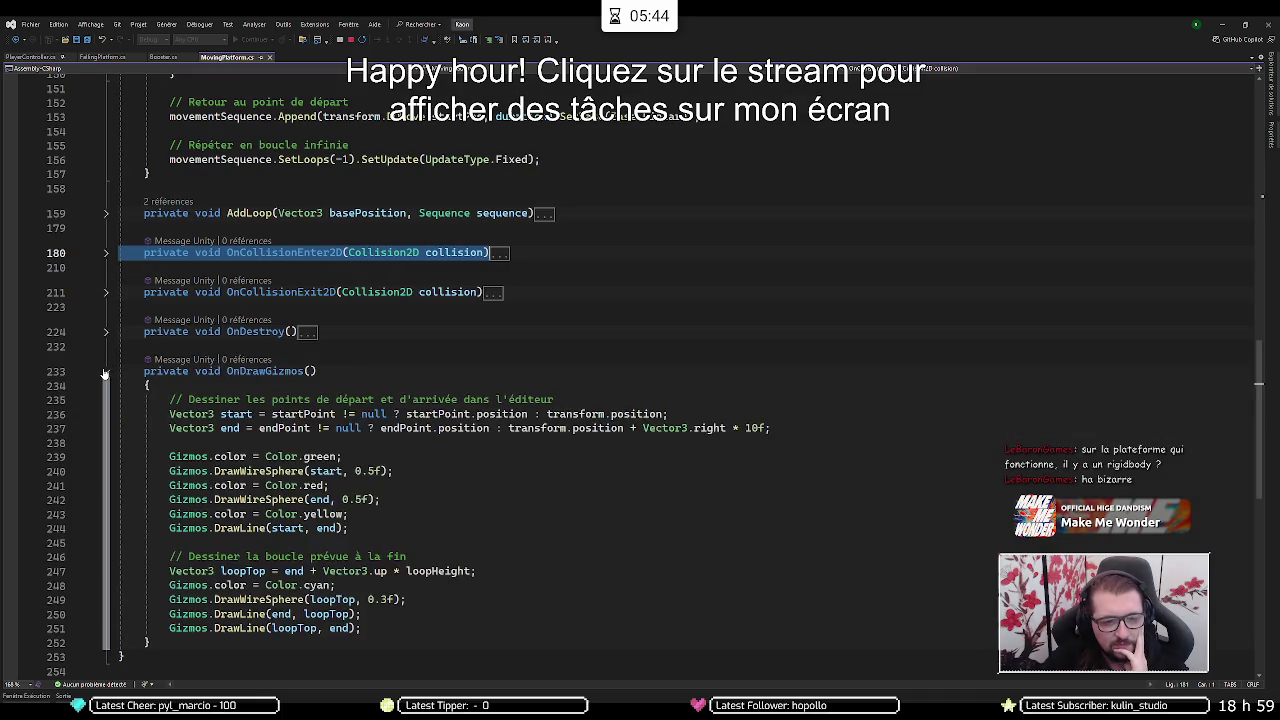
pyautogui.click(105, 373)
pyautogui.scroll(6, 252, 358)
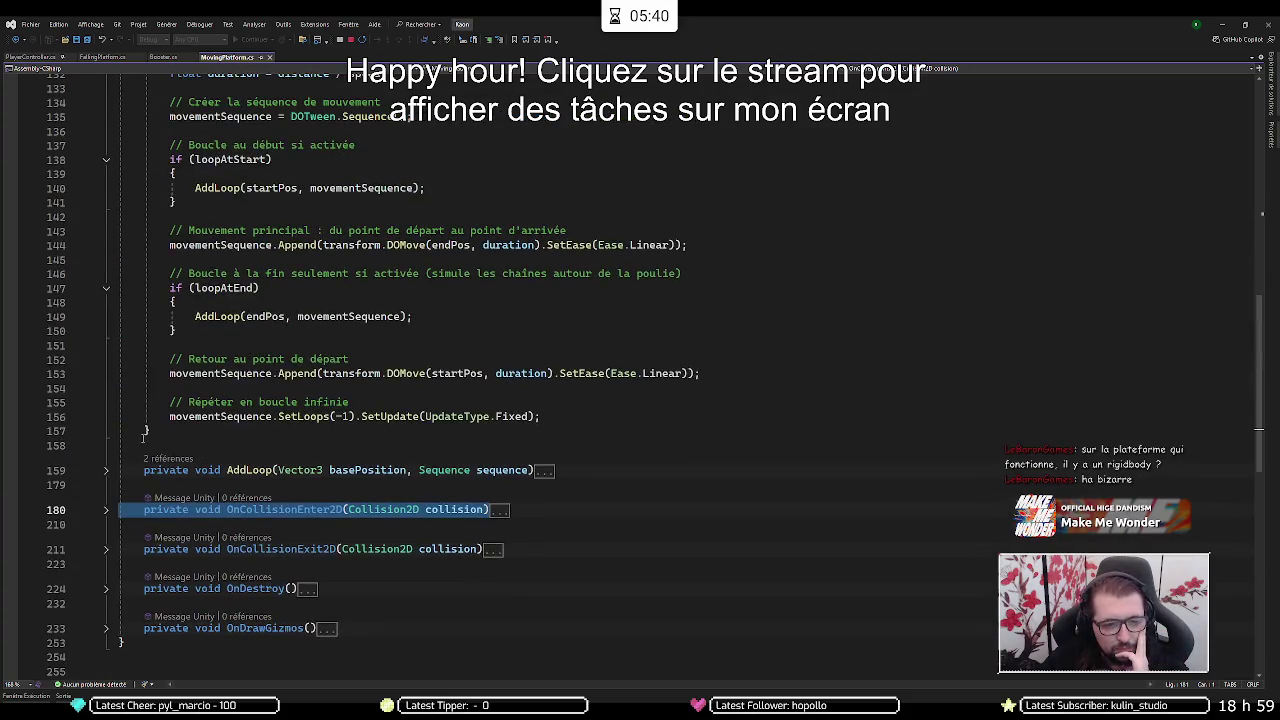
pyautogui.scroll(4, 142, 437)
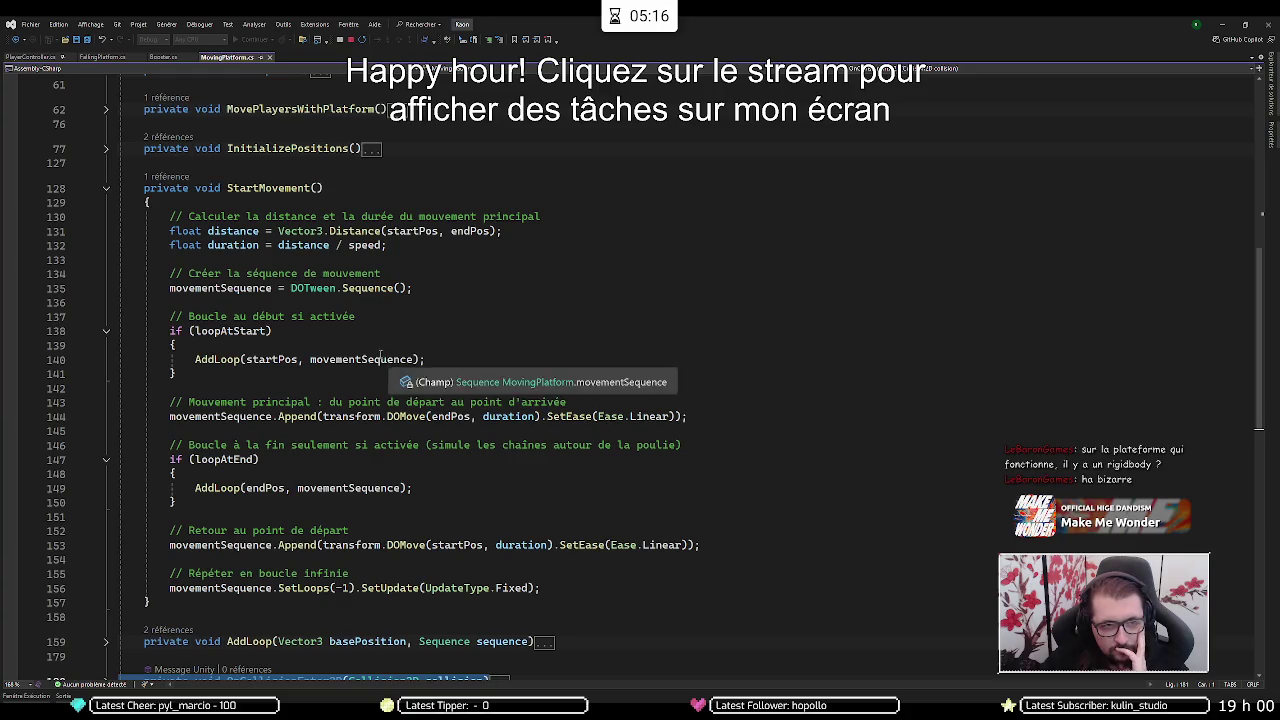
pyautogui.click(92, 56)
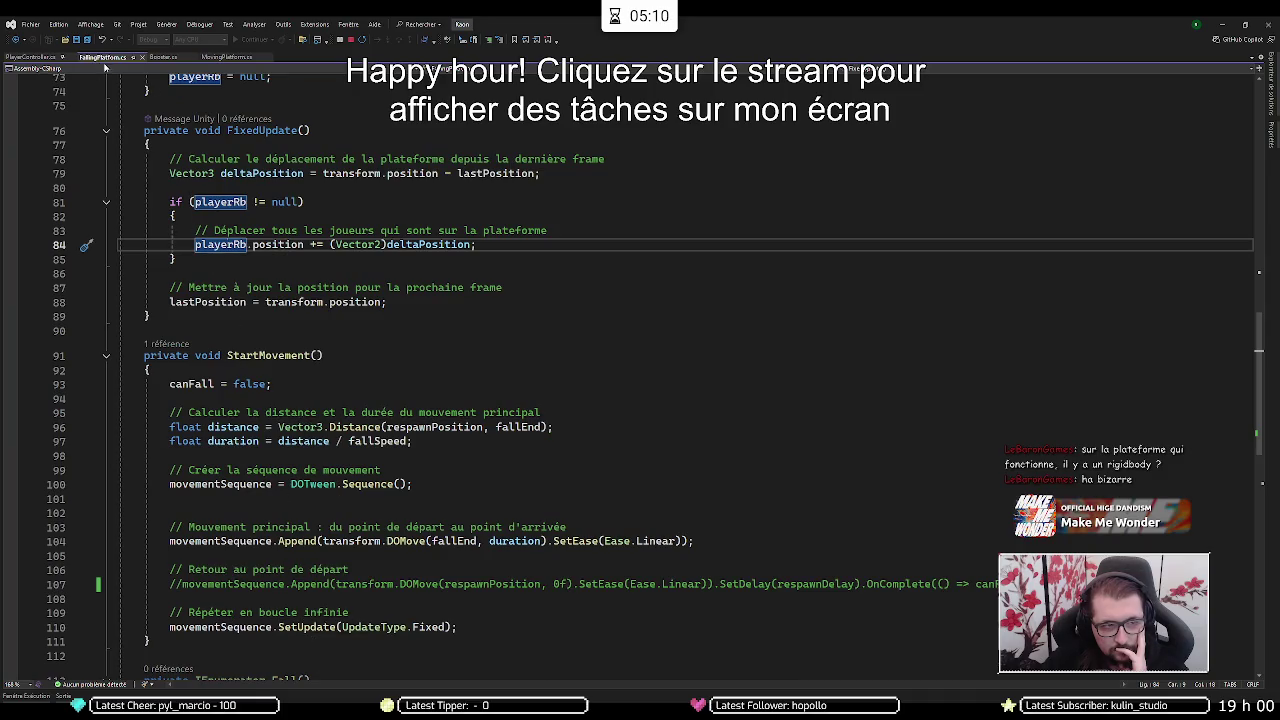
# - Glance at MovingPlatform.cs and Bouncer.cs for comparison, then return to FallingPlatform.cs
pyautogui.click(44, 58)
pyautogui.click(227, 58)
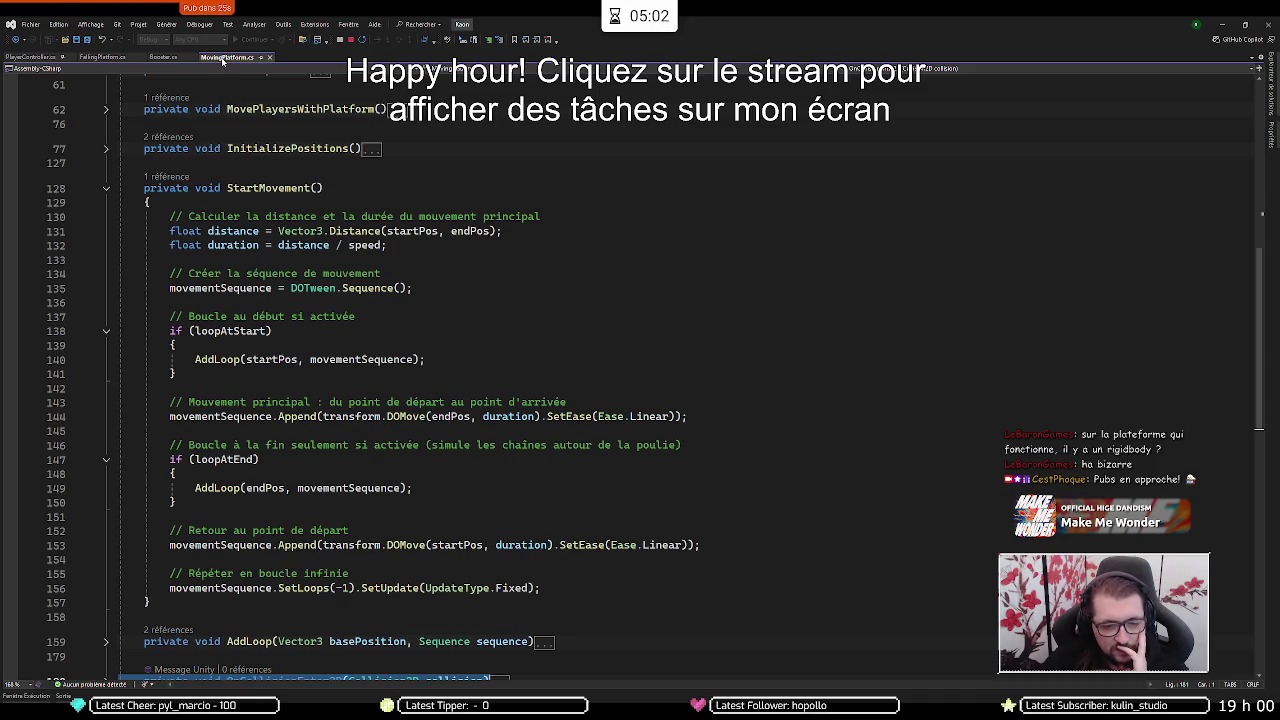
pyautogui.click(165, 57)
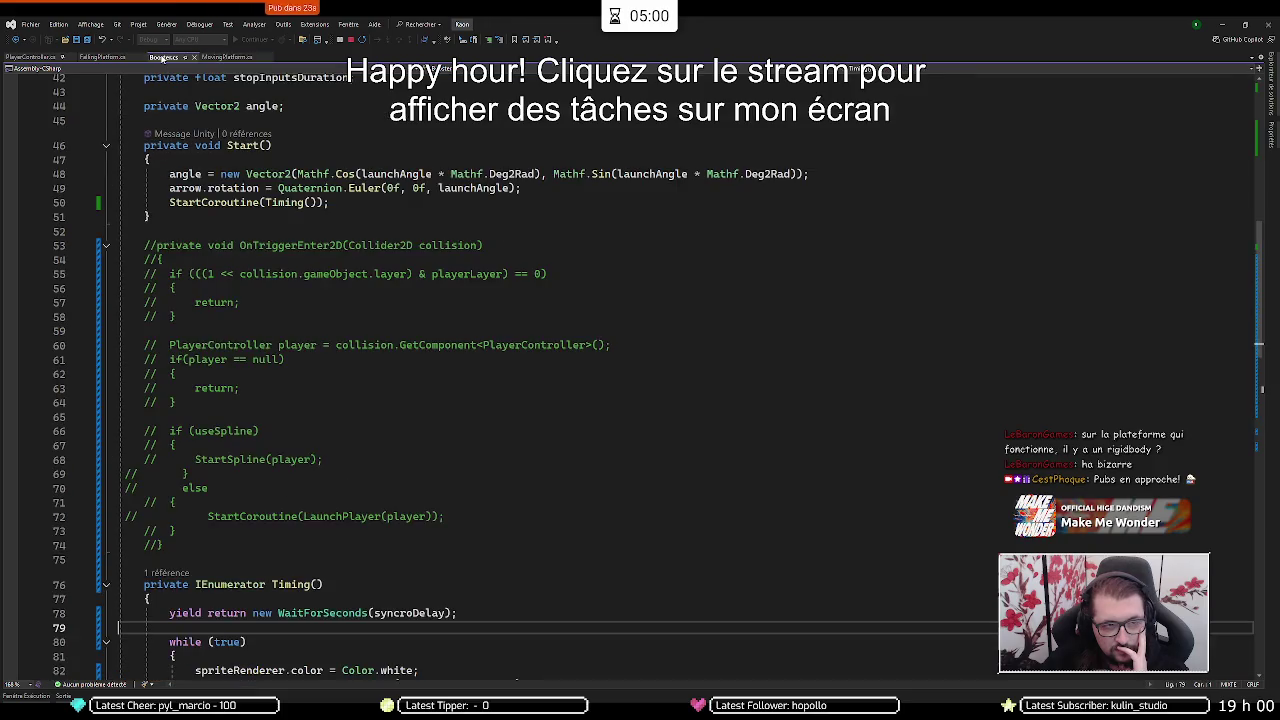
pyautogui.click(125, 57)
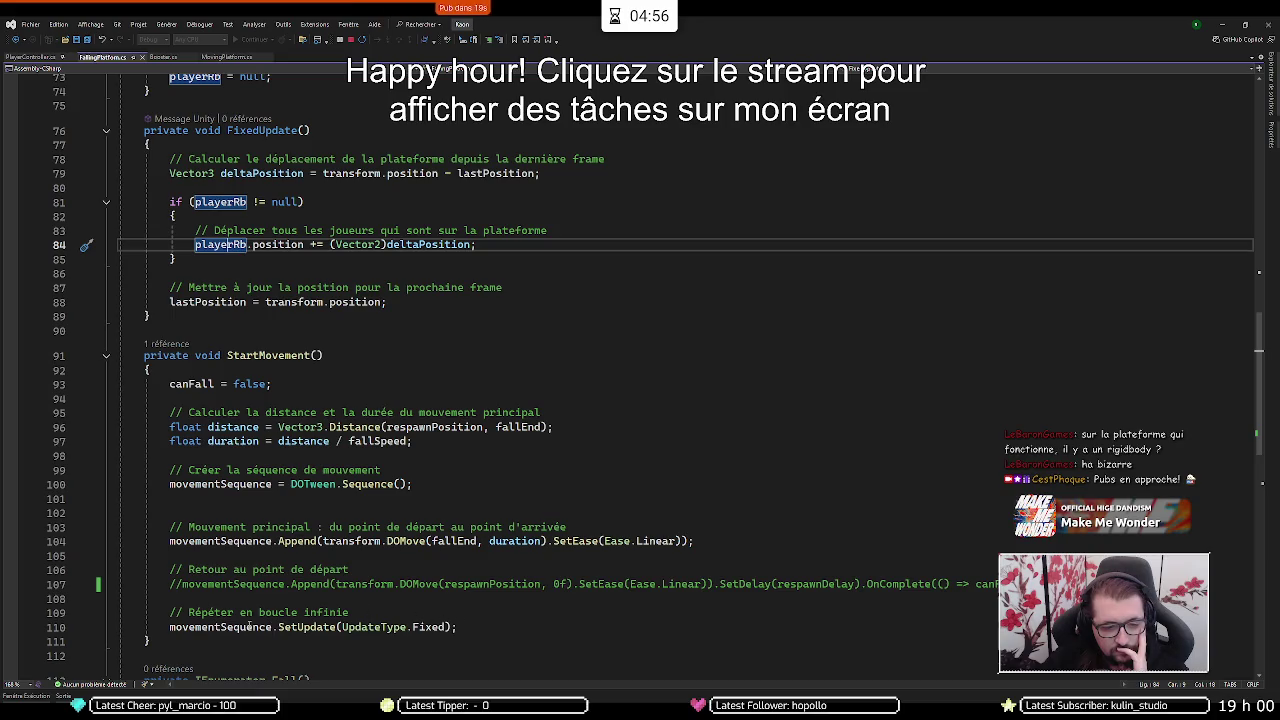
# - Add .SetLoops(0) before .SetUpdate on line 110, then play-test the level in Unity
pyautogui.click(248, 625)
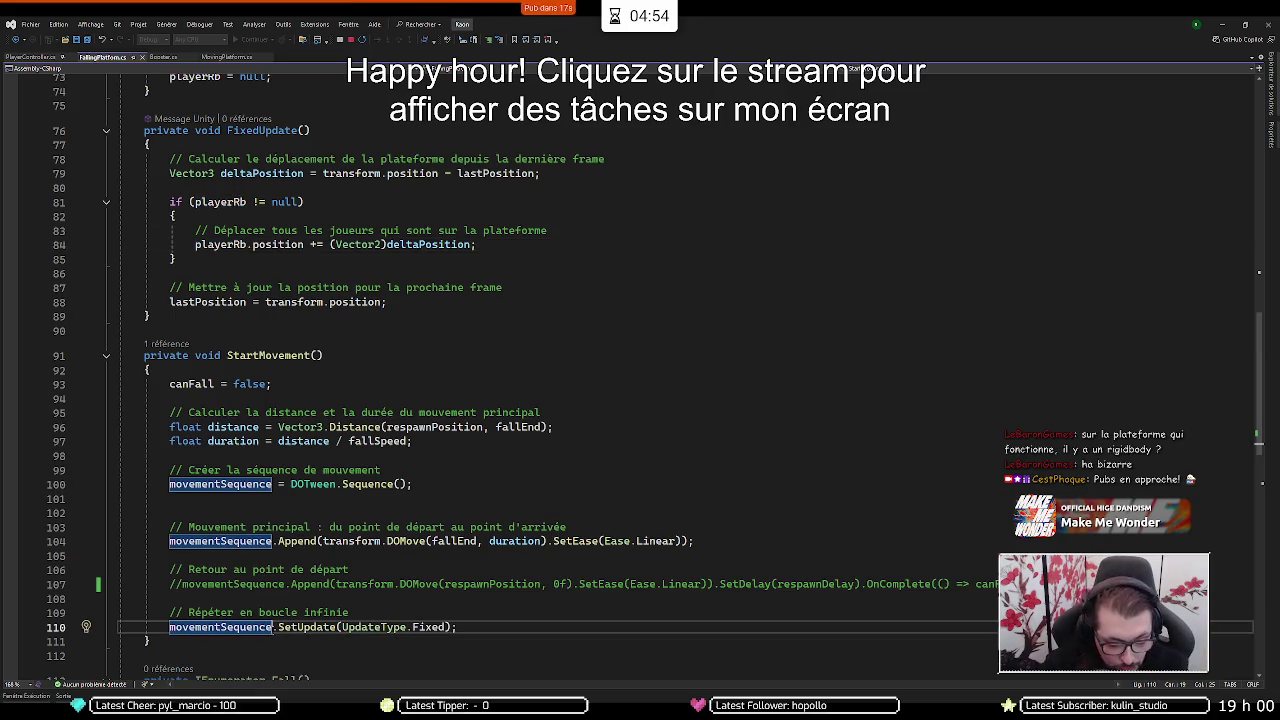
pyautogui.write('.setL')
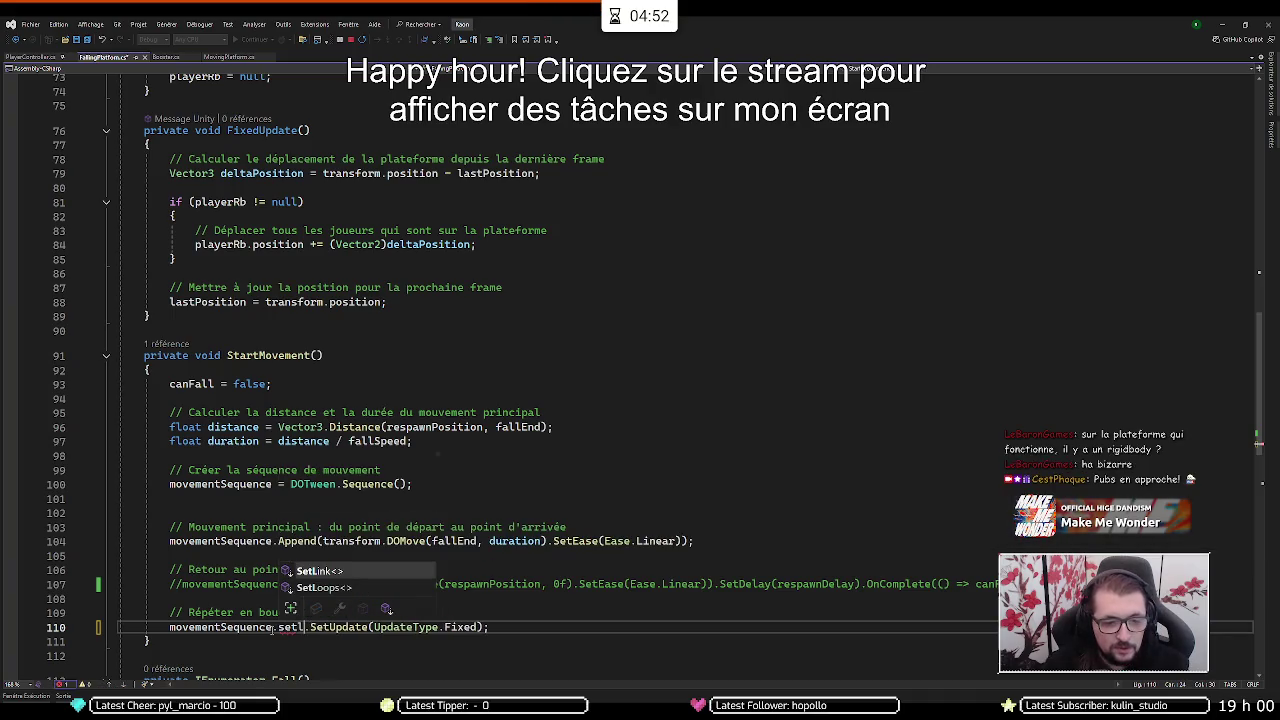
pyautogui.write('oo')
pyautogui.press('Tab')
pyautogui.write('(')
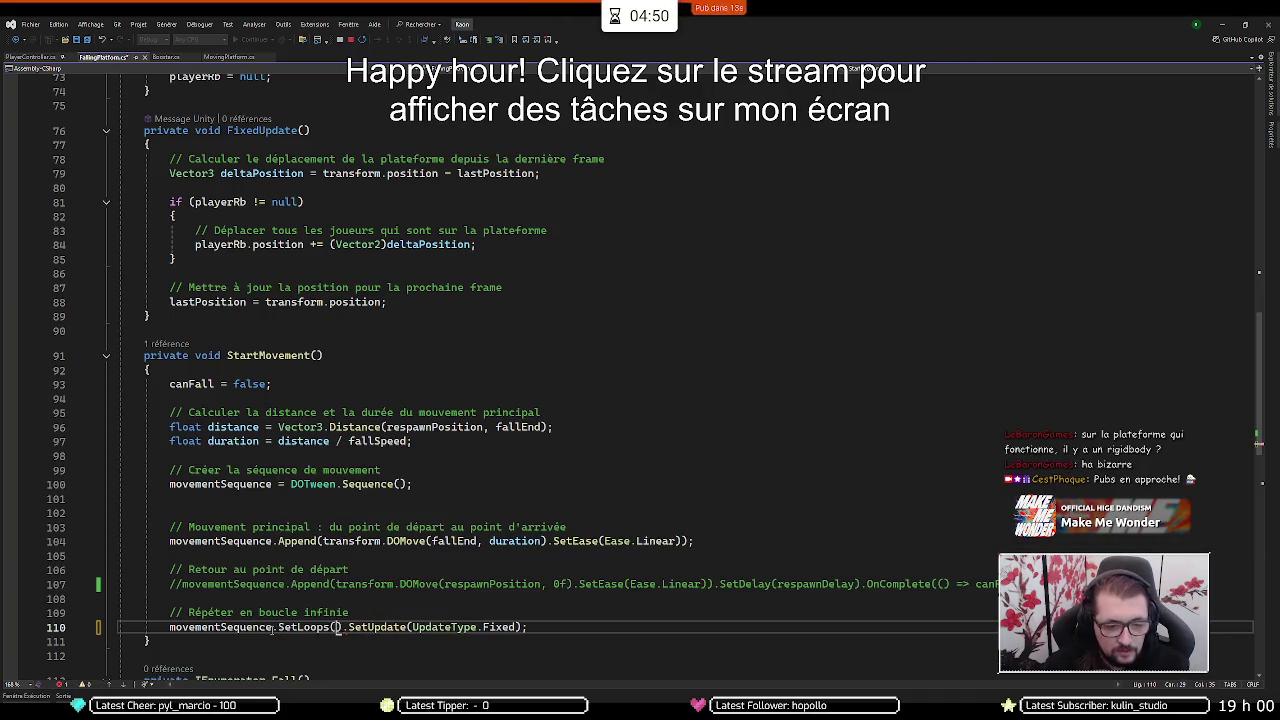
pyautogui.write('0')
pyautogui.press('Right')
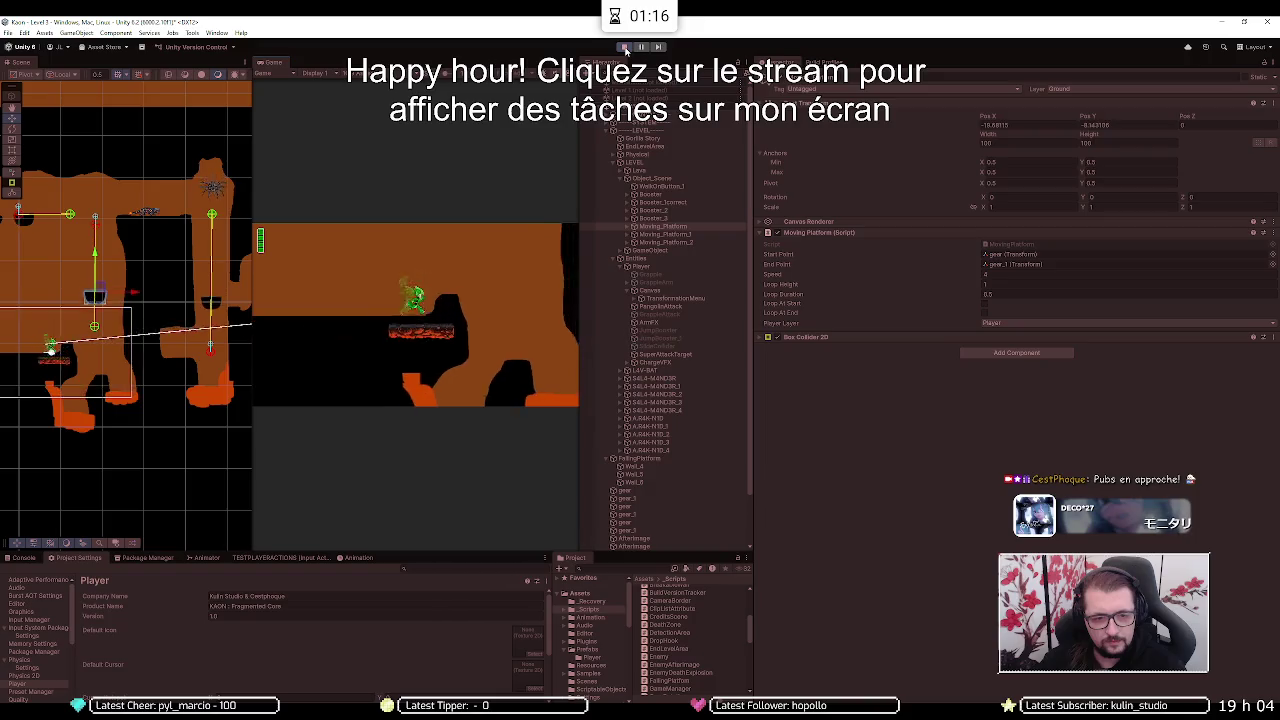
pyautogui.click(625, 48)
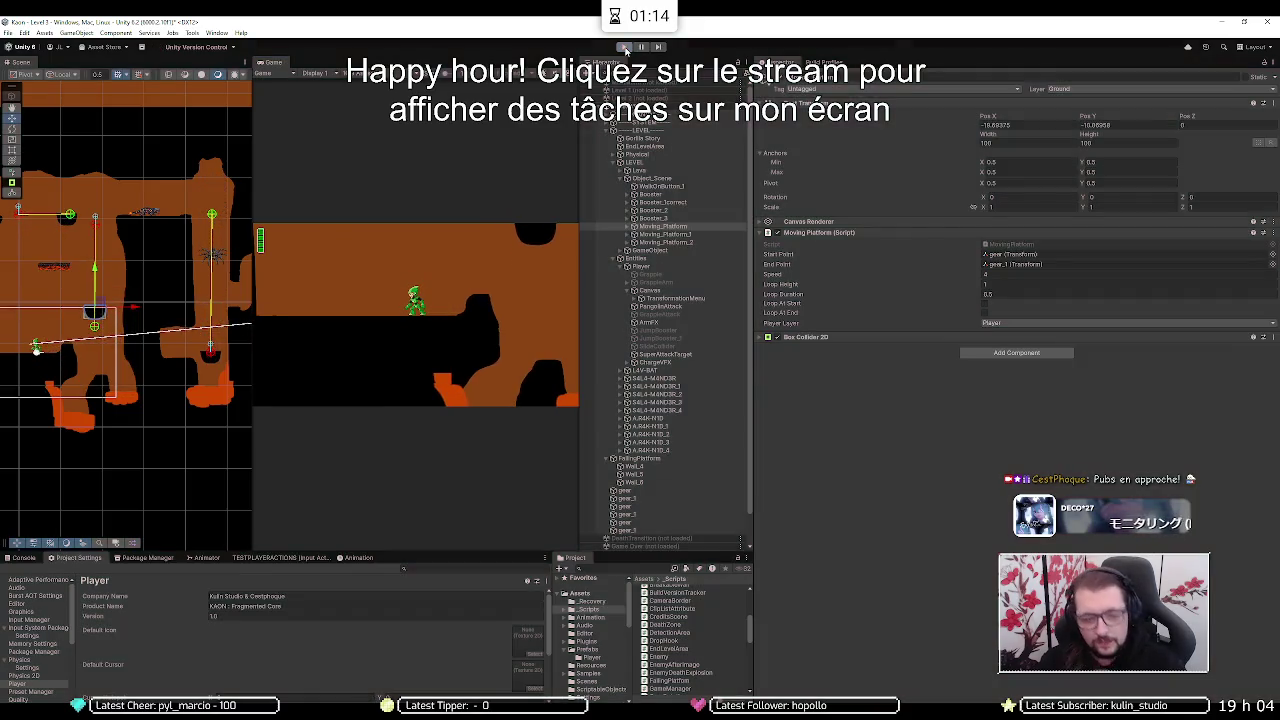
# - Paste a second PrependInterval(1) below the respawn Append line, then return to Unity to recompile
pyautogui.hotkey('alt', 'Tab')
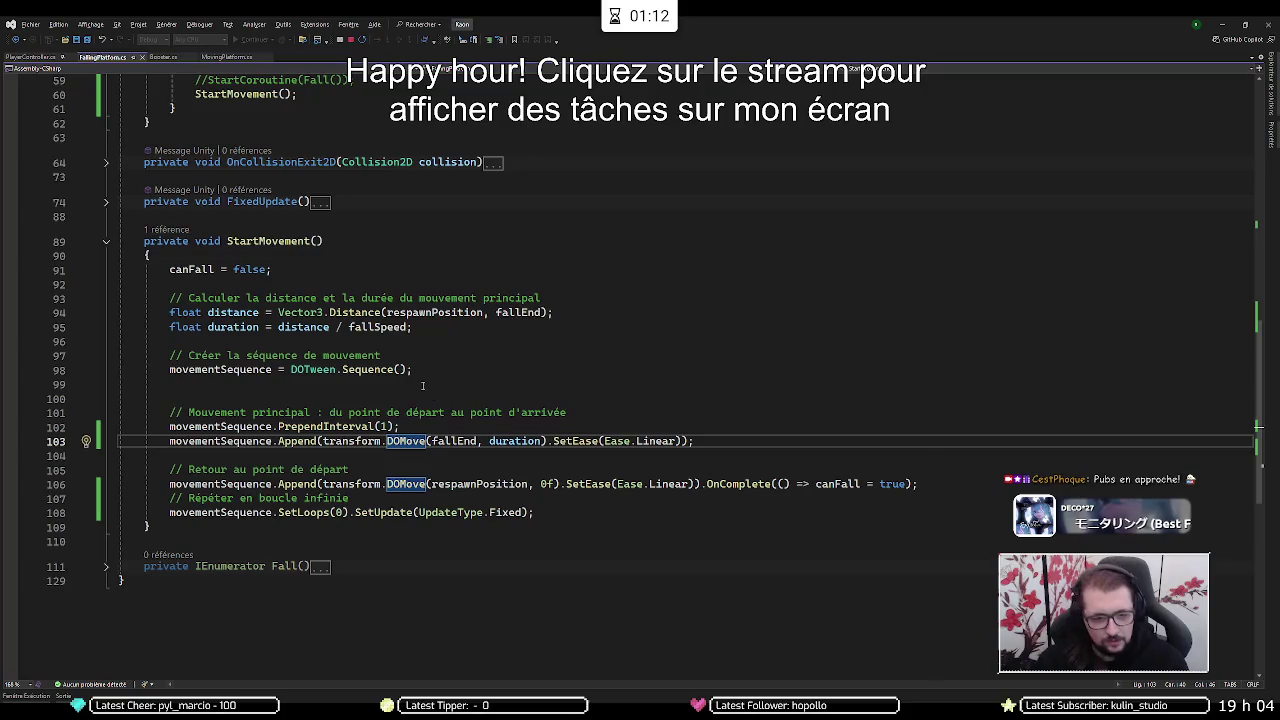
pyautogui.moveTo(297, 516)
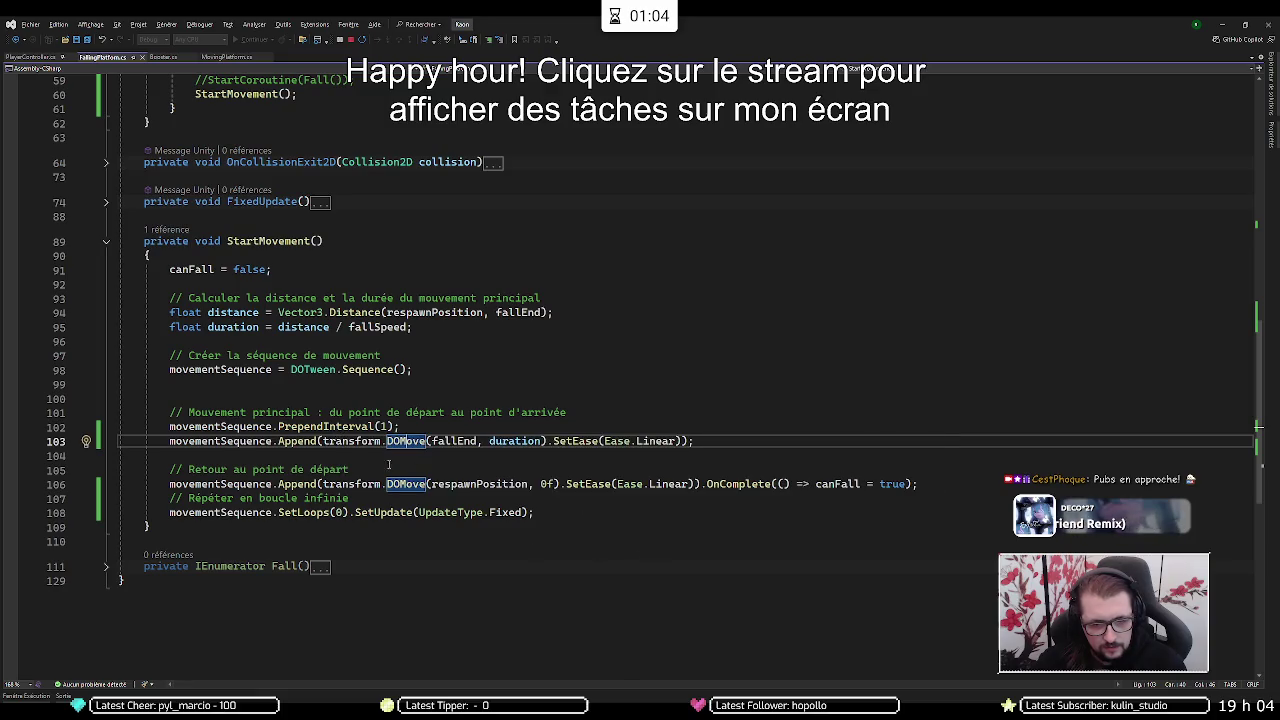
pyautogui.click(345, 426)
pyautogui.click(372, 504)
pyautogui.write('movementSequence.PrependInterval(1);')
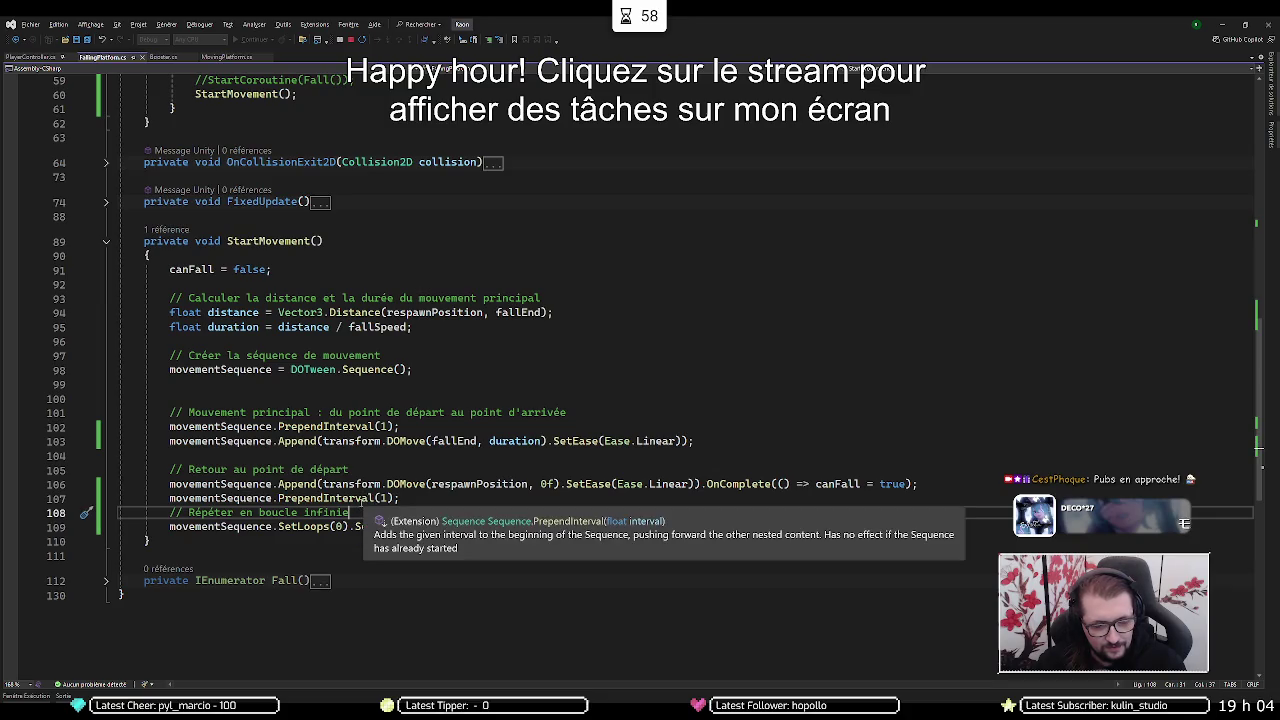
pyautogui.hotkey('alt', 'Tab')
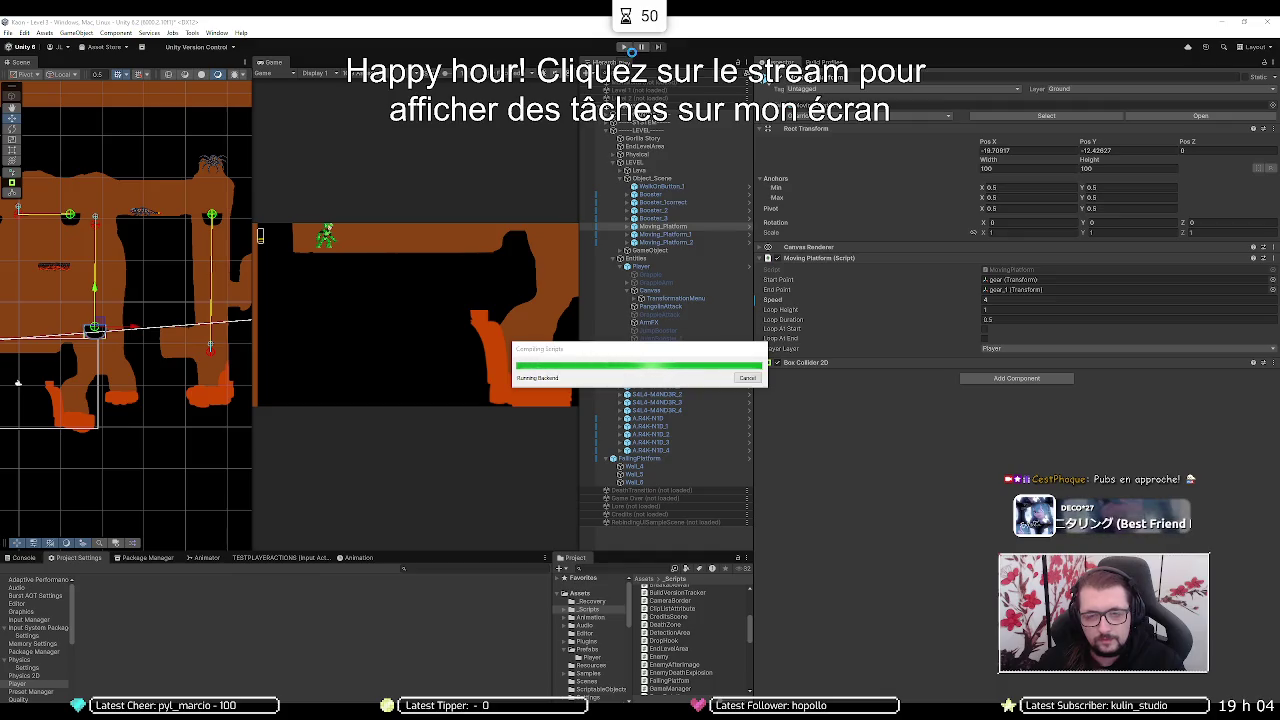
# - Play-test, move the second PrependInterval(1) above the respawn Append with Alt+Up, and play again
pyautogui.click(627, 48)
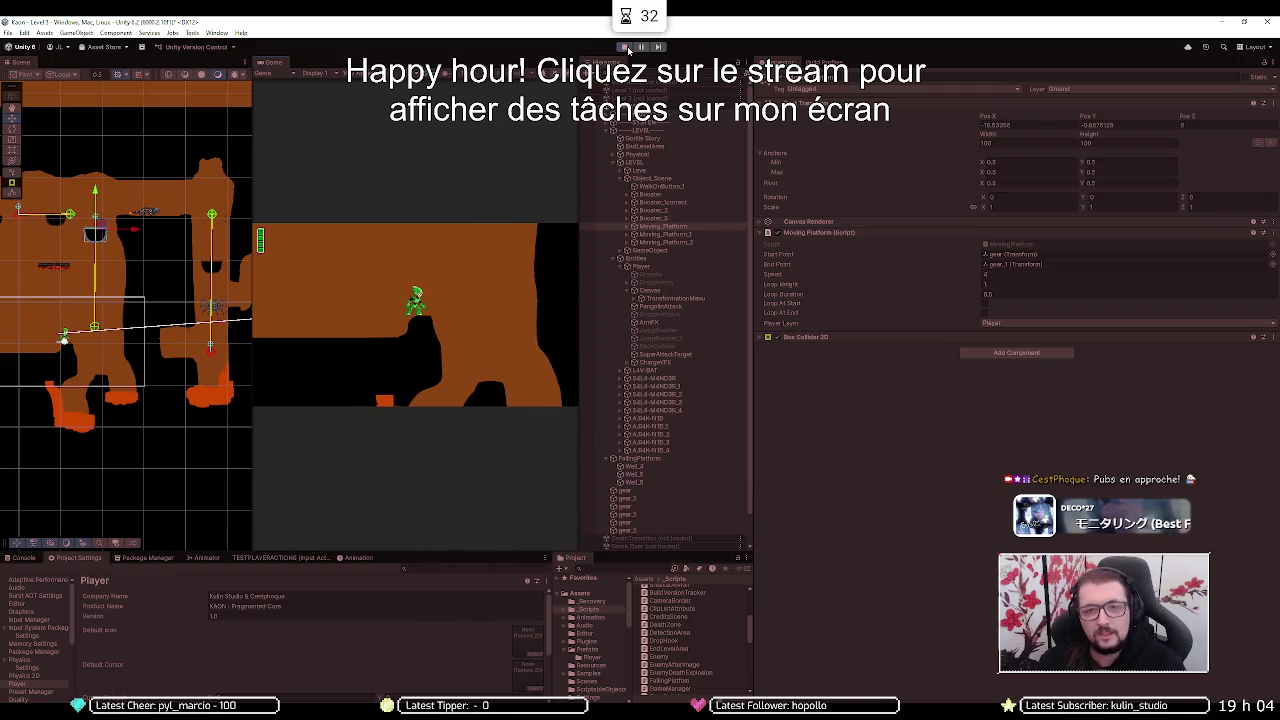
pyautogui.hotkey('alt', 'Tab')
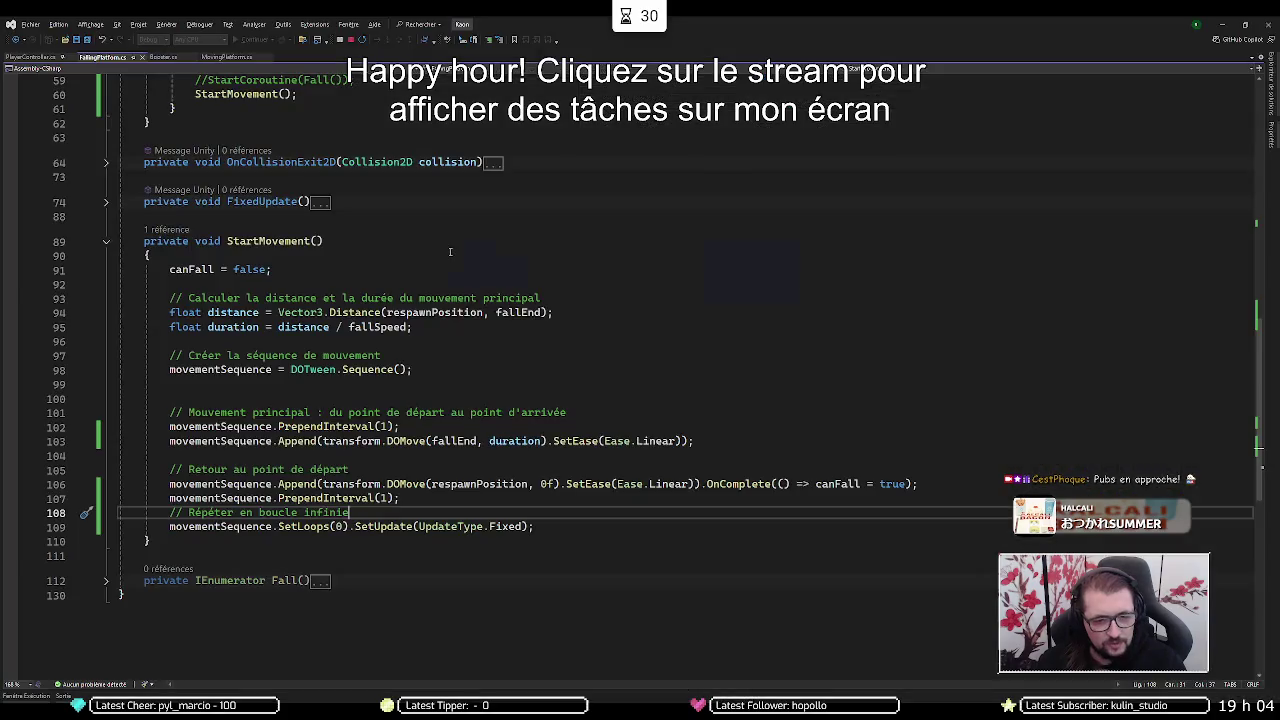
pyautogui.press('Up')
pyautogui.hotkey('alt', 'Up')
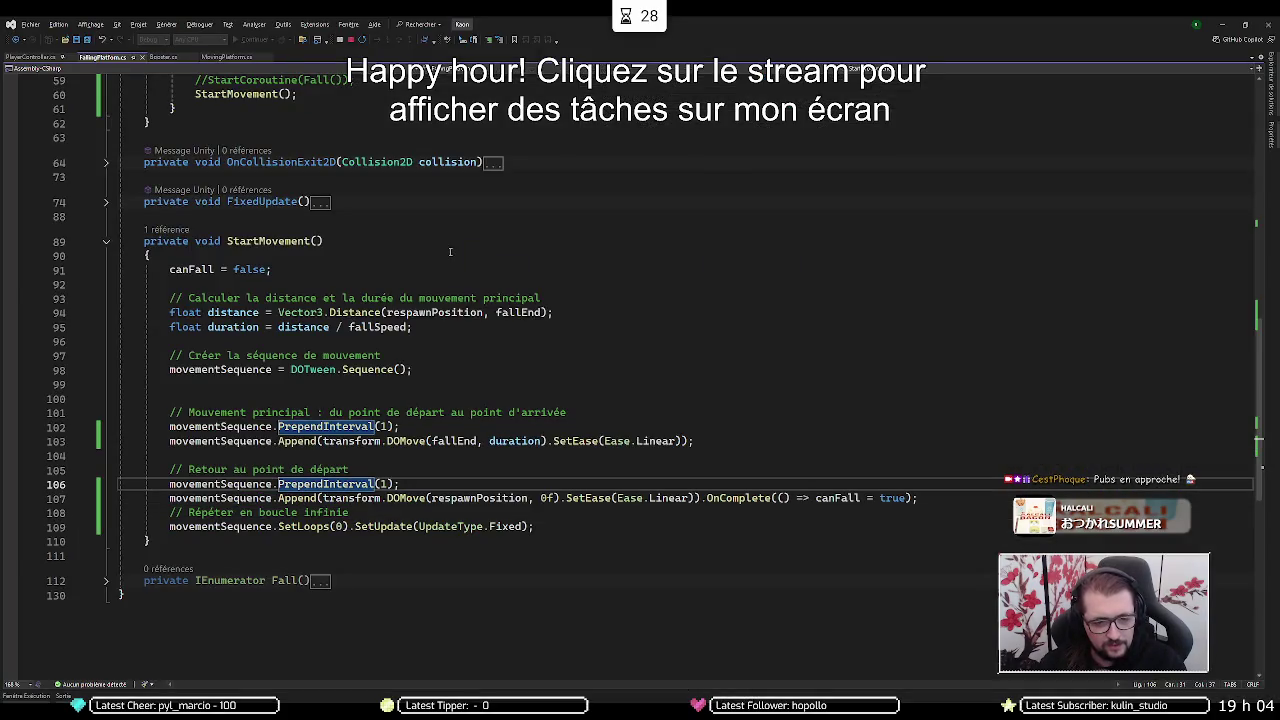
pyautogui.hotkey('alt', 'Tab')
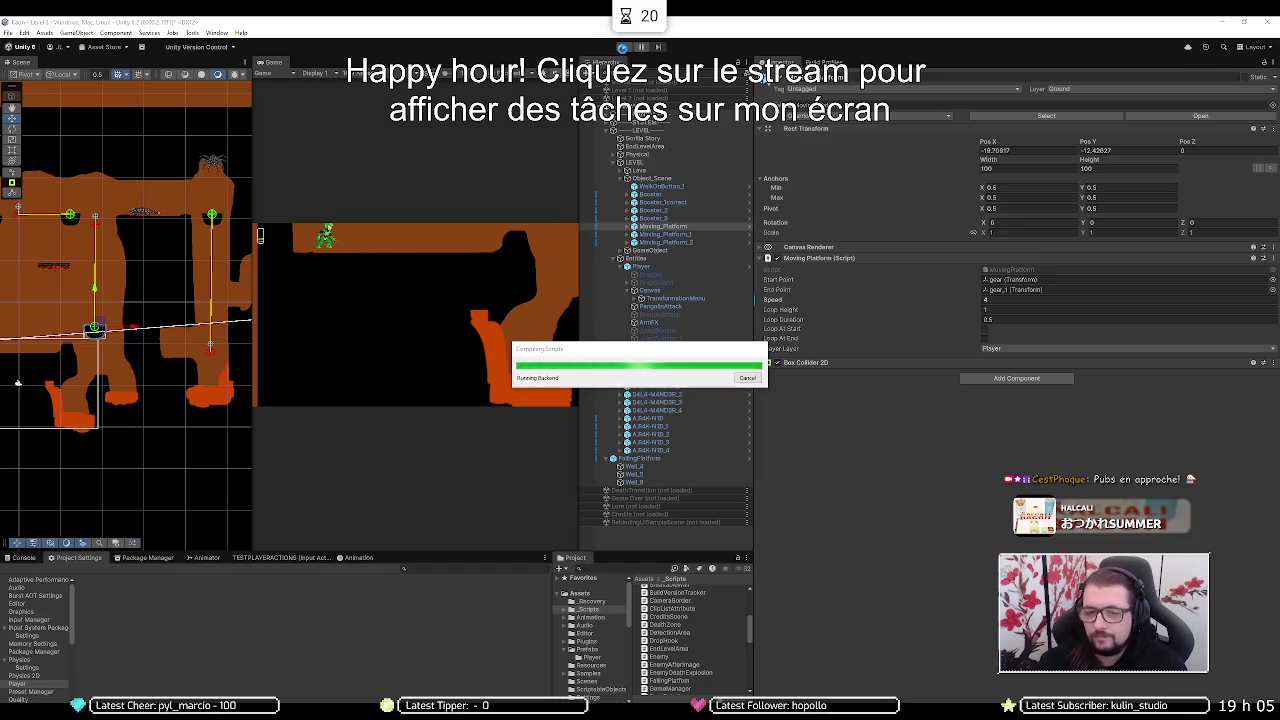
pyautogui.click(623, 48)
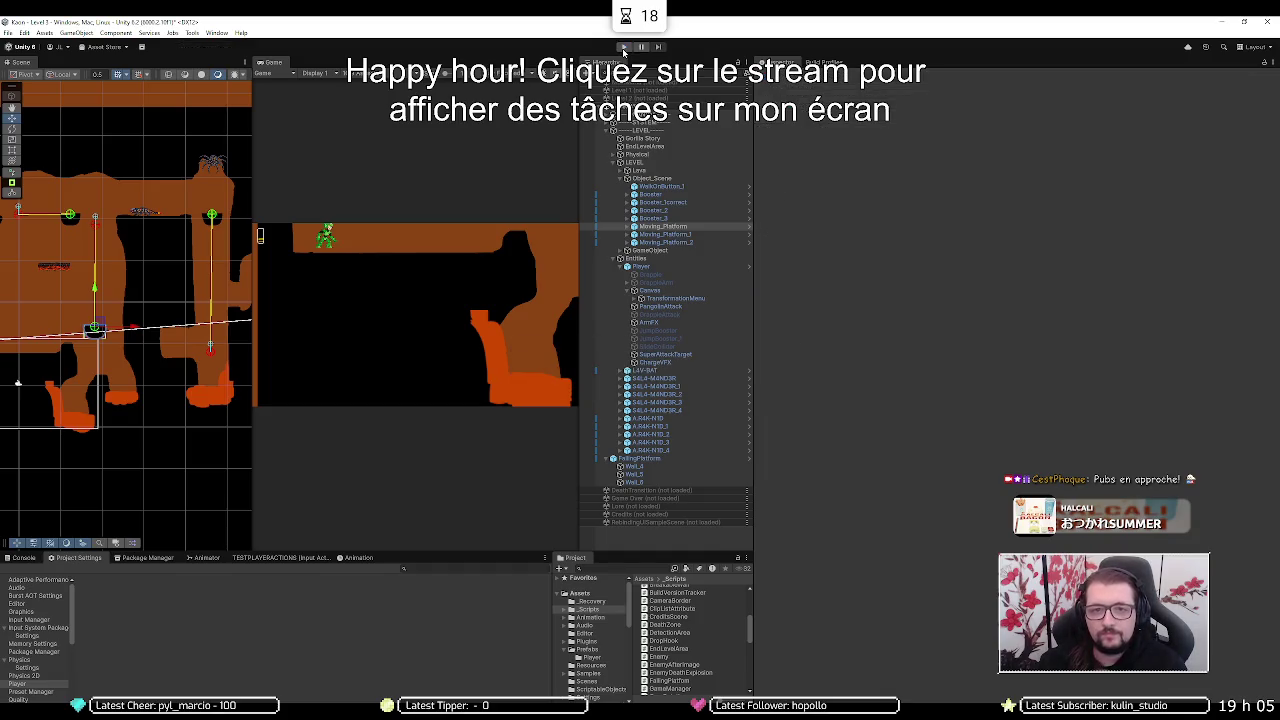
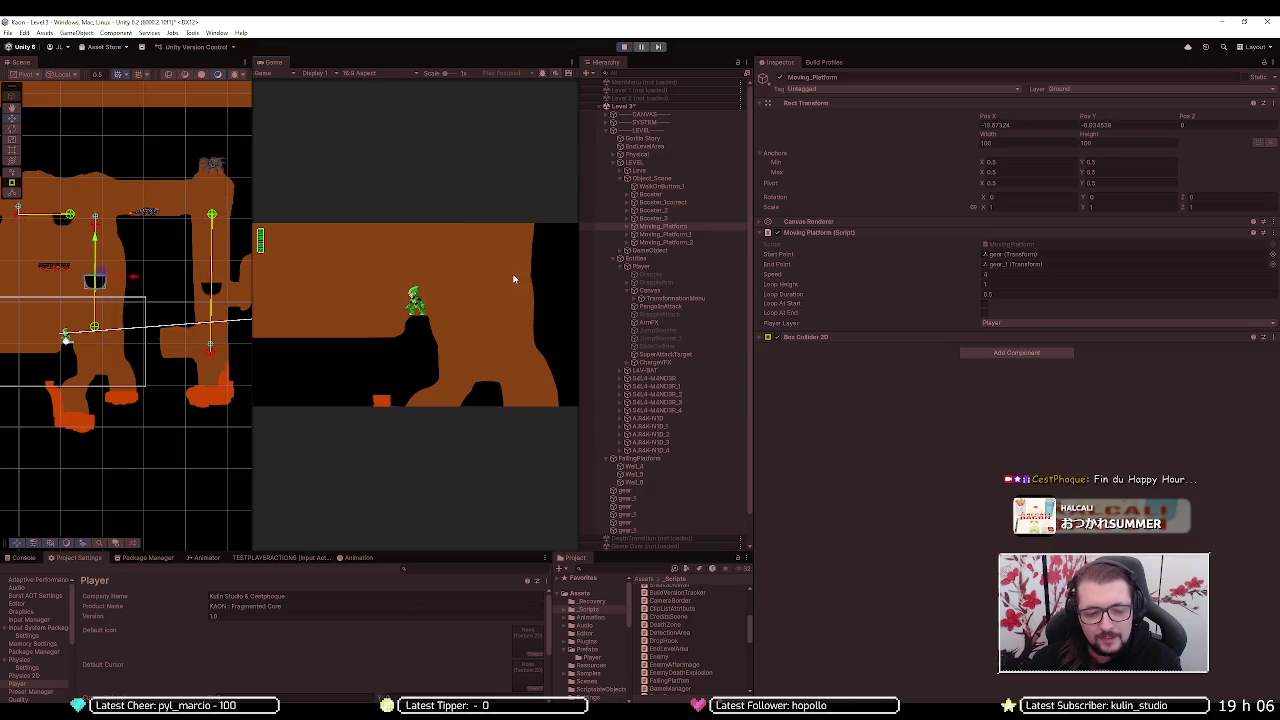
# - Check the FallingPlatform script, then bring the browser with the 'install d3d12' results back up
pyautogui.hotkey('alt', 'Tab')
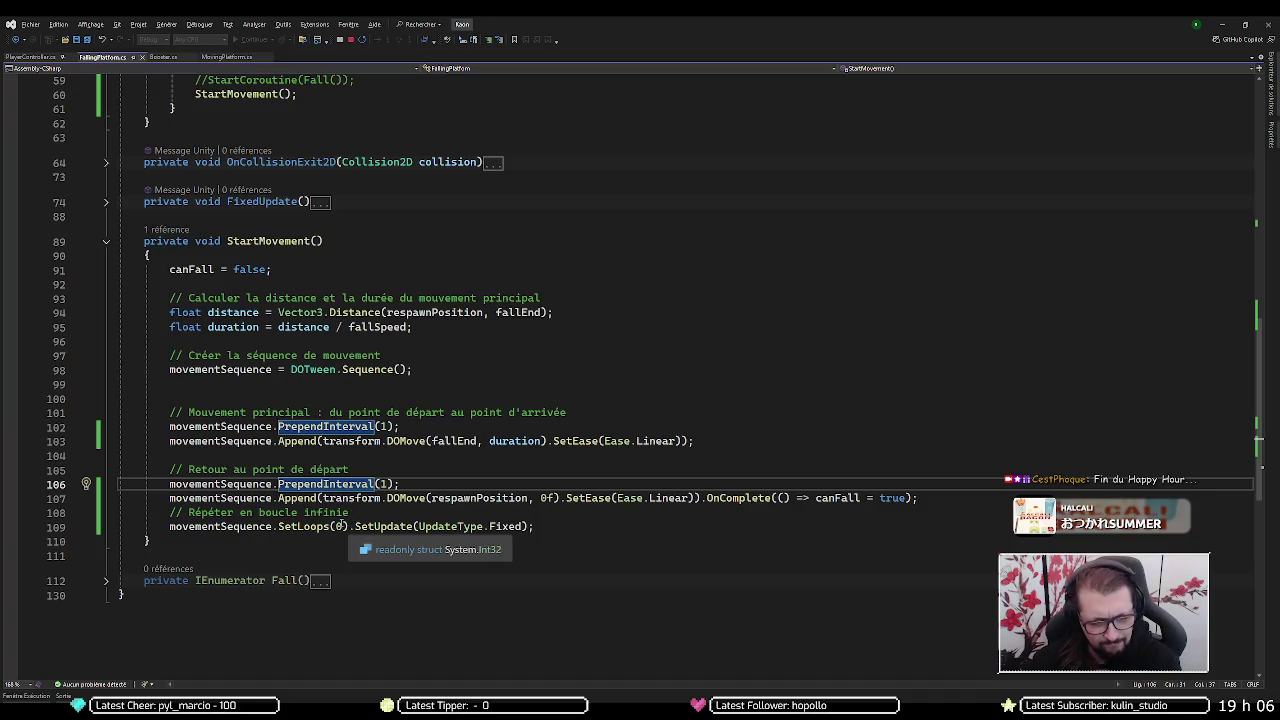
pyautogui.click(165, 688)
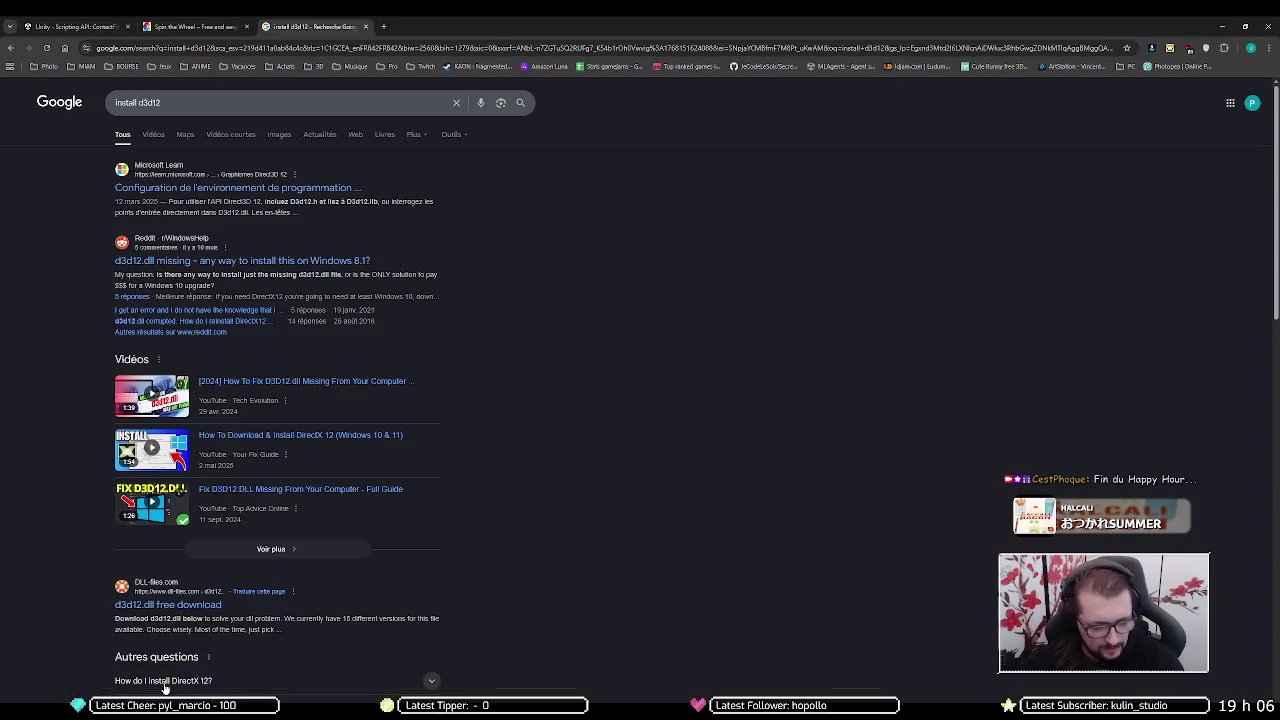
# - Search 'dotween delay' and find the Unity Discussions AppendInterval answer, then return to the code
pyautogui.hotkey('ctrl', 't')
pyautogui.write('dotwee')
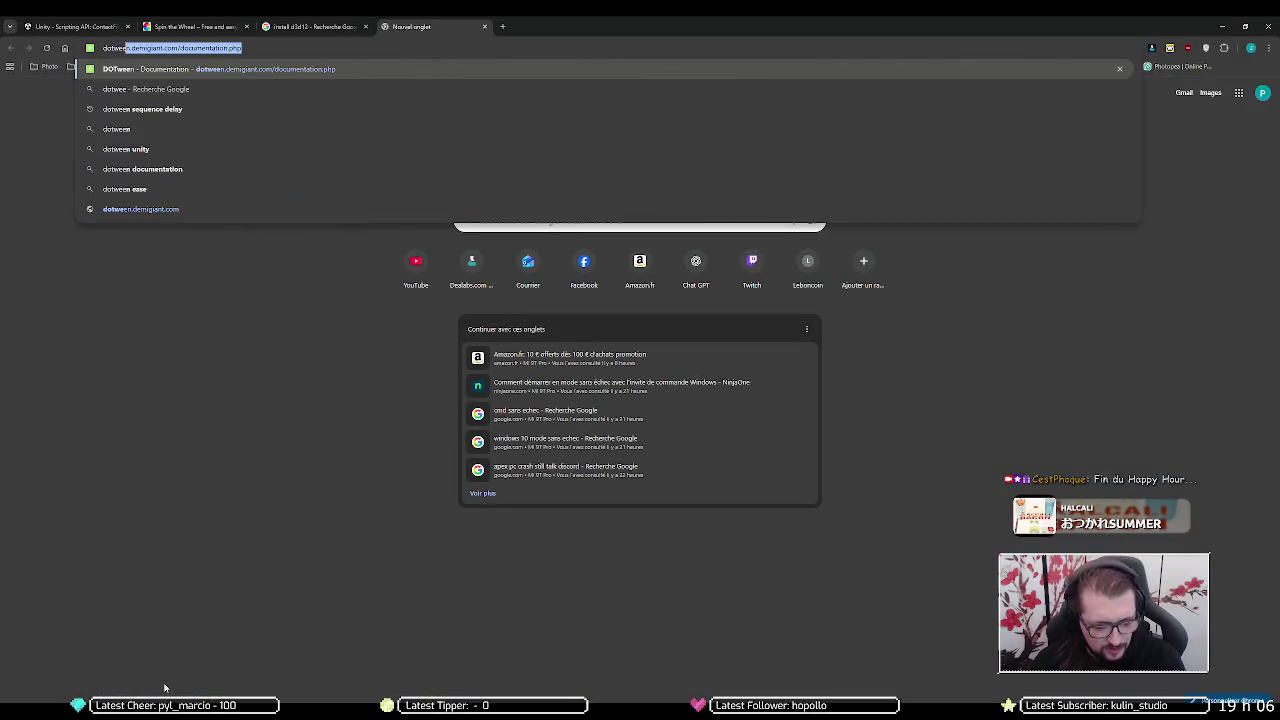
pyautogui.write(' deelay')
pyautogui.press('Return')
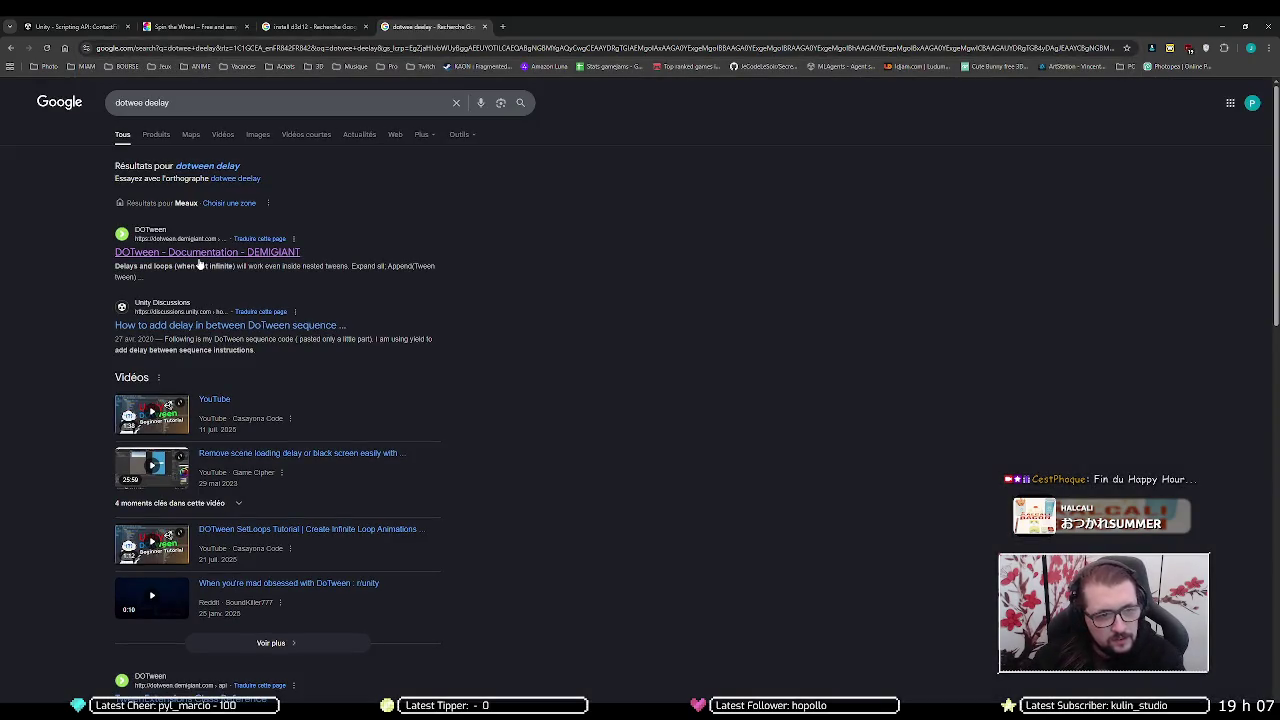
pyautogui.click(187, 325)
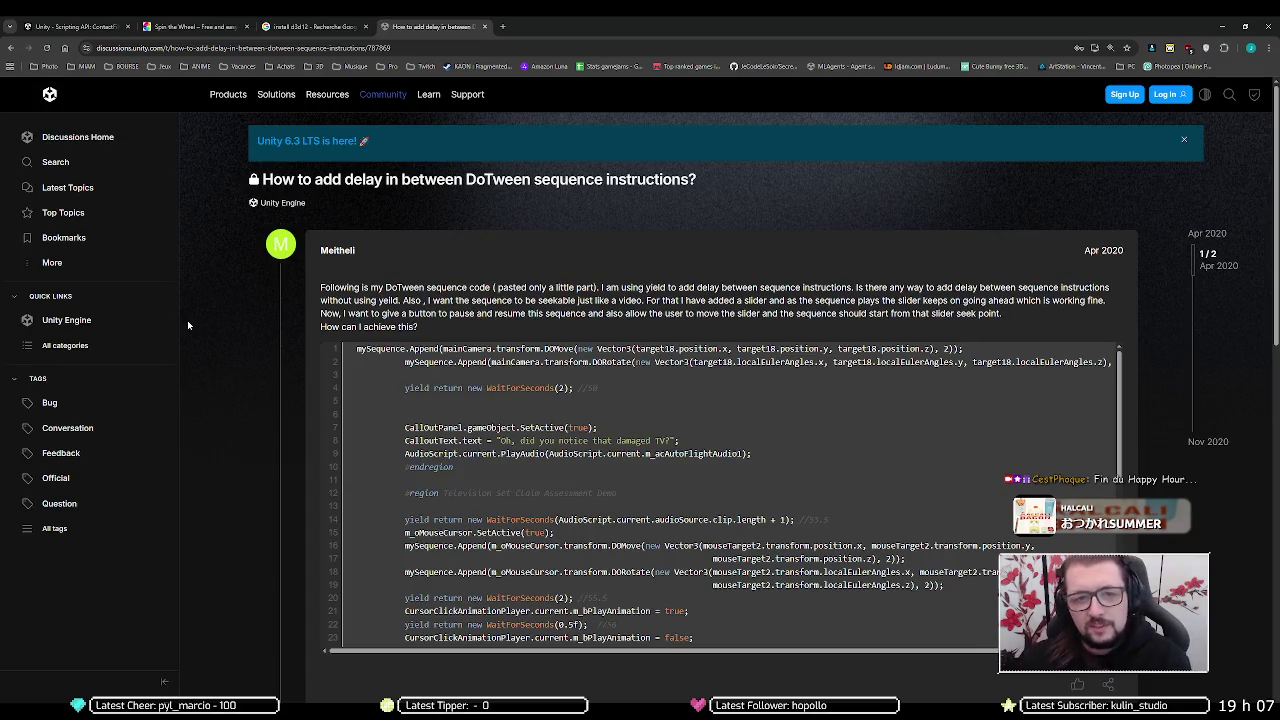
pyautogui.scroll(-3, 365, 407)
pyautogui.scroll(-5, 190, 416)
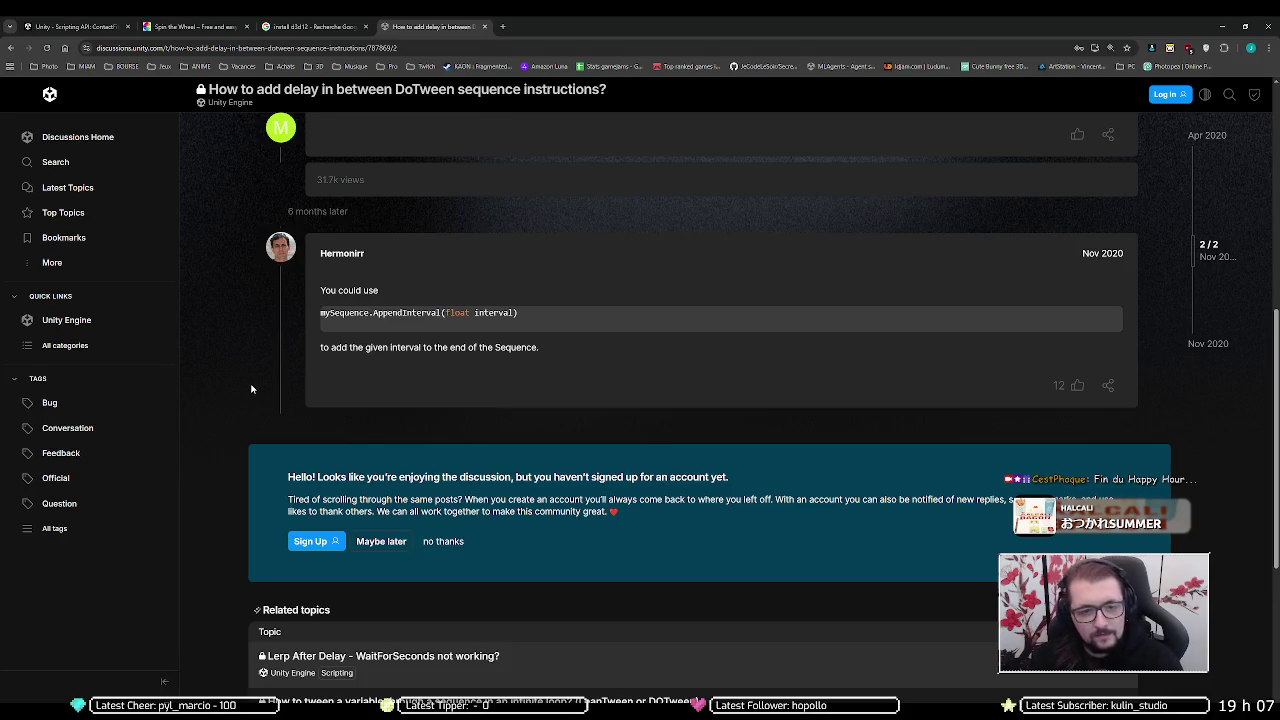
pyautogui.hotkey('alt', 'Tab')
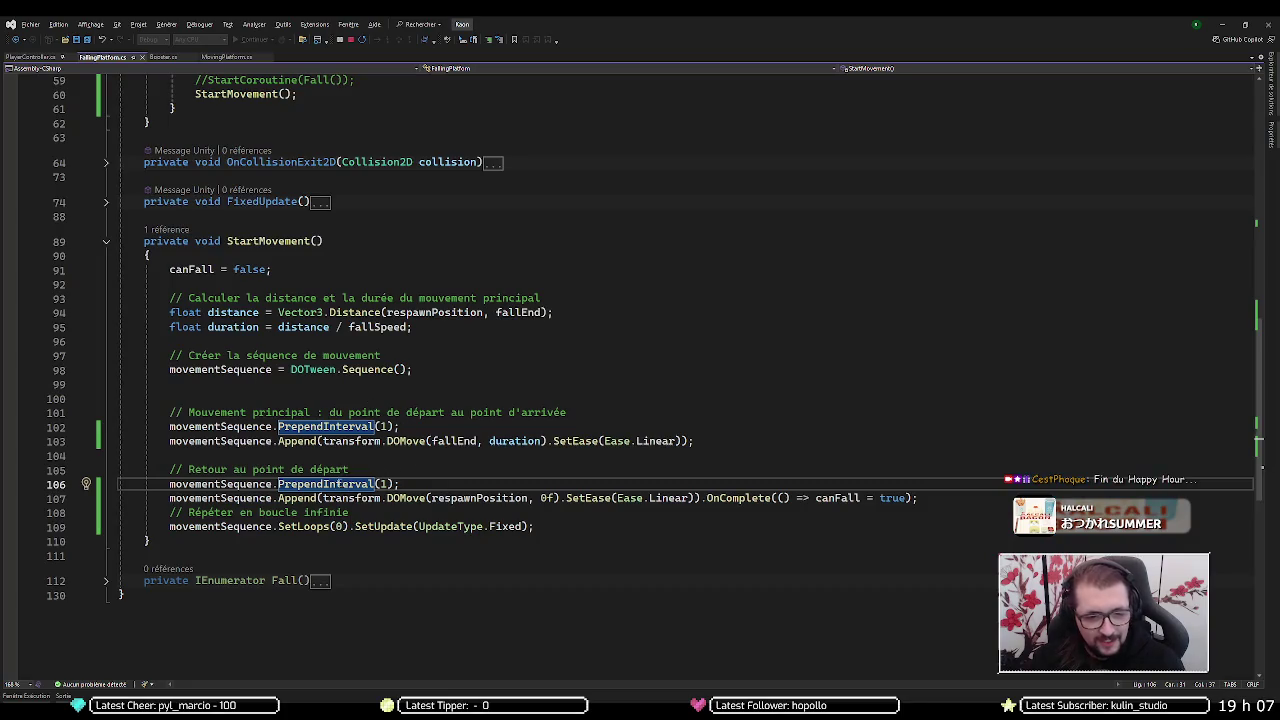
# - Replace PrependInterval(1) with AppendInterval(1) on line 106
pyautogui.doubleClick(328, 484)
pyautogui.write('append')
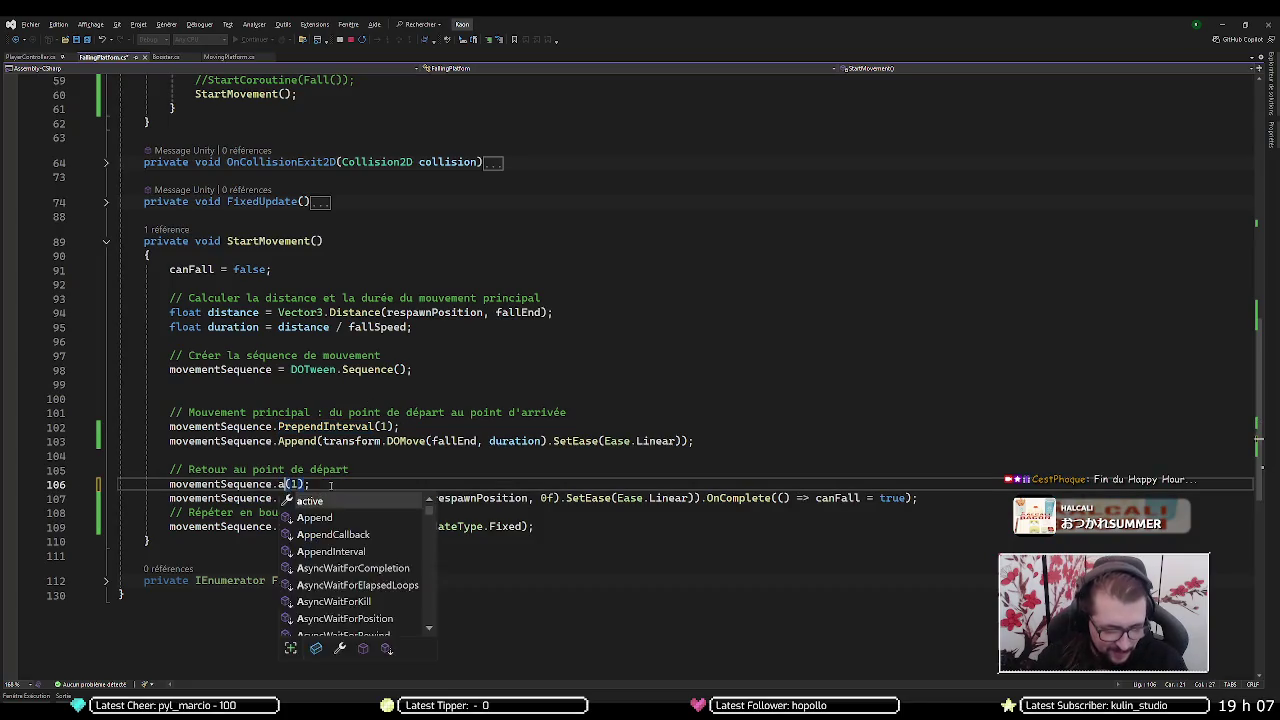
pyautogui.press('Down')
pyautogui.press('Down')
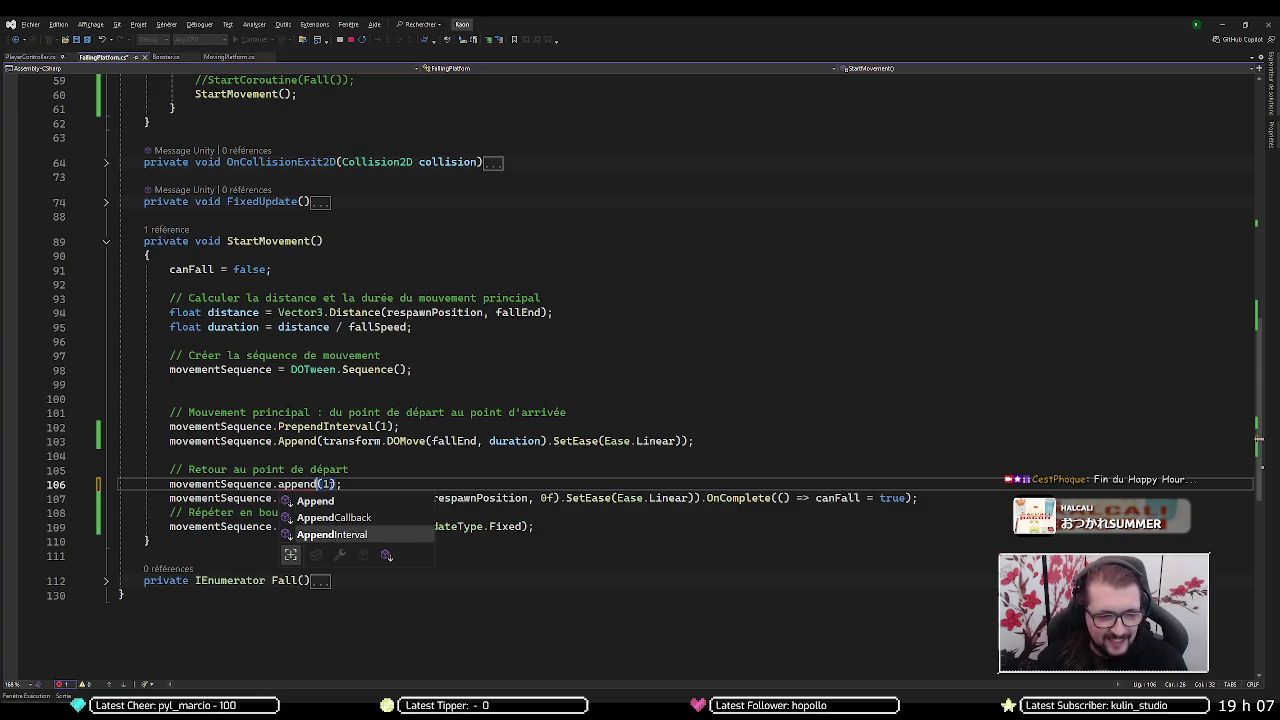
pyautogui.press('Tab')
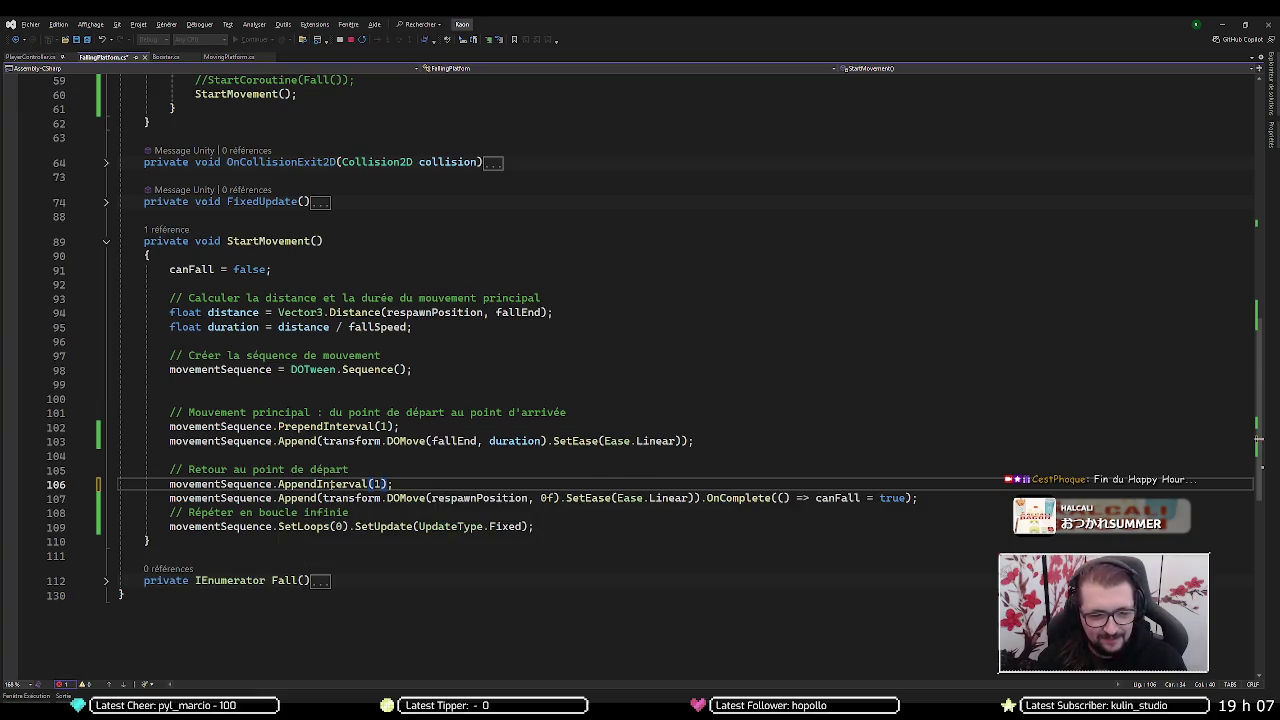
# - Change line 102's PrependInterval to AppendInterval too, then minimize the editor and browser
pyautogui.press('Up')
pyautogui.press('Up')
pyautogui.press('Up')
pyautogui.hotkey('ctrl', 'shift', 'Left')
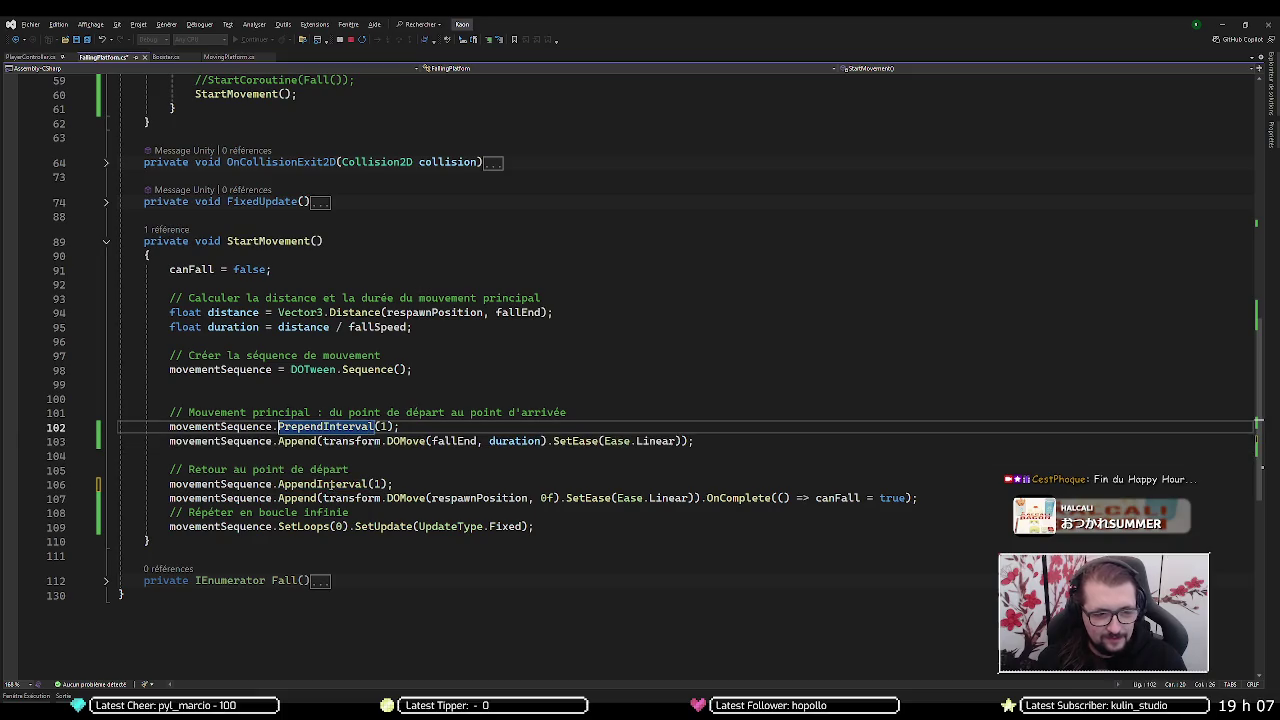
pyautogui.press('Delete')
pyautogui.press('Delete')
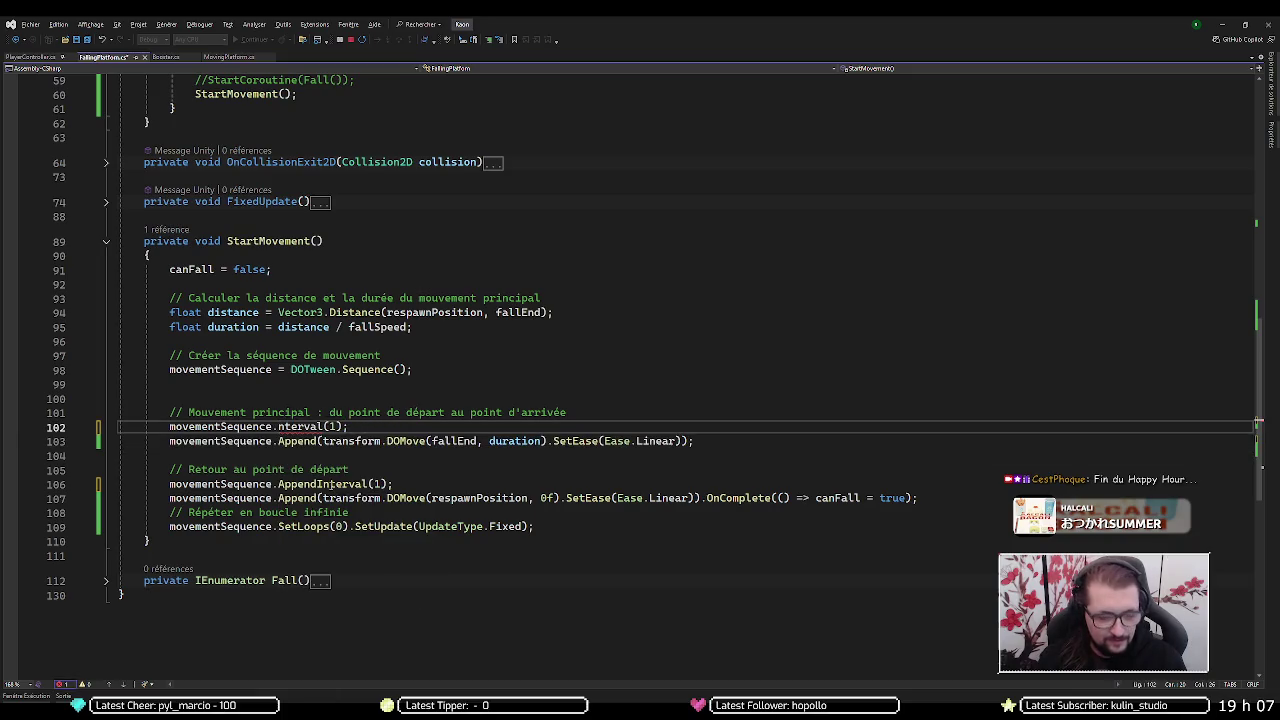
pyautogui.write('app')
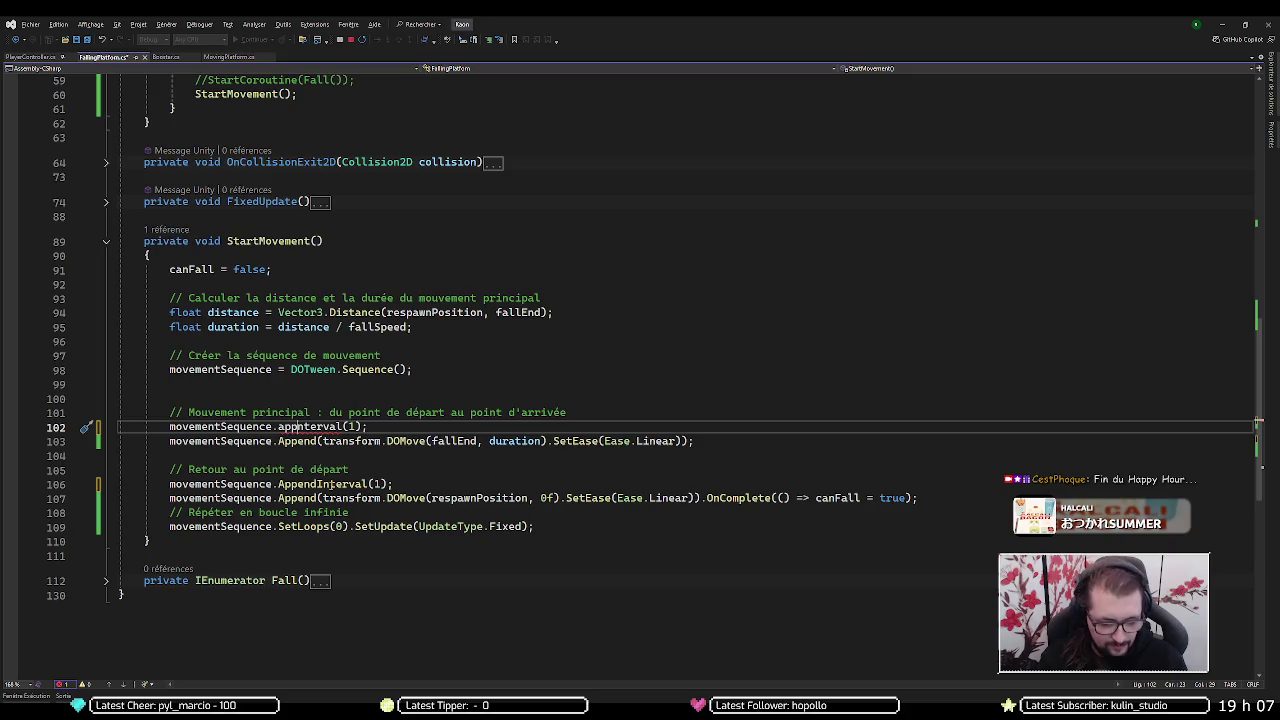
pyautogui.write('endU')
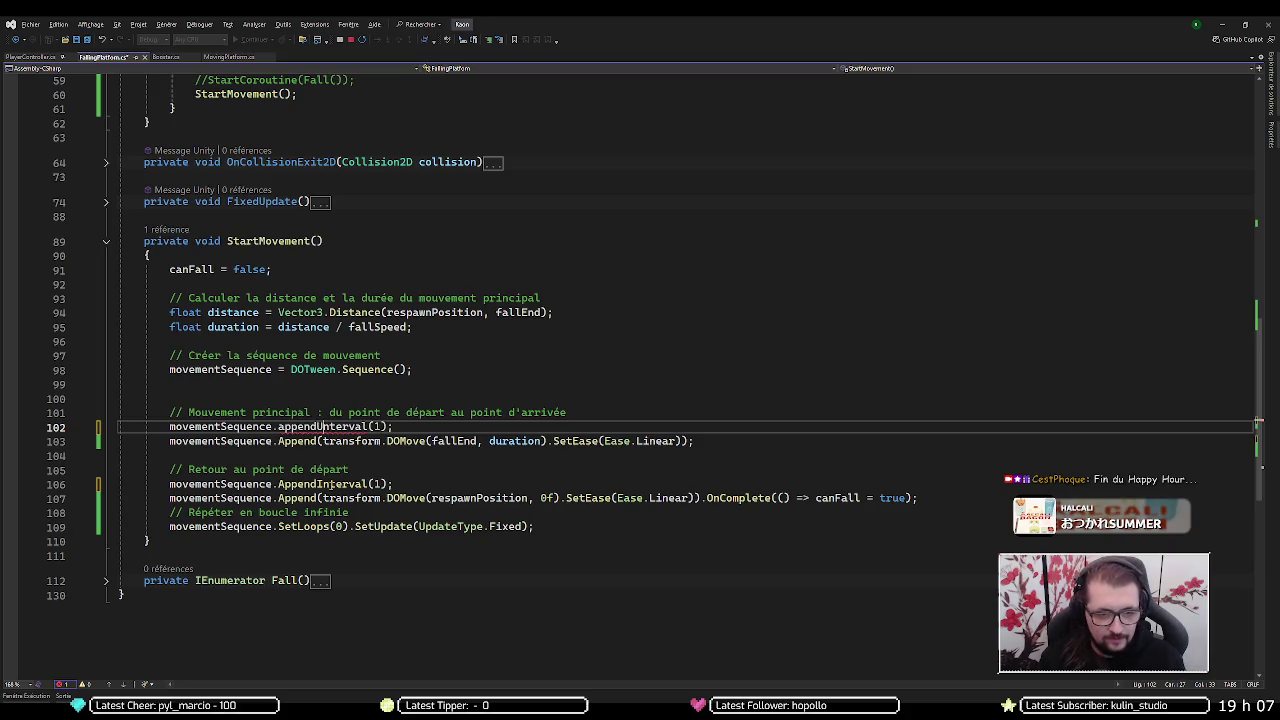
pyautogui.hotkey('ctrl', 'space')
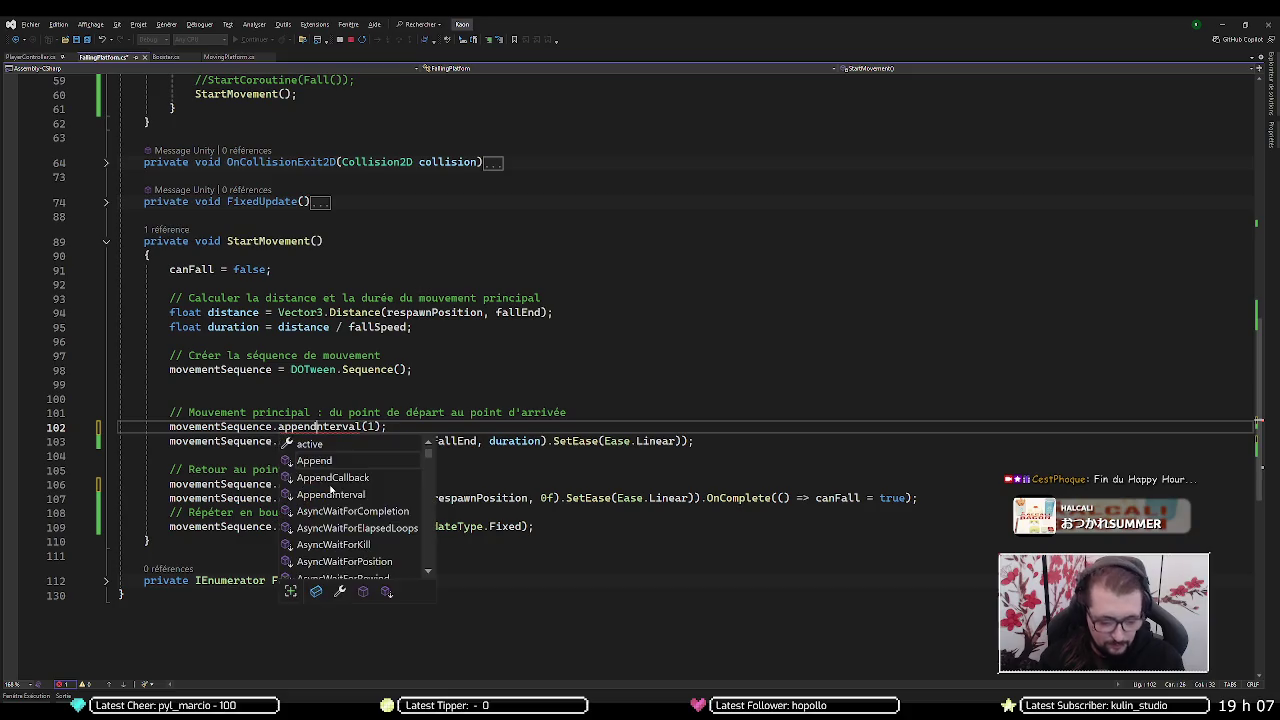
pyautogui.press('Tab')
pyautogui.hotkey('ctrl', 'space')
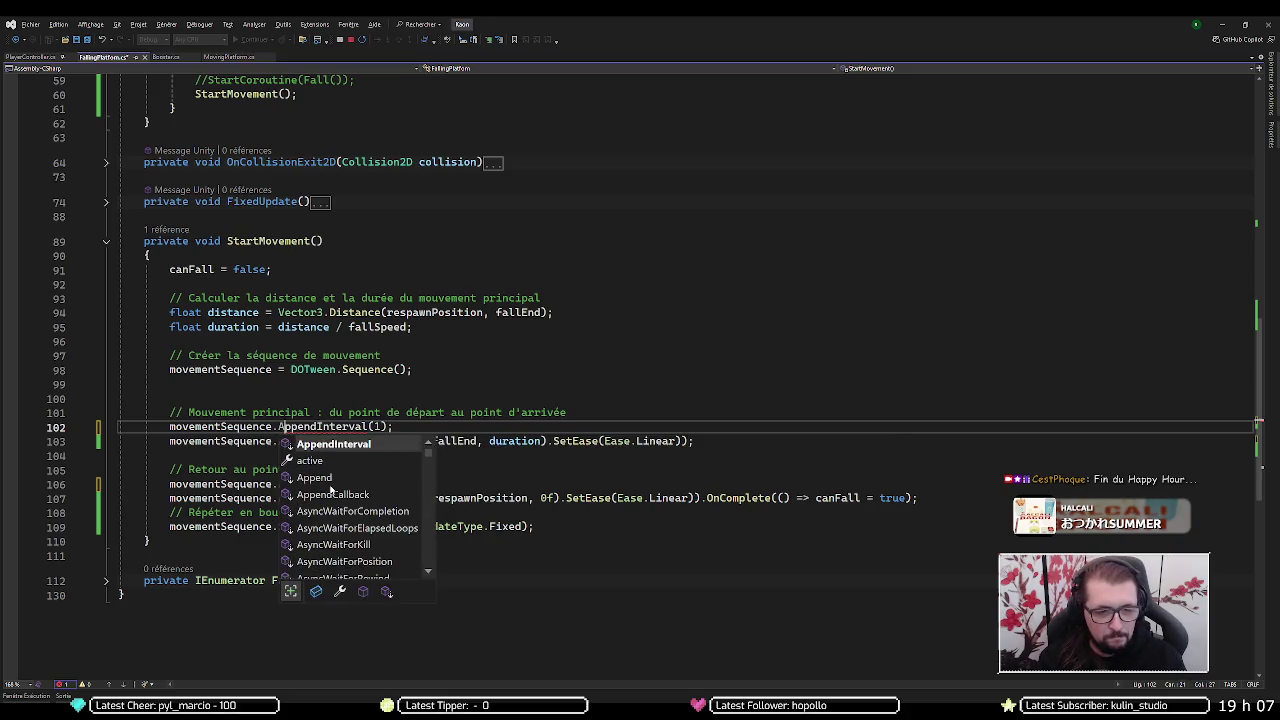
pyautogui.press('End')
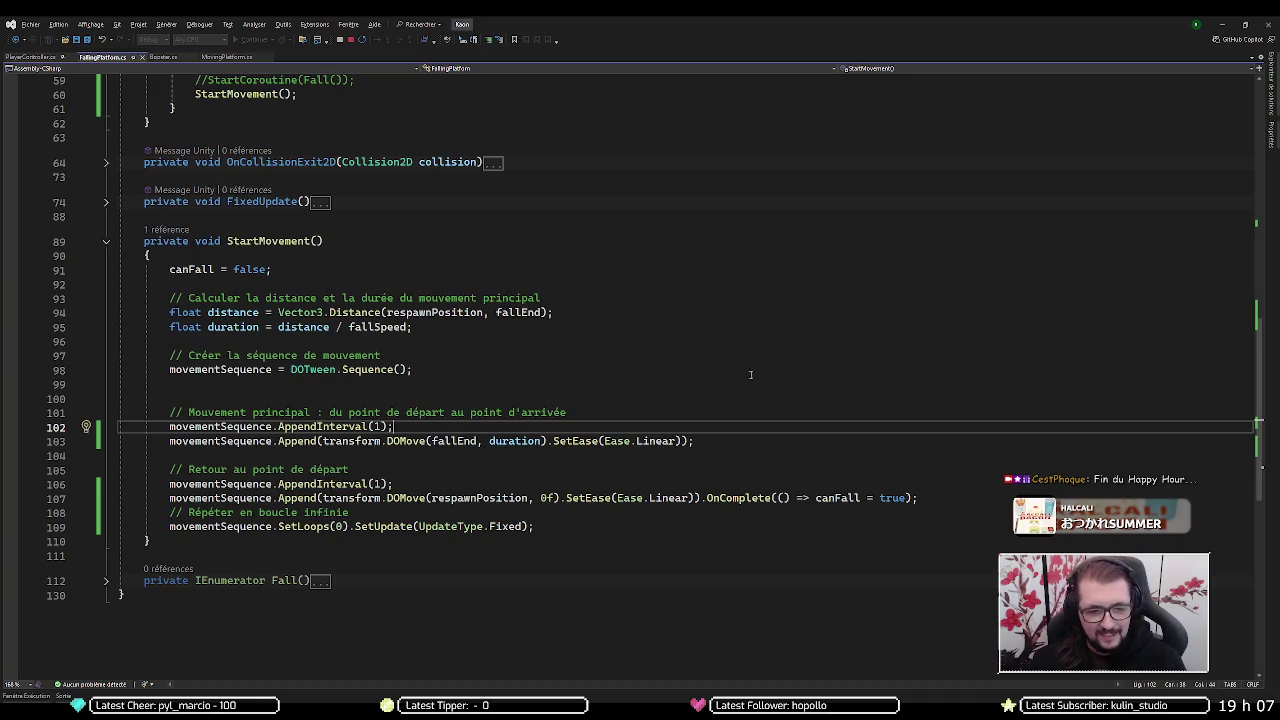
pyautogui.click(1221, 24)
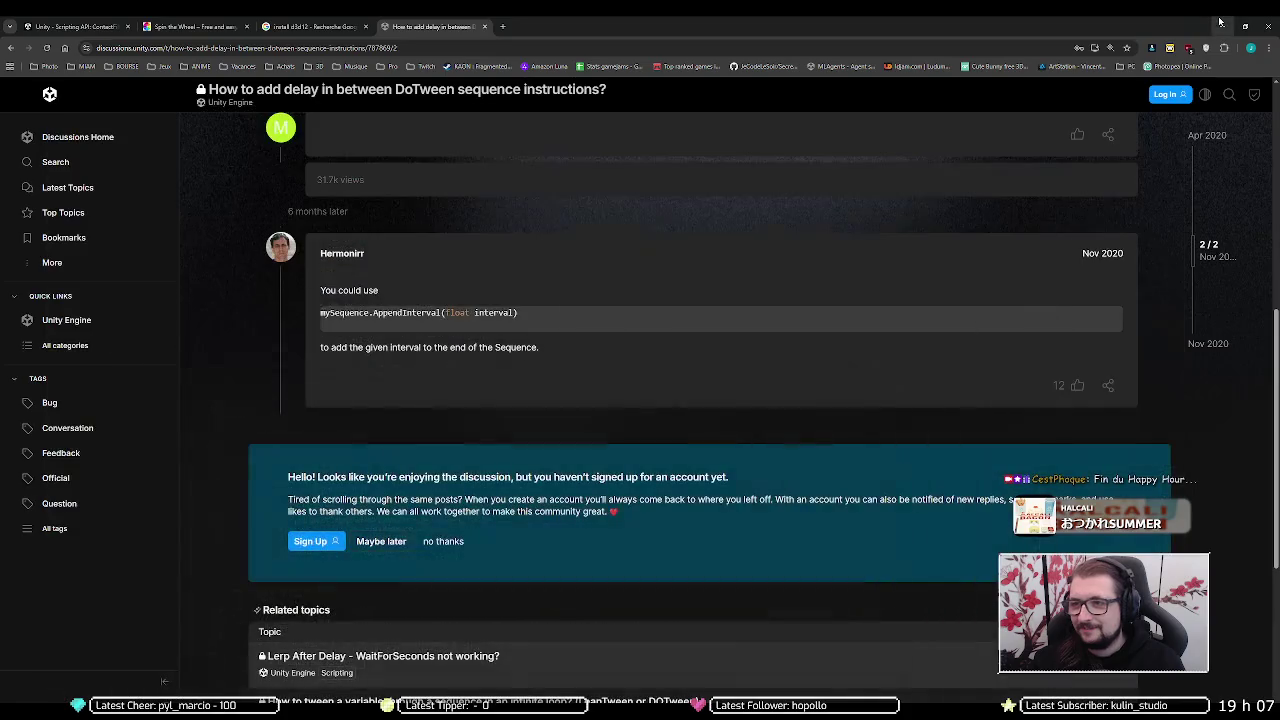
pyautogui.click(1221, 24)
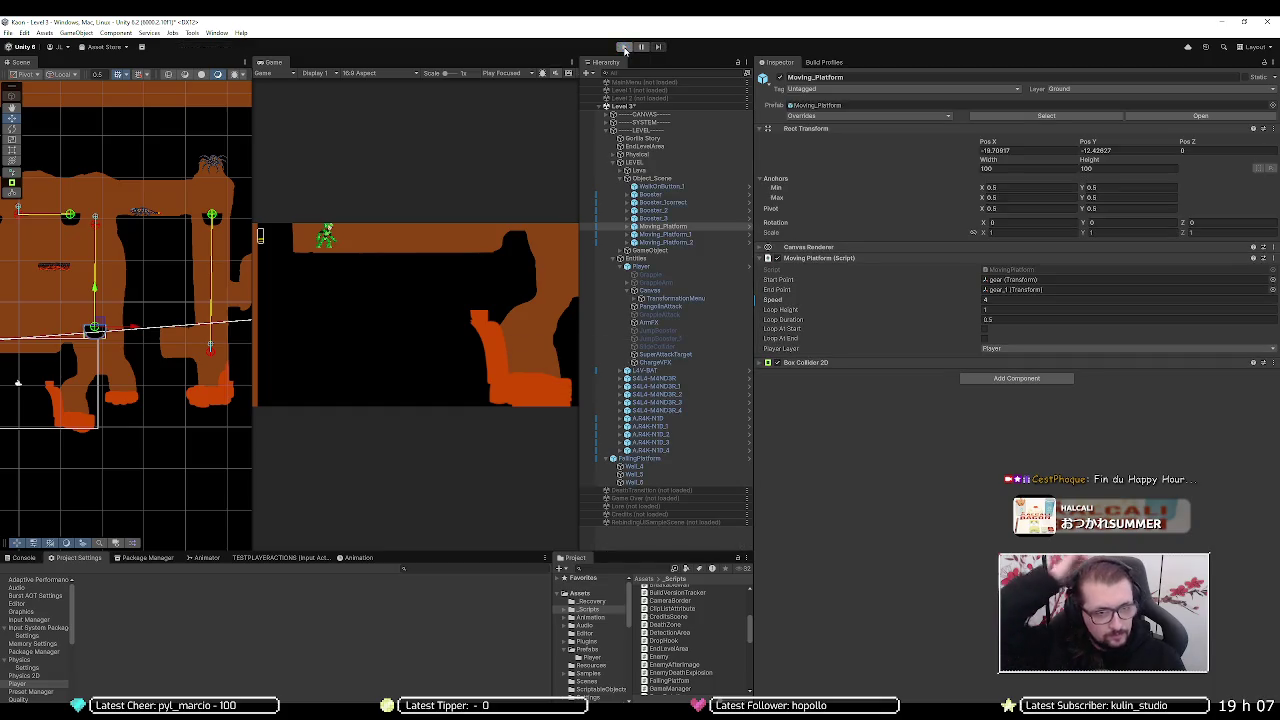
# - Playtest Level 3 twice, selecting FallingPlatform in between, then switch to the repository changes
pyautogui.click(623, 47)
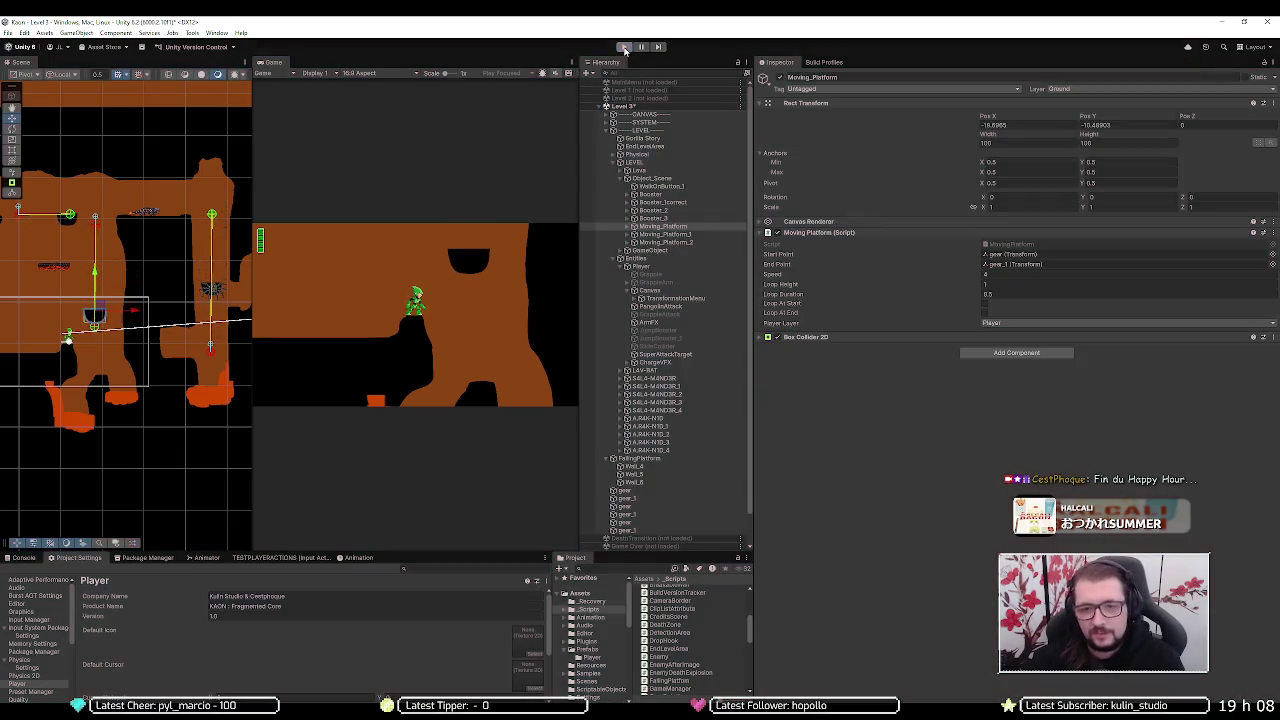
pyautogui.click(624, 48)
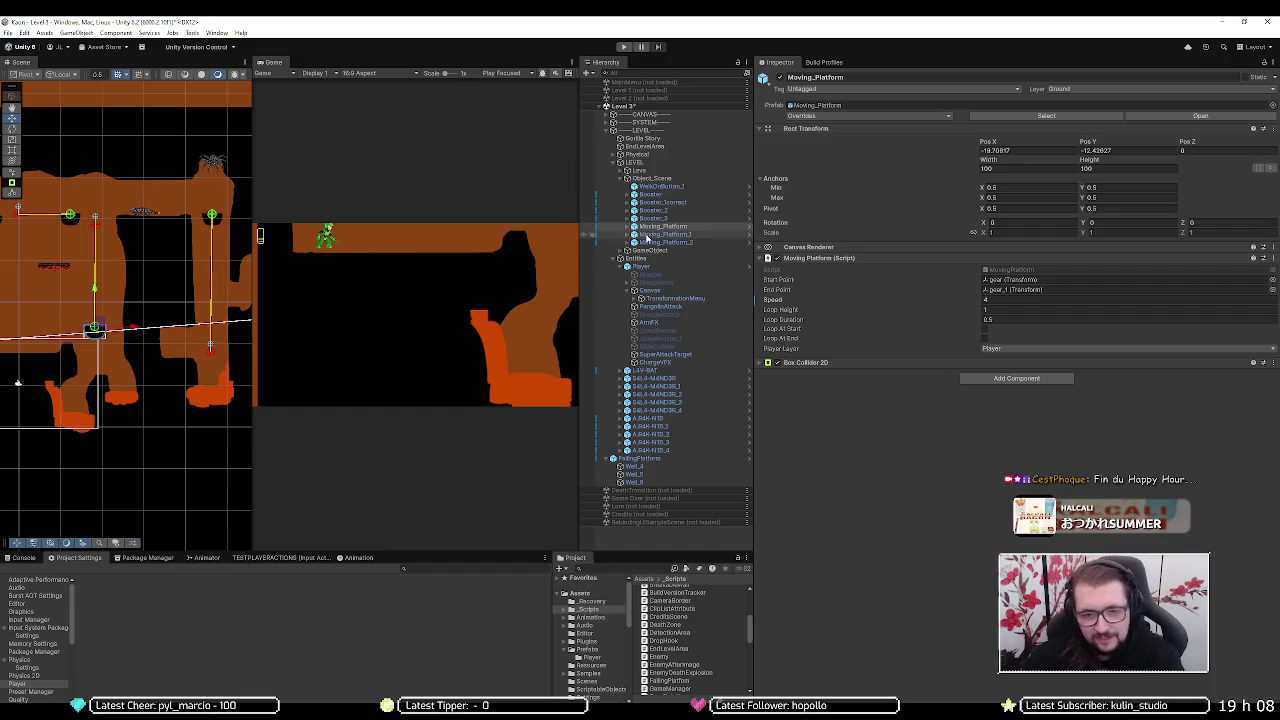
pyautogui.click(646, 458)
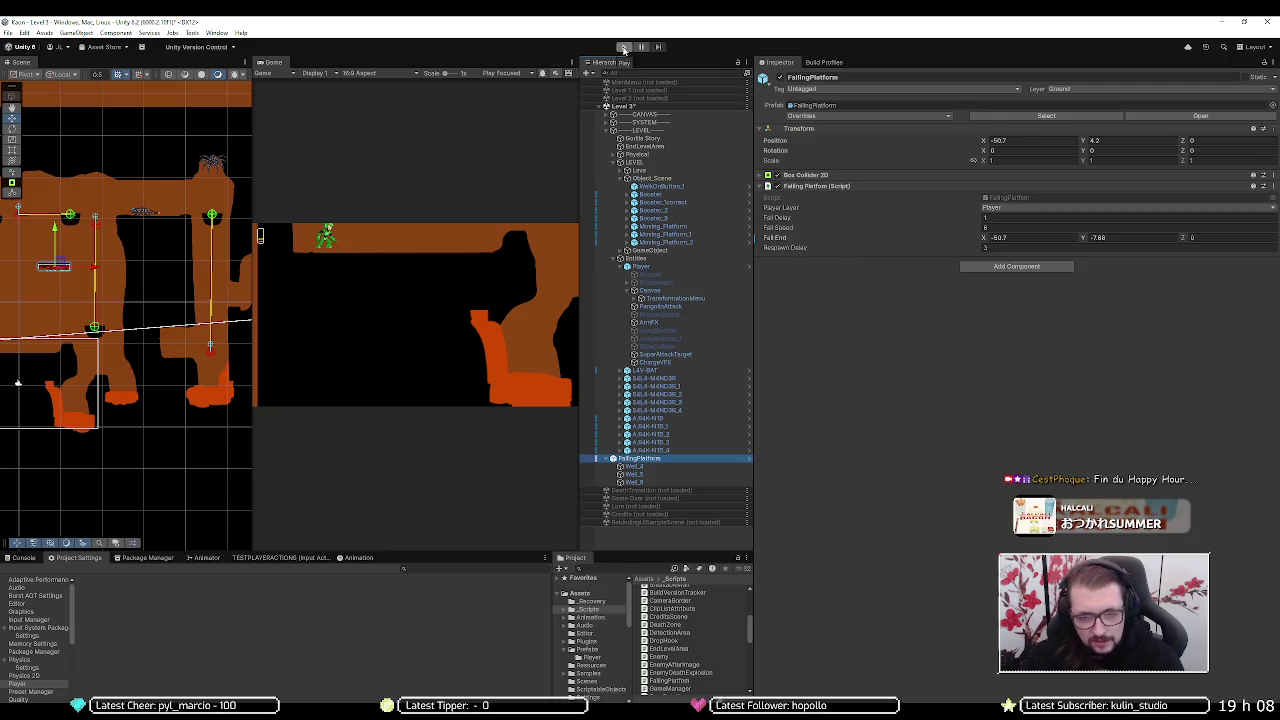
pyautogui.click(623, 47)
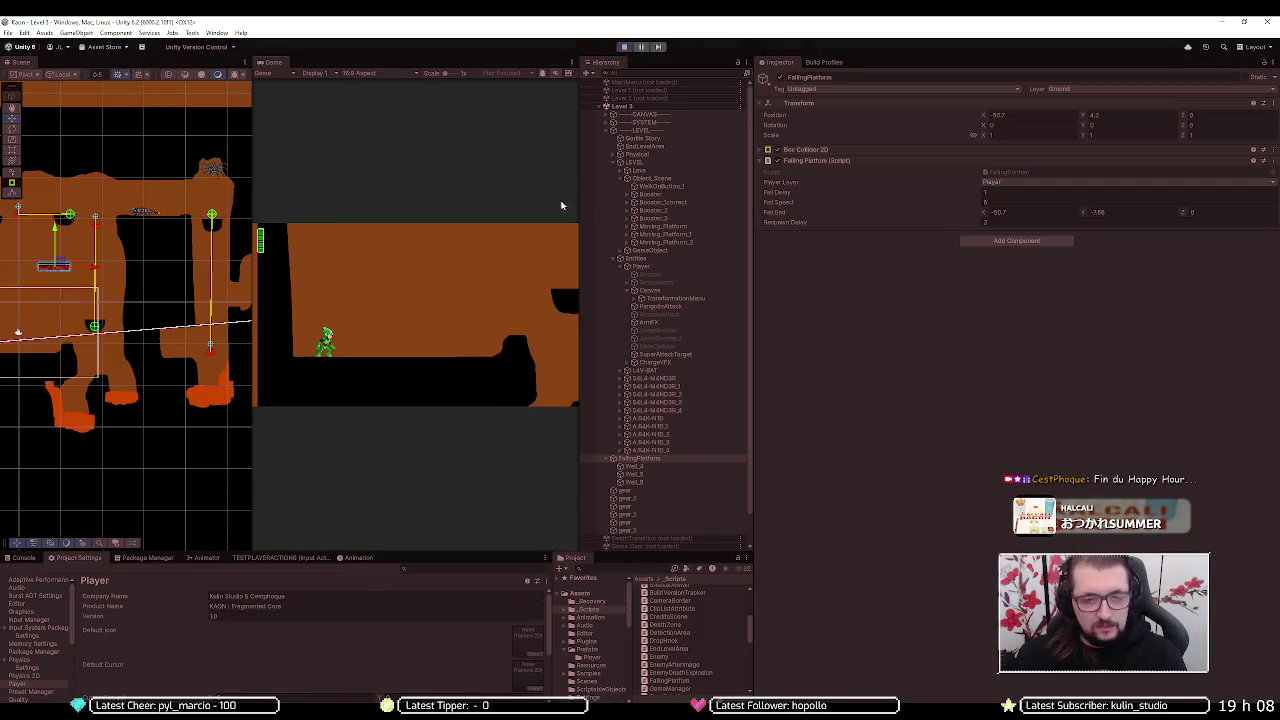
pyautogui.click(623, 47)
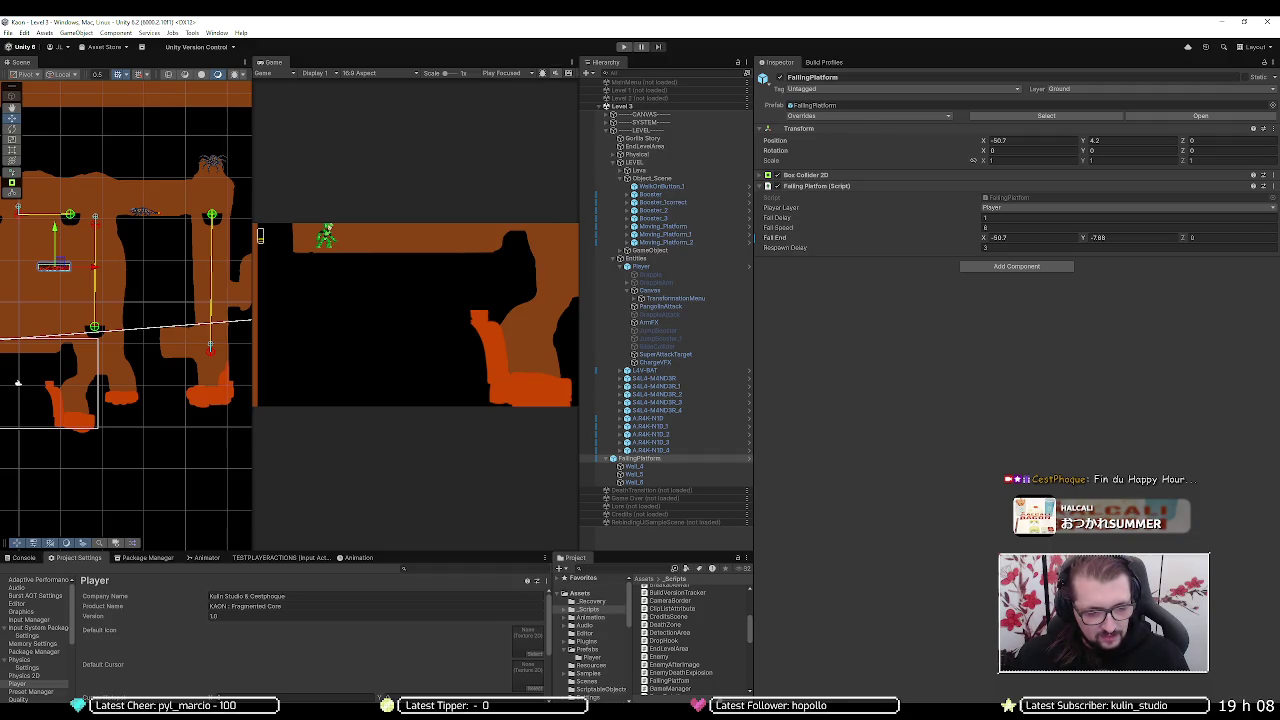
pyautogui.hotkey('alt', 'Tab')
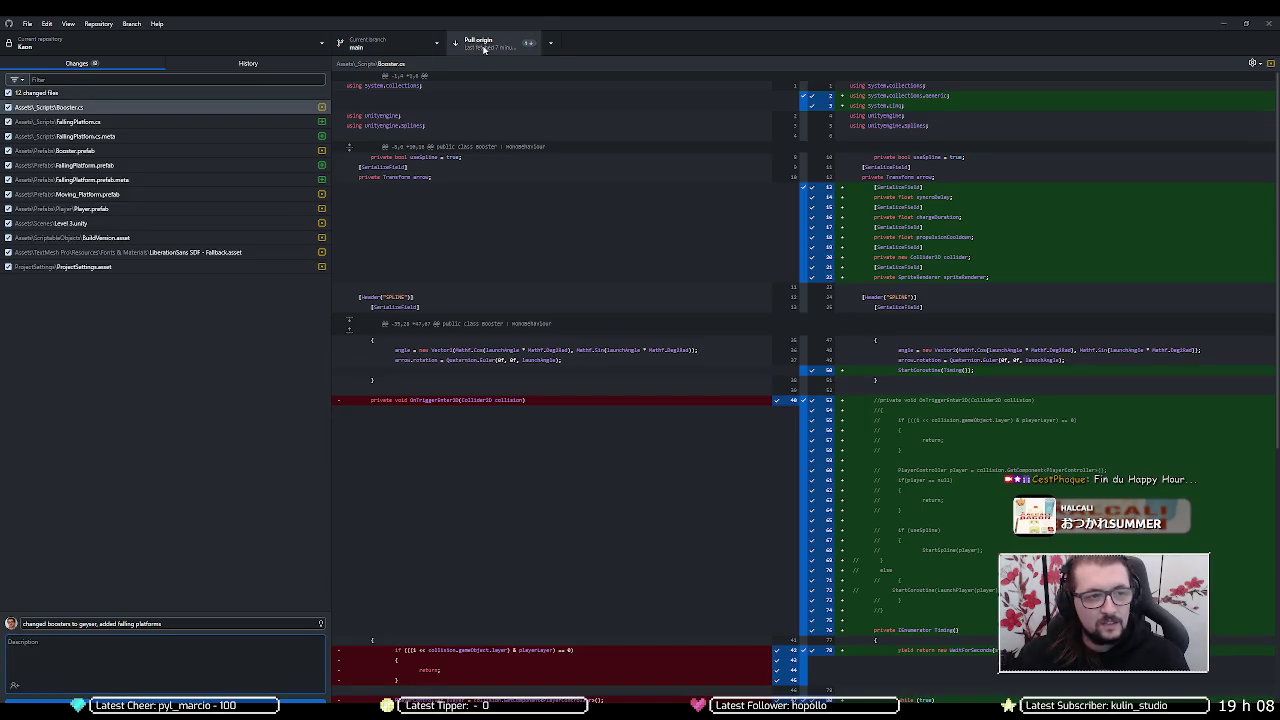
# - After the failed pull, discard the Level 5.unity changes and pull from origin again
pyautogui.click(484, 47)
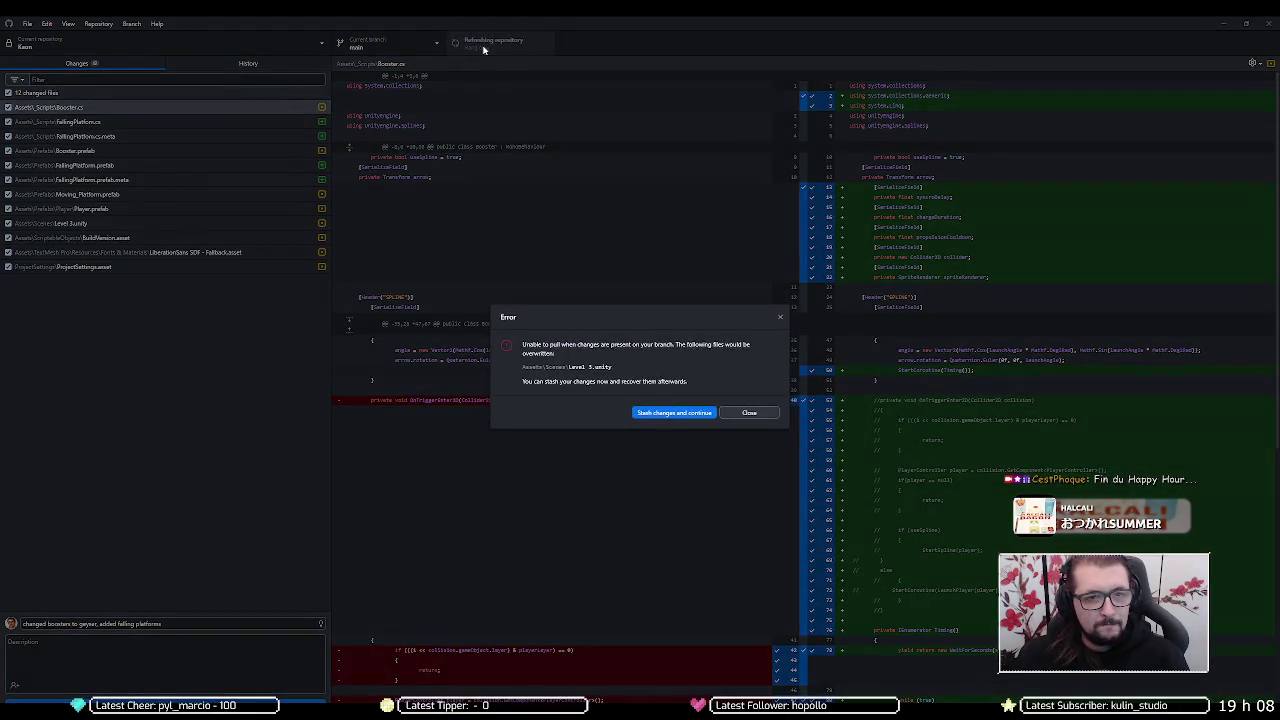
pyautogui.click(749, 412)
pyautogui.click(100, 223)
pyautogui.rightClick(106, 228)
pyautogui.click(136, 238)
pyautogui.click(641, 417)
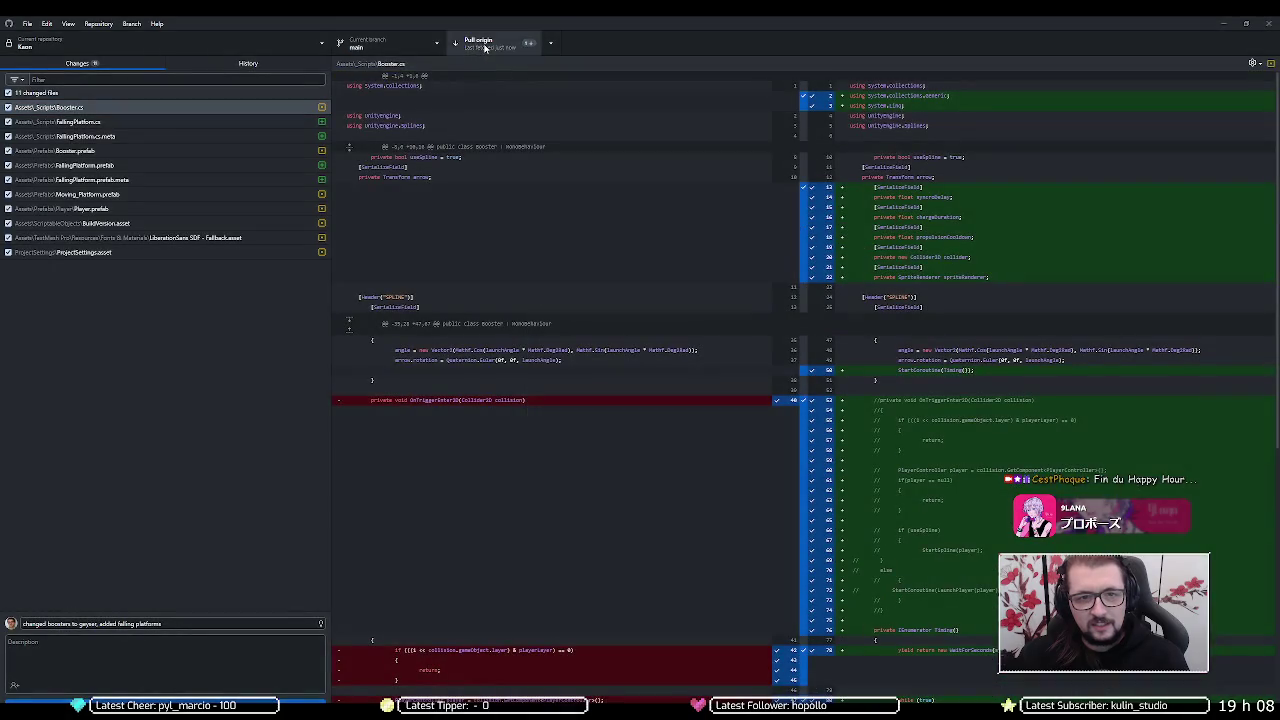
pyautogui.click(484, 47)
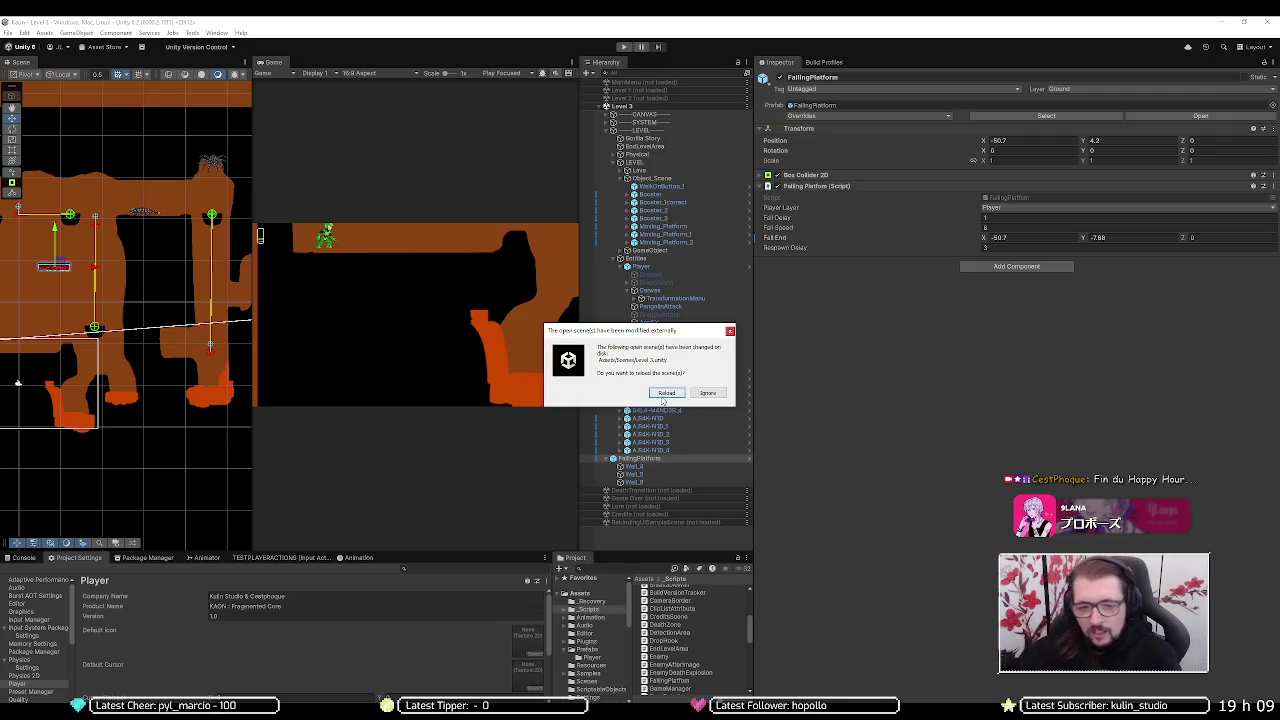
# - Reload the externally modified Level 3 scene and run two brief play tests
pyautogui.click(666, 392)
pyautogui.click(622, 47)
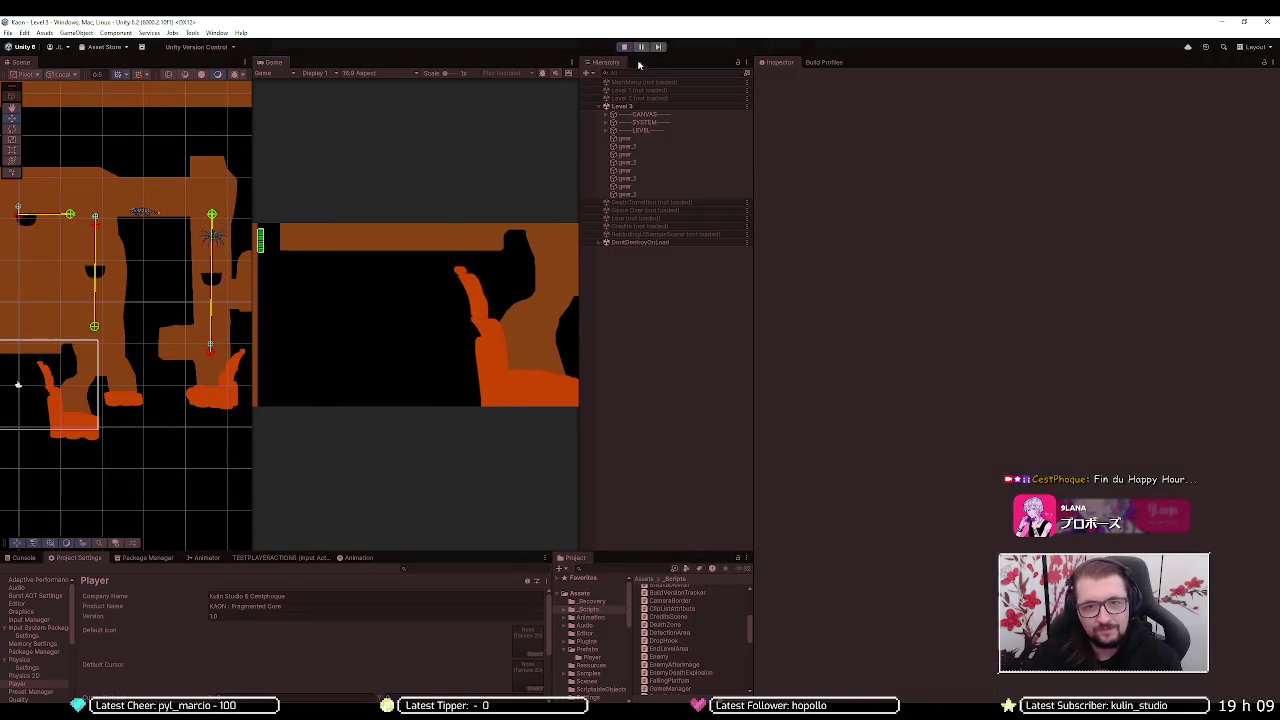
pyautogui.click(623, 47)
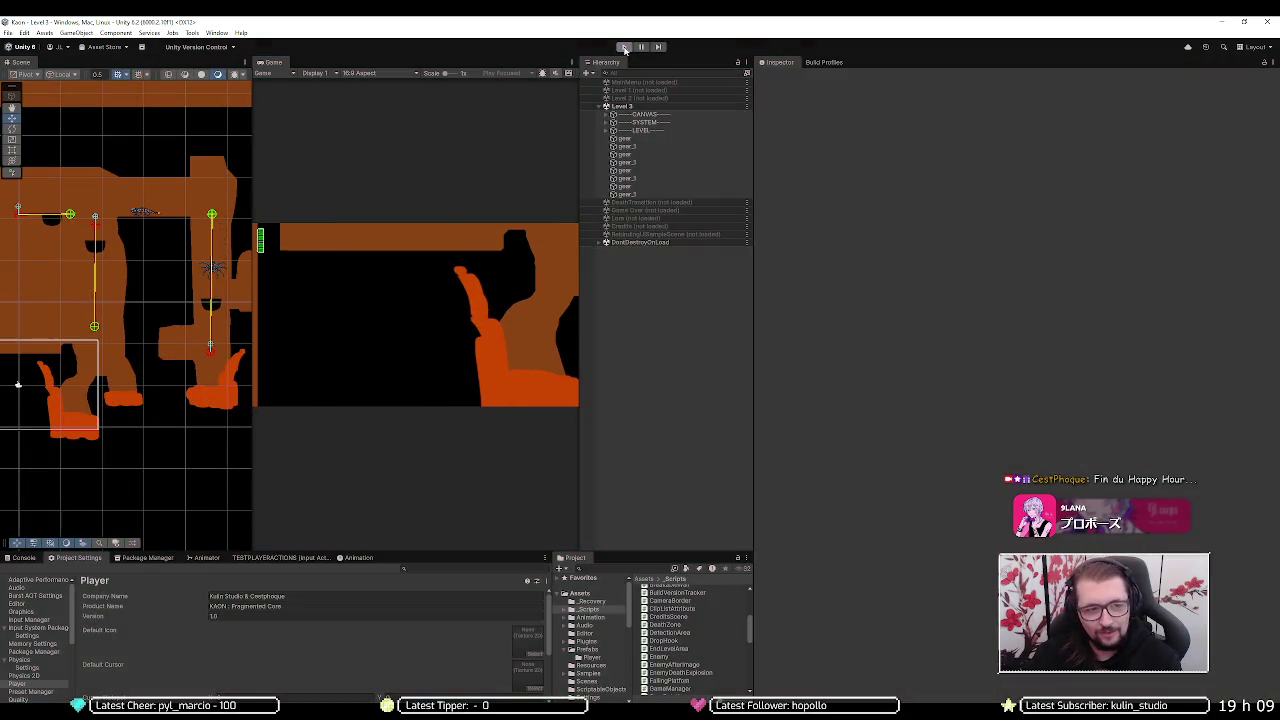
pyautogui.click(623, 47)
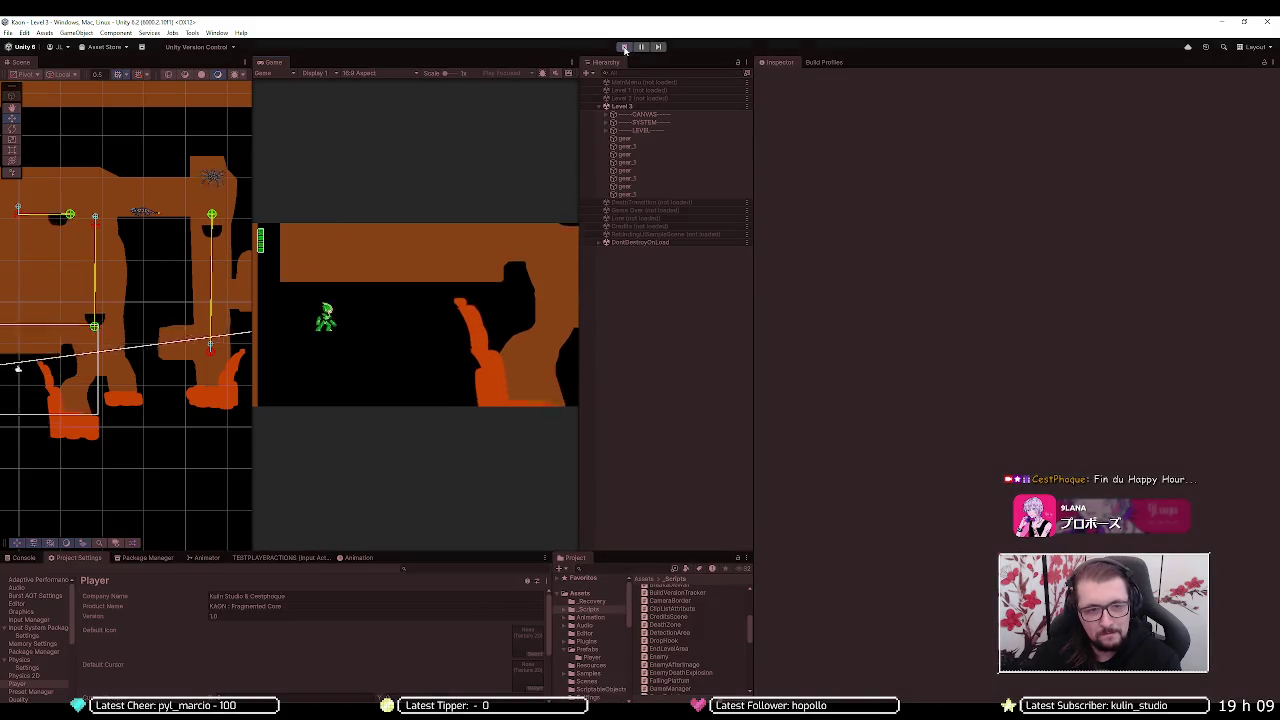
pyautogui.click(623, 47)
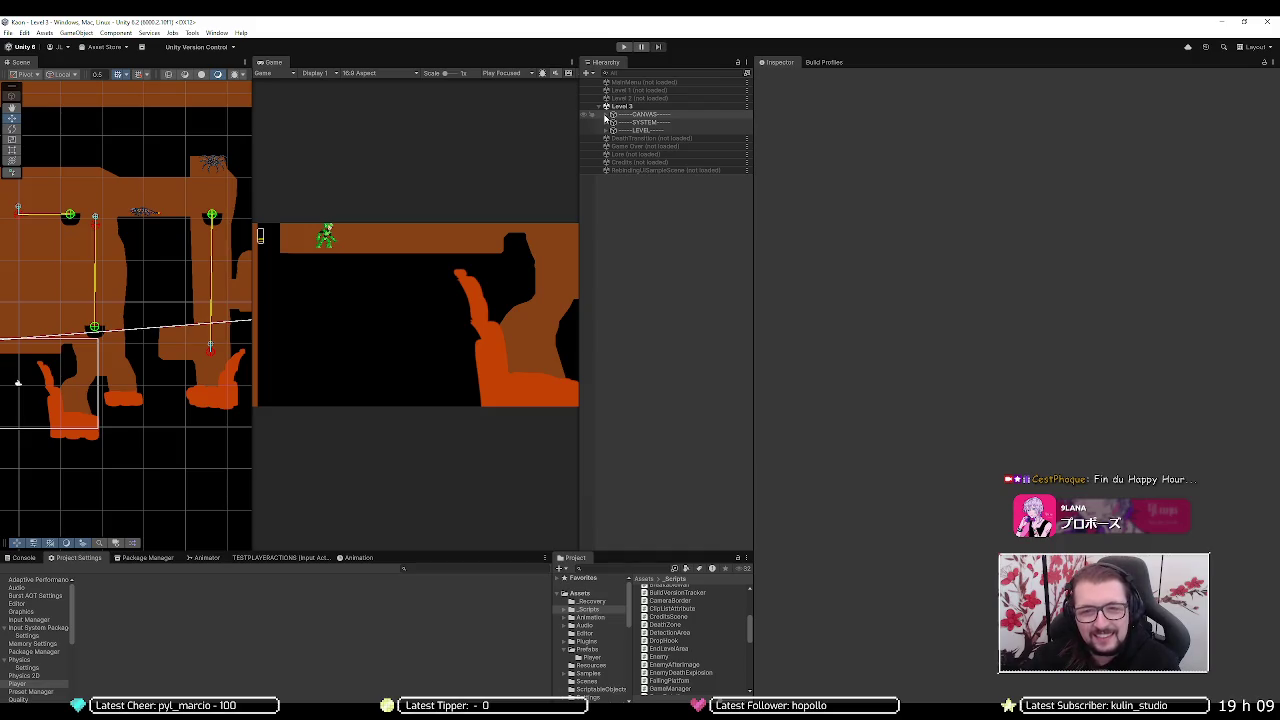
# - Expand LEVEL and Physical, and inspect ground pieces Physical_01 to Physical_04 and their parent
pyautogui.click(606, 130)
pyautogui.click(617, 155)
pyautogui.click(614, 155)
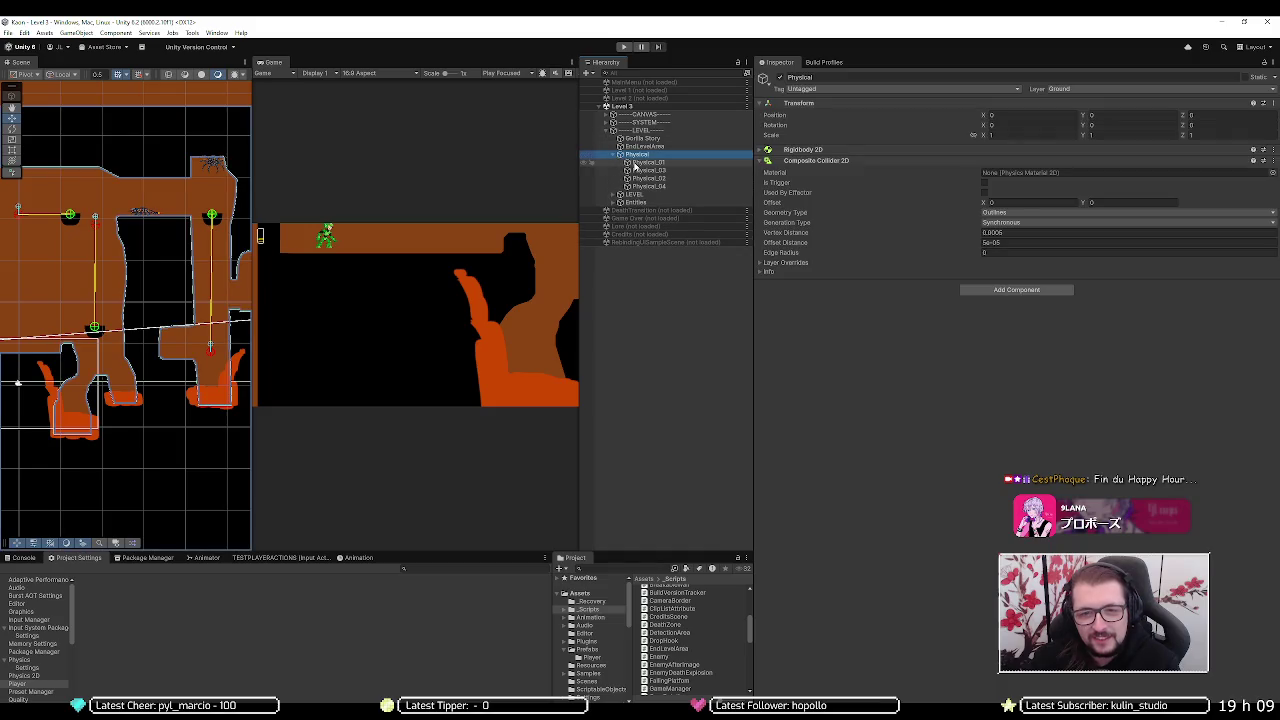
pyautogui.click(634, 163)
pyautogui.click(648, 171)
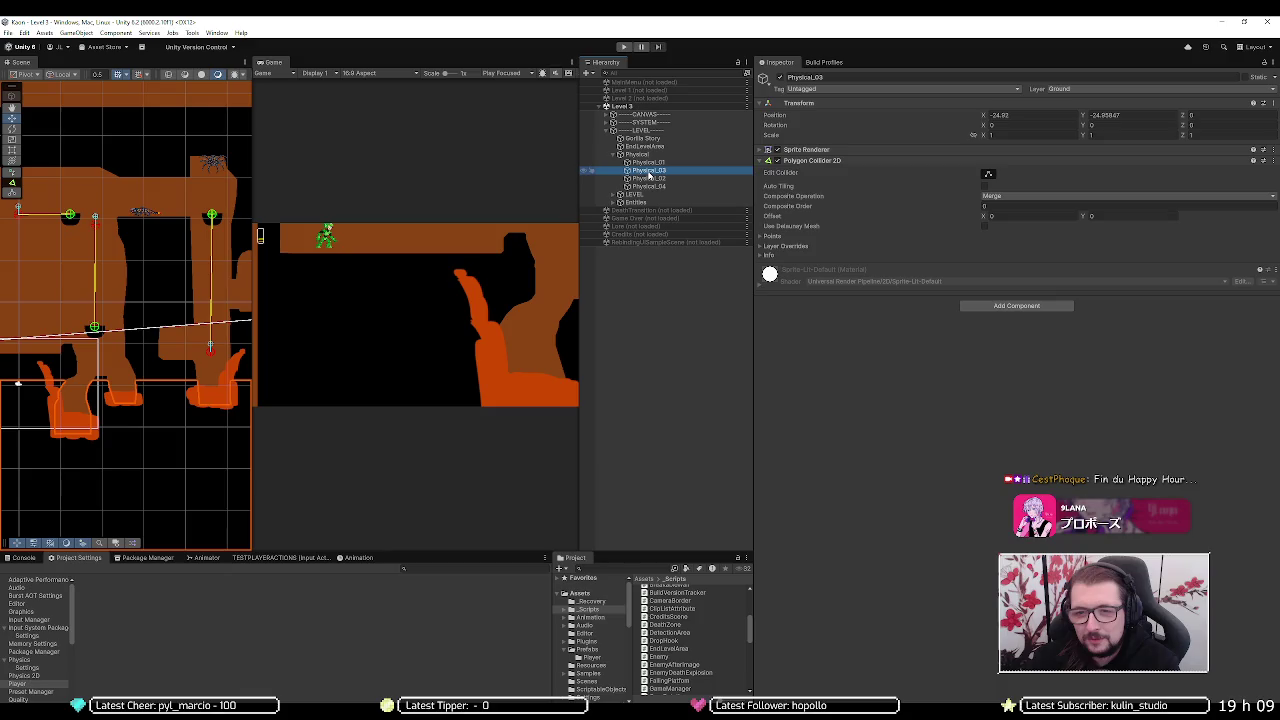
pyautogui.click(650, 178)
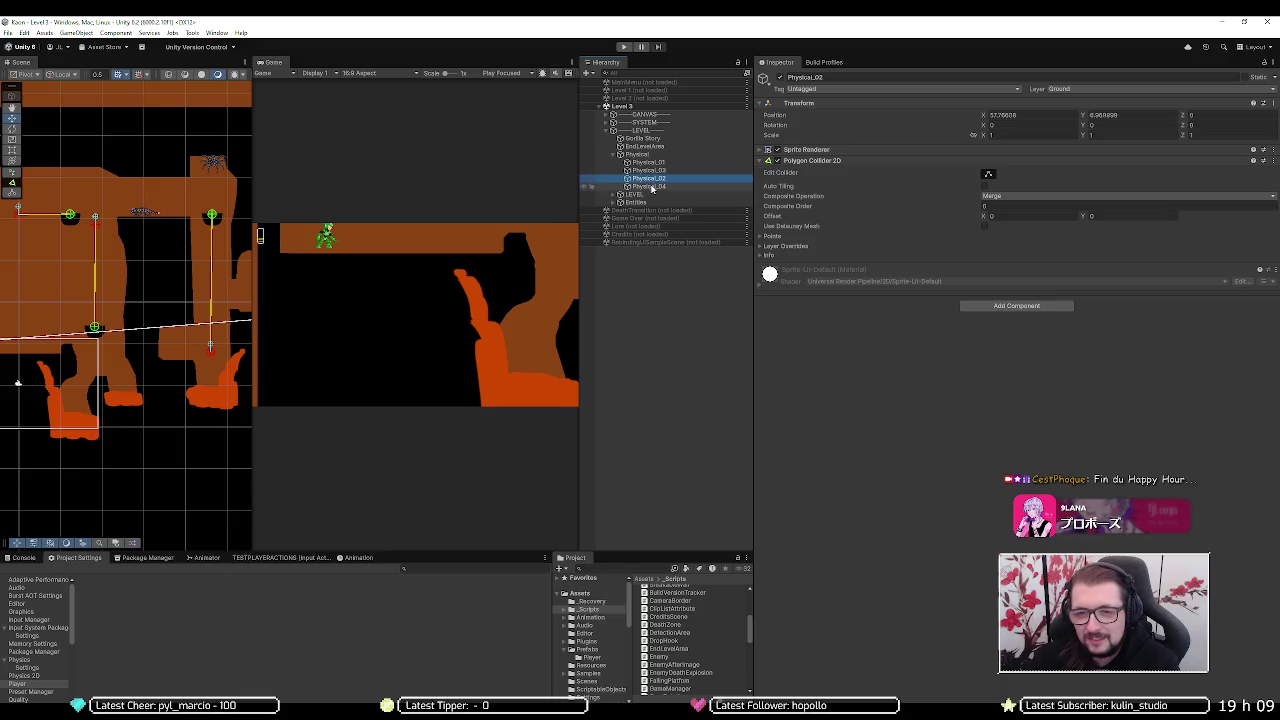
pyautogui.click(651, 187)
pyautogui.click(638, 155)
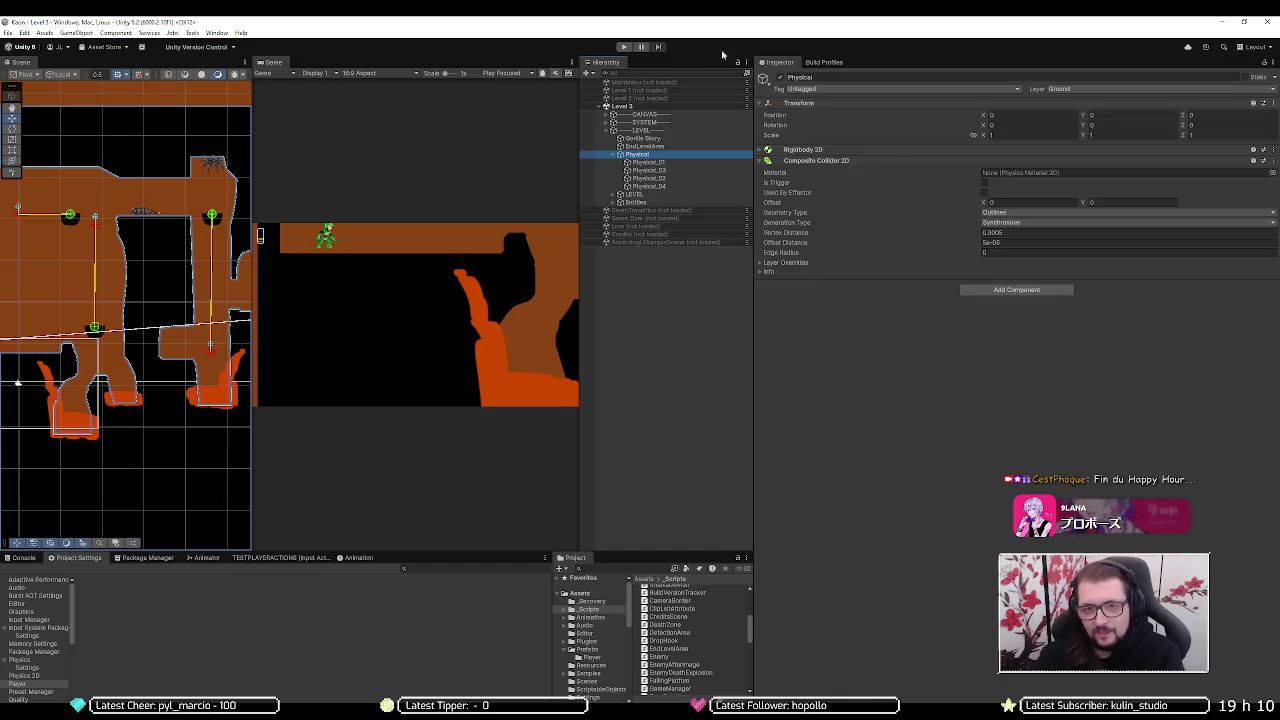
# - Review the Player's capsule colliders, sprite renderer and Rigidbody 2D (Dynamic, gravity scale 3)
pyautogui.click(620, 202)
pyautogui.click(635, 211)
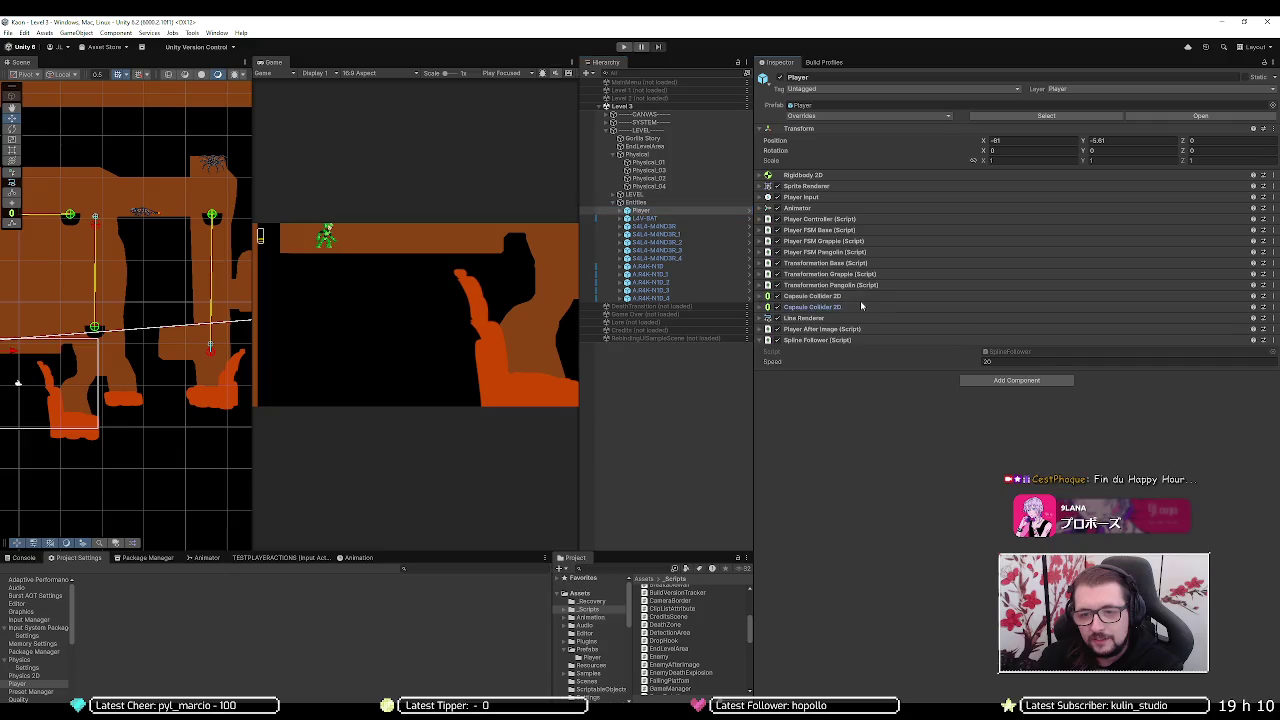
pyautogui.click(861, 306)
pyautogui.click(860, 297)
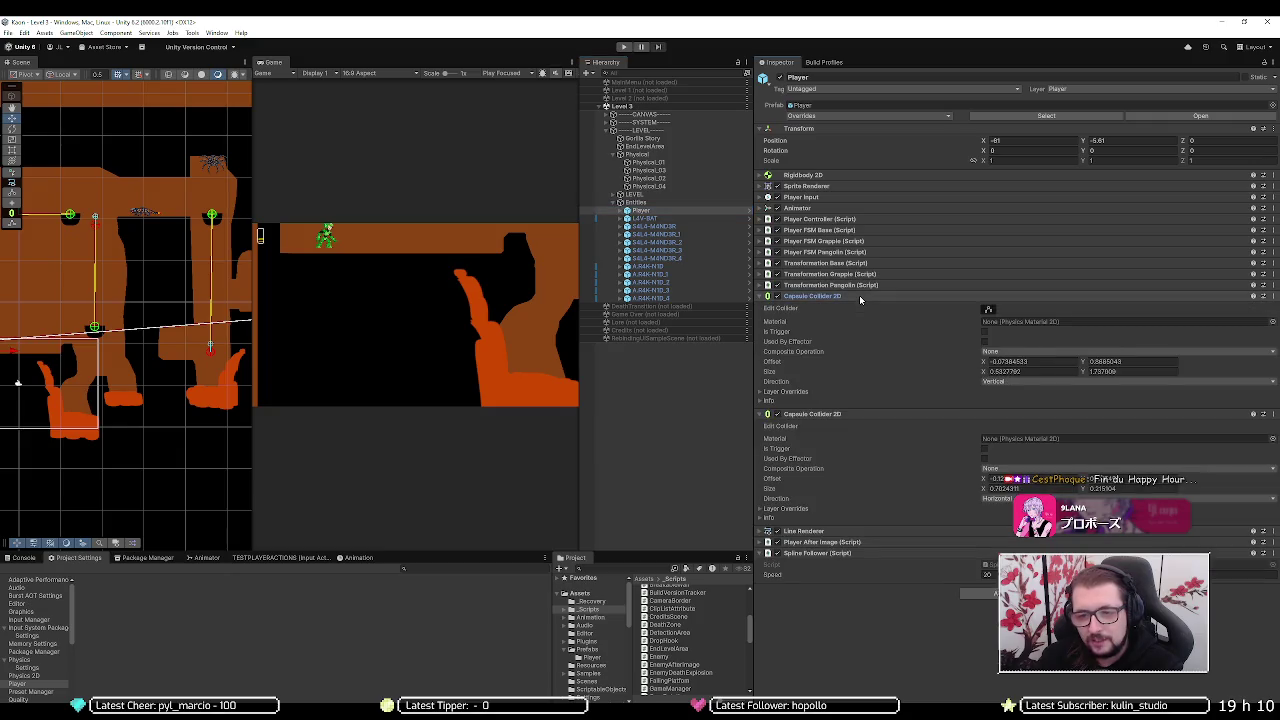
pyautogui.click(860, 297)
pyautogui.click(860, 306)
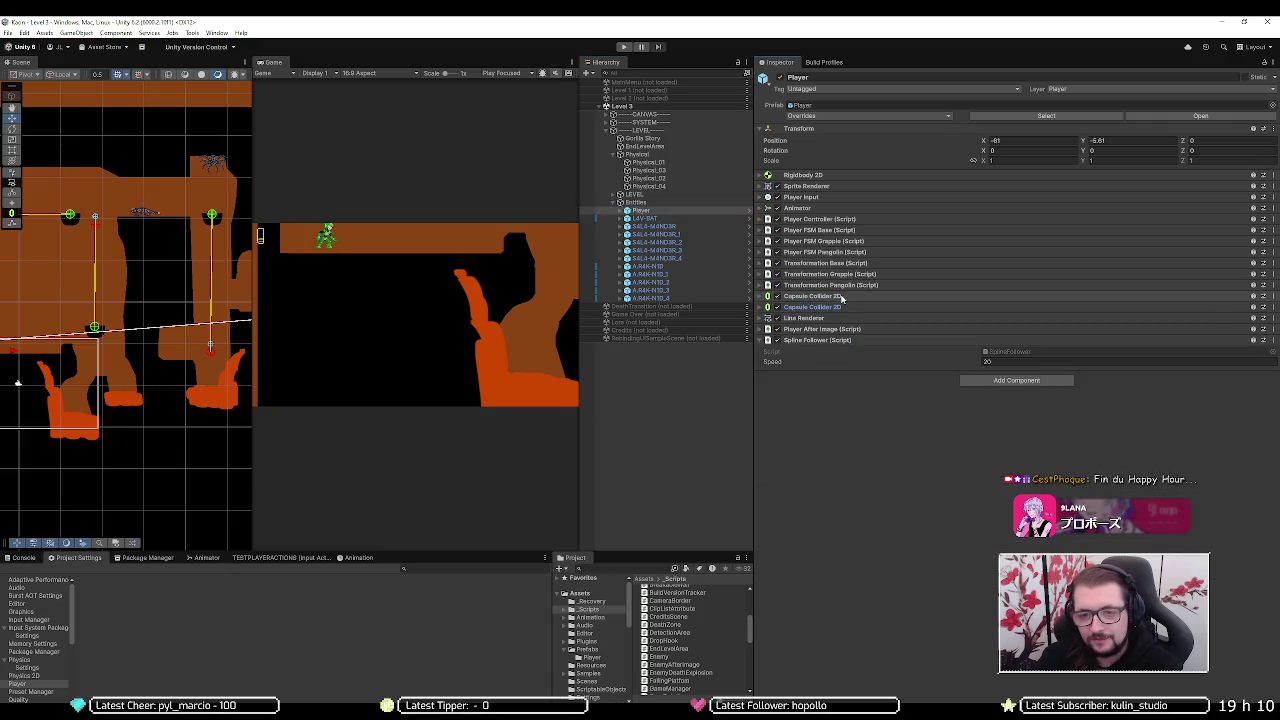
pyautogui.click(808, 186)
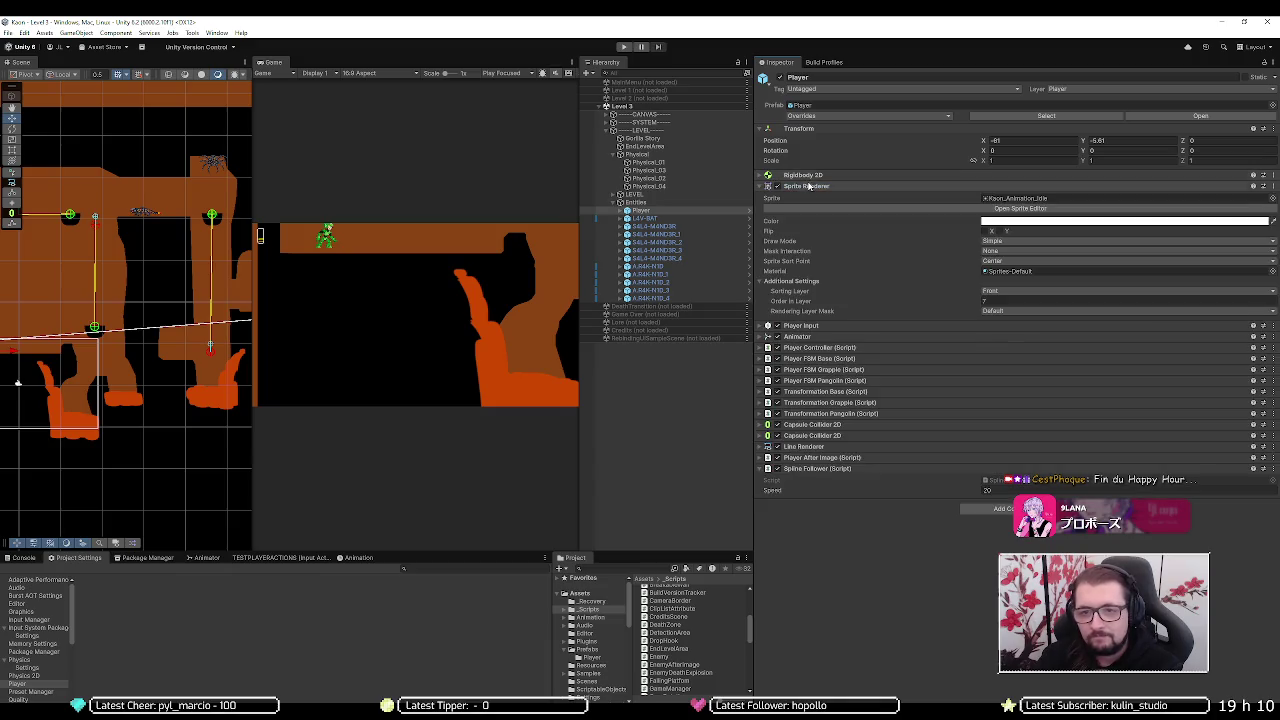
pyautogui.click(808, 186)
pyautogui.click(809, 176)
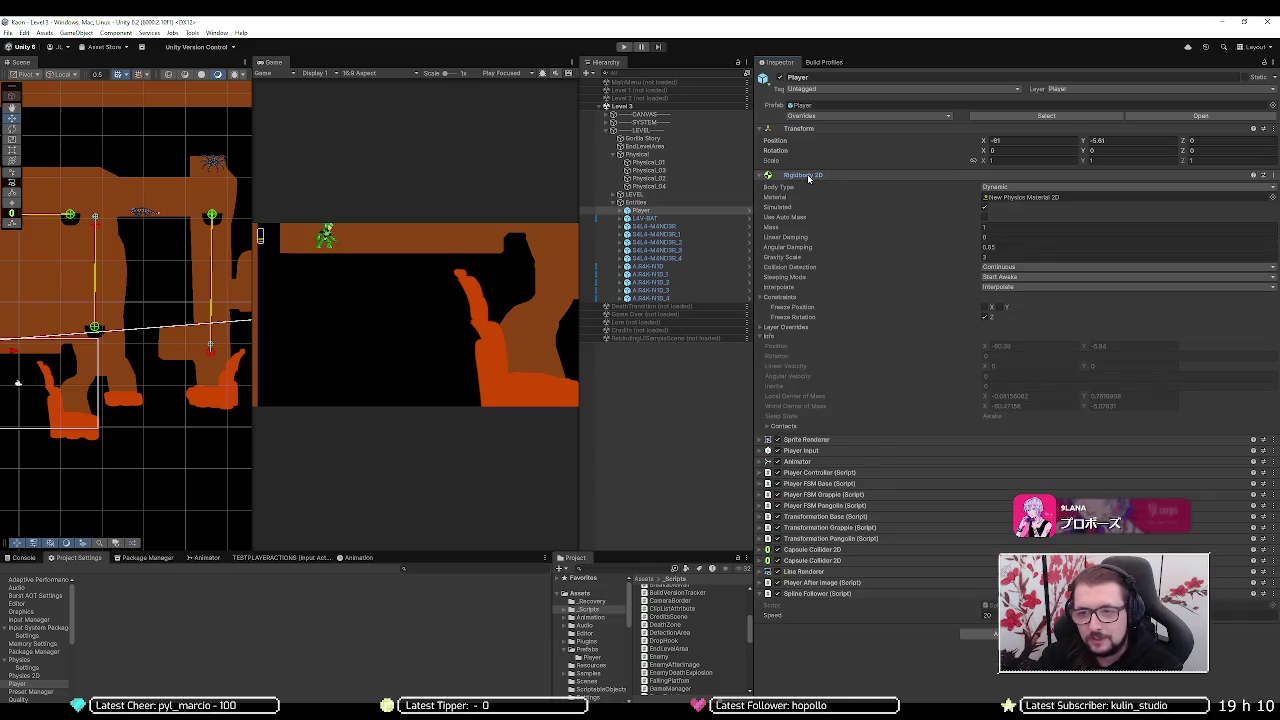
pyautogui.click(809, 176)
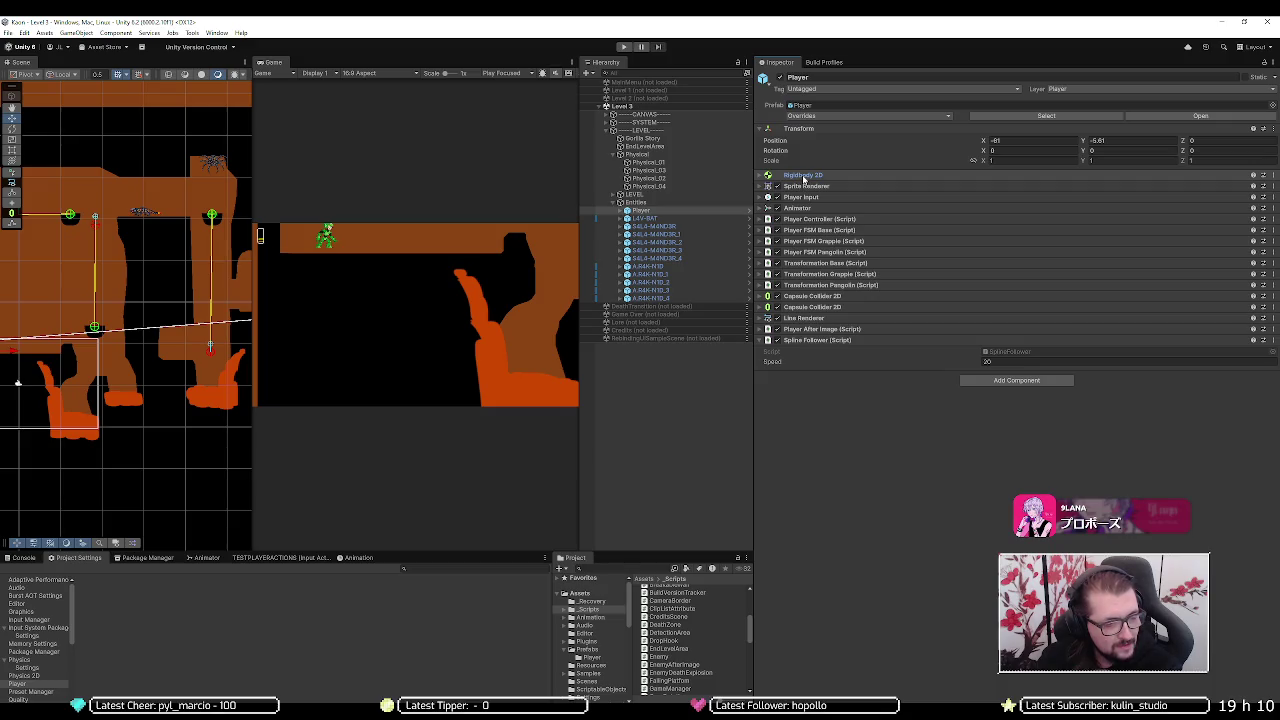
pyautogui.click(660, 163)
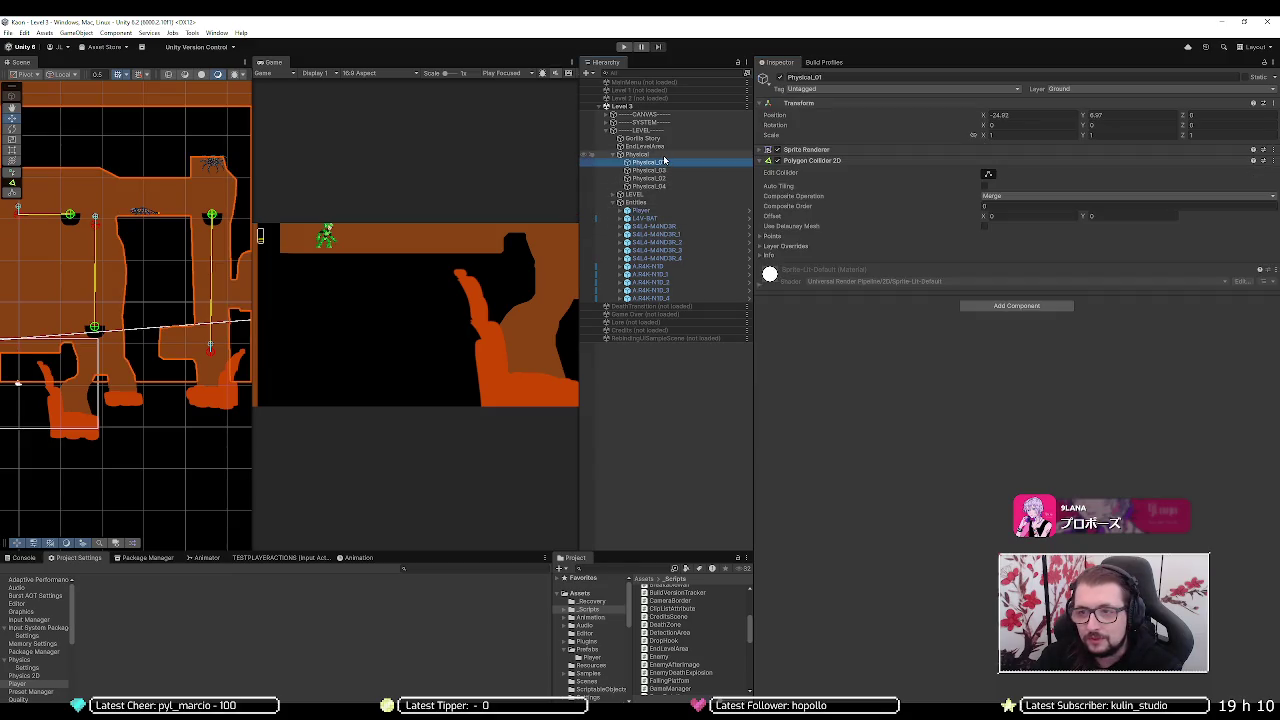
# - Review the Physics 2D layer collision matrix and the Physical ground's Static Rigidbody 2D settings
pyautogui.click(663, 155)
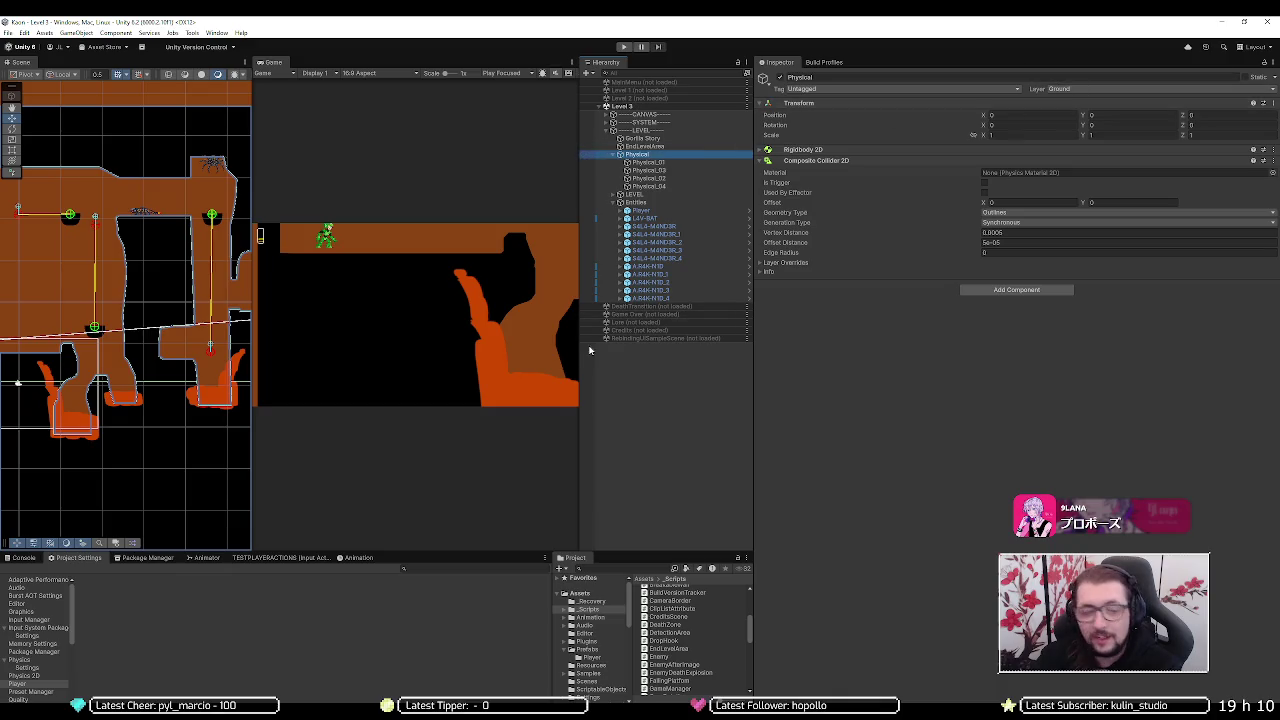
pyautogui.click(45, 620)
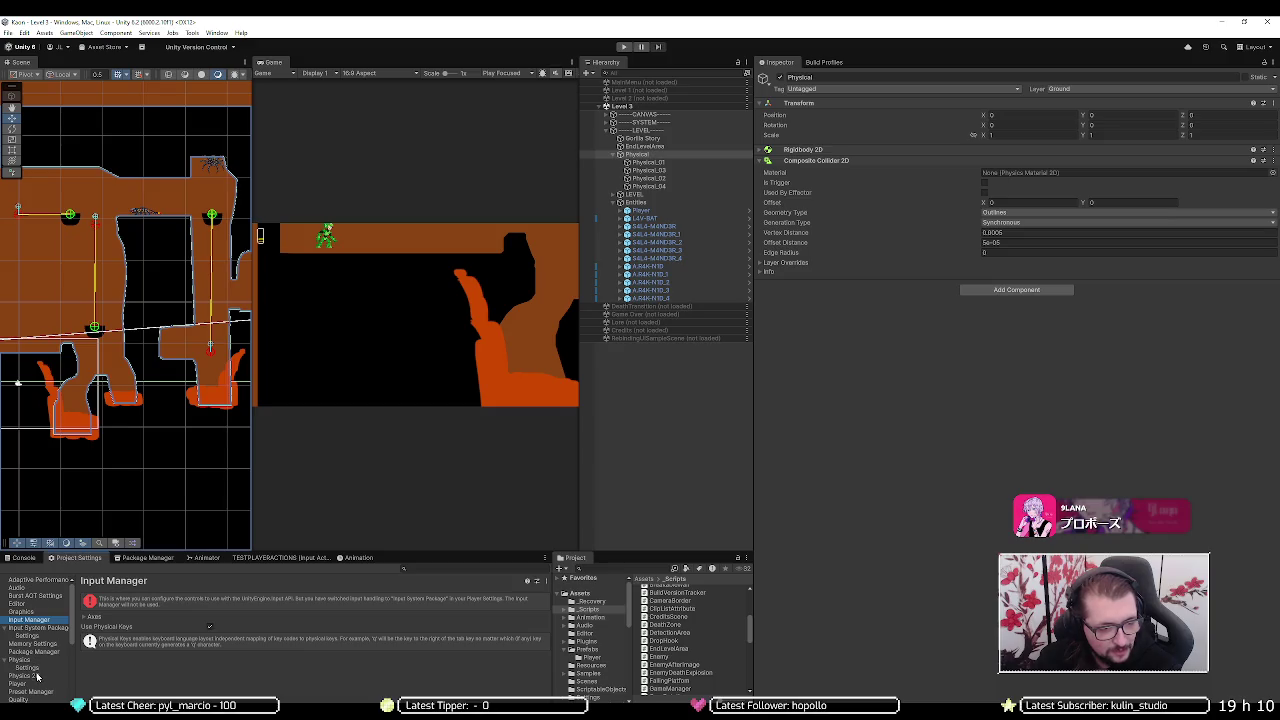
pyautogui.click(30, 675)
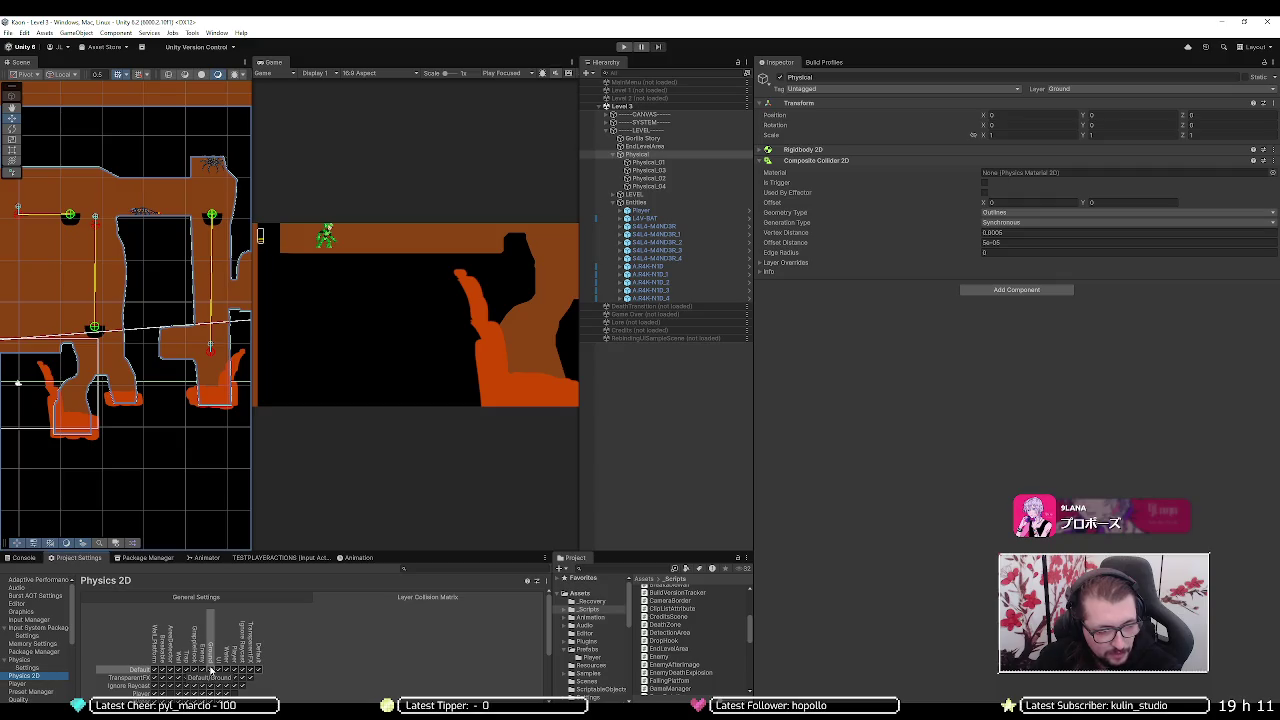
pyautogui.scroll(-3, 211, 669)
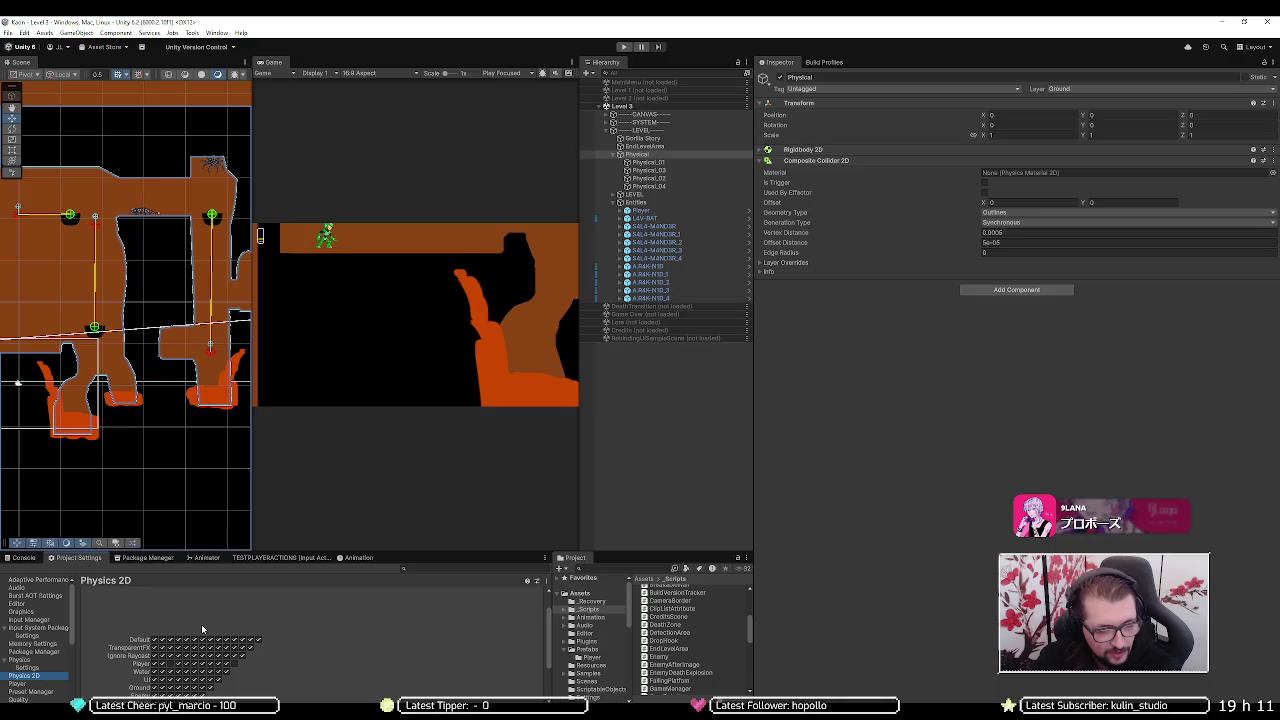
pyautogui.scroll(3, 207, 690)
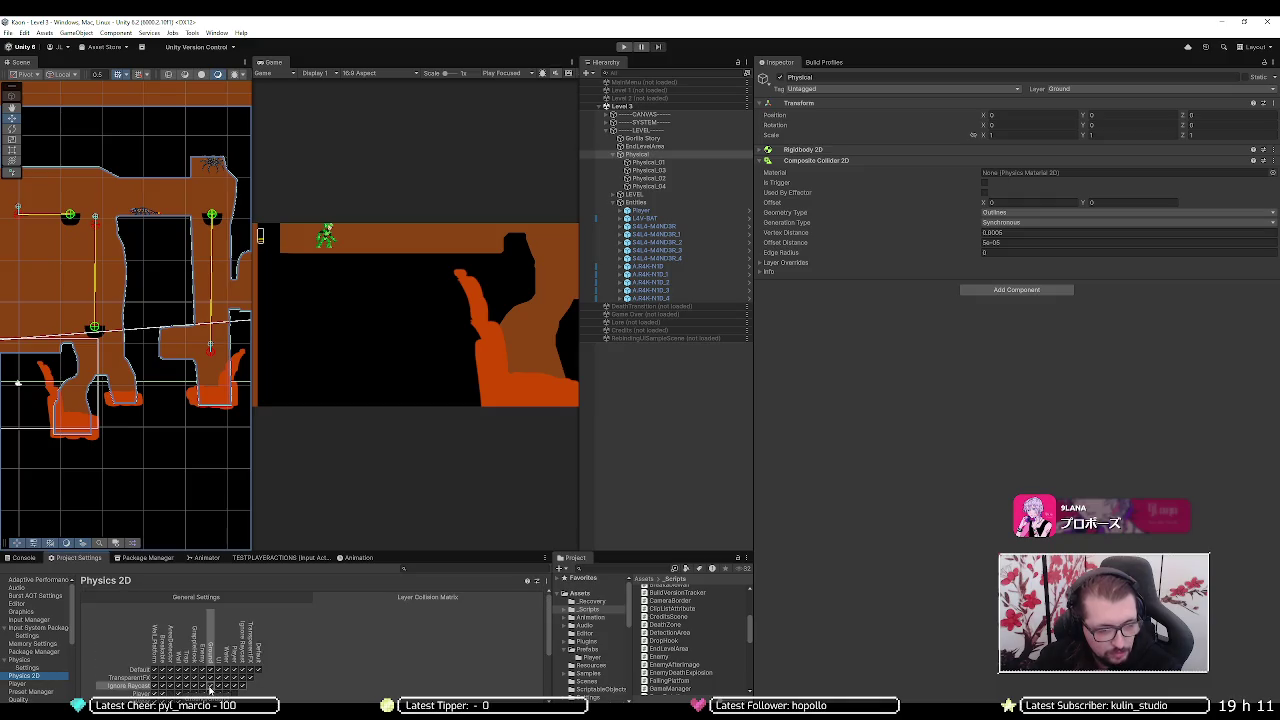
pyautogui.scroll(-2, 331, 644)
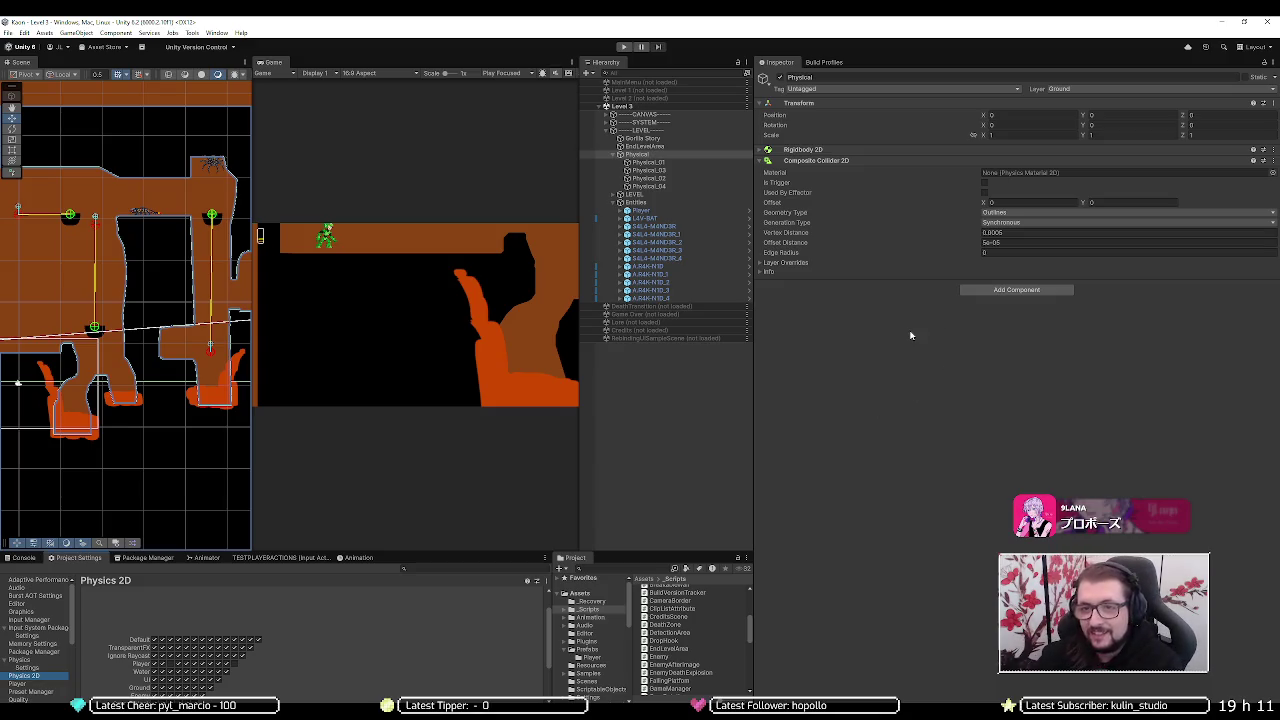
pyautogui.click(875, 148)
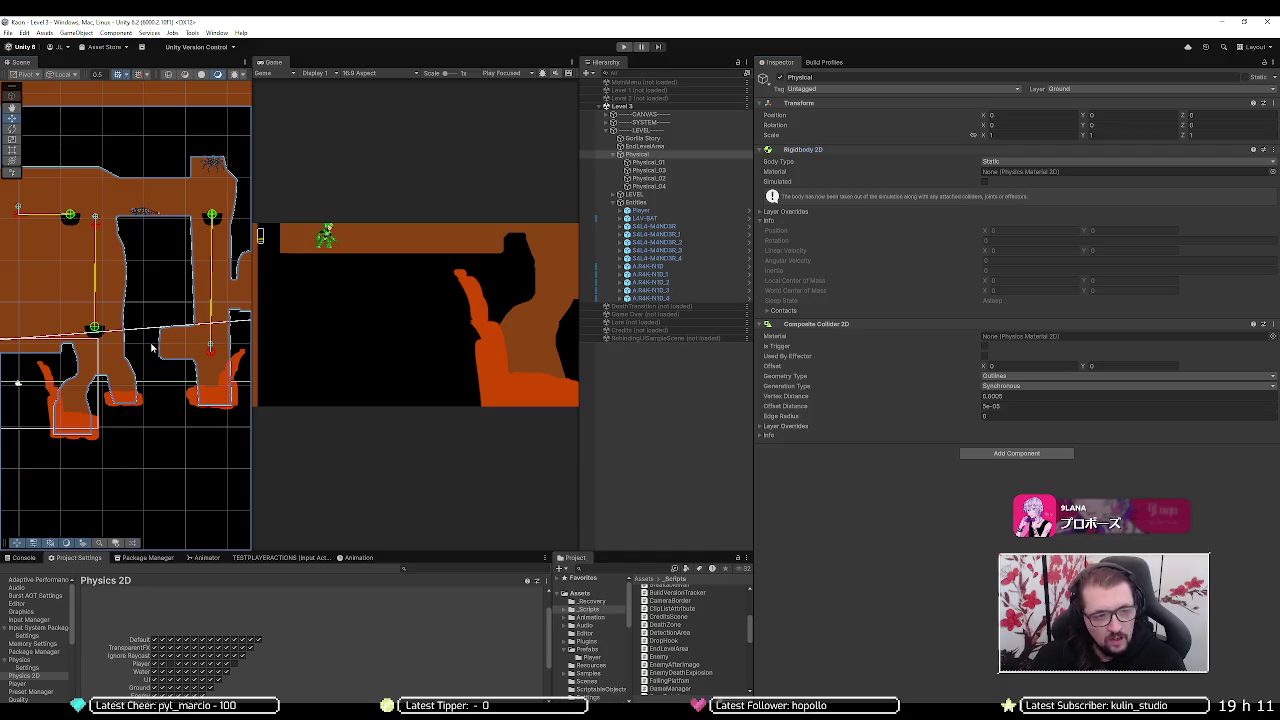
# - Frame the level geometry, enter play mode and advance three single frames
pyautogui.press('f')
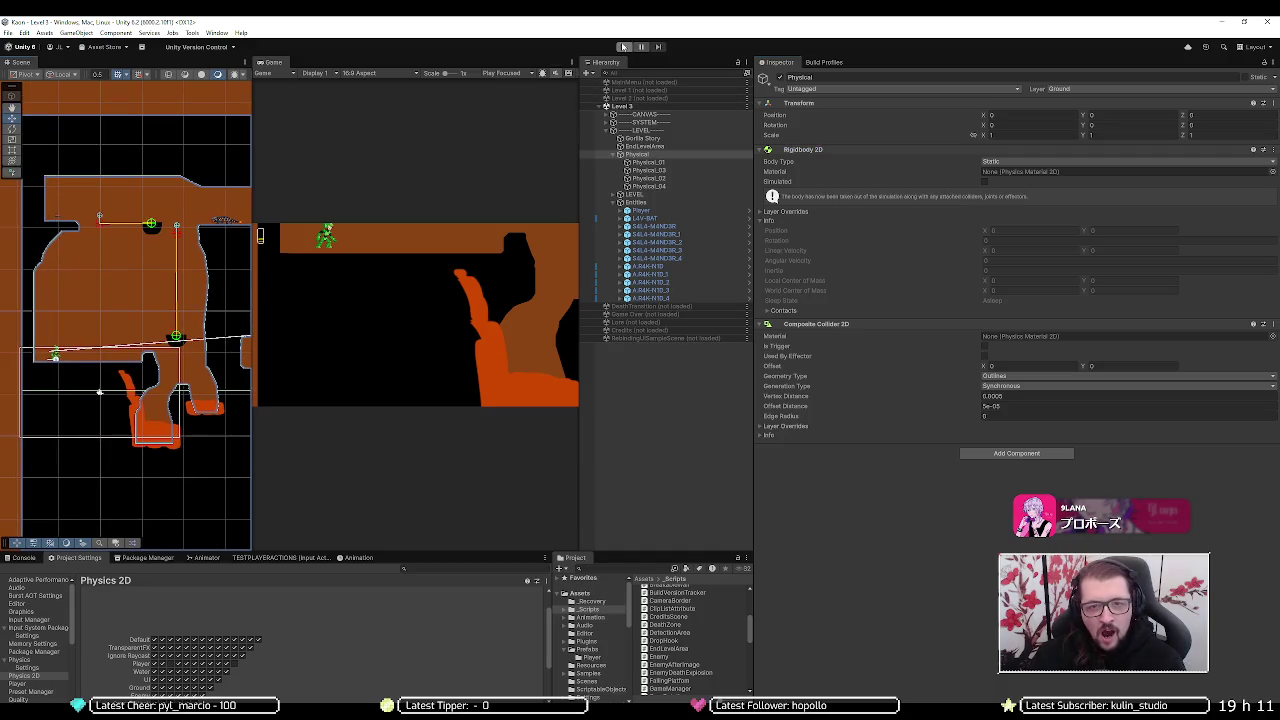
pyautogui.click(624, 48)
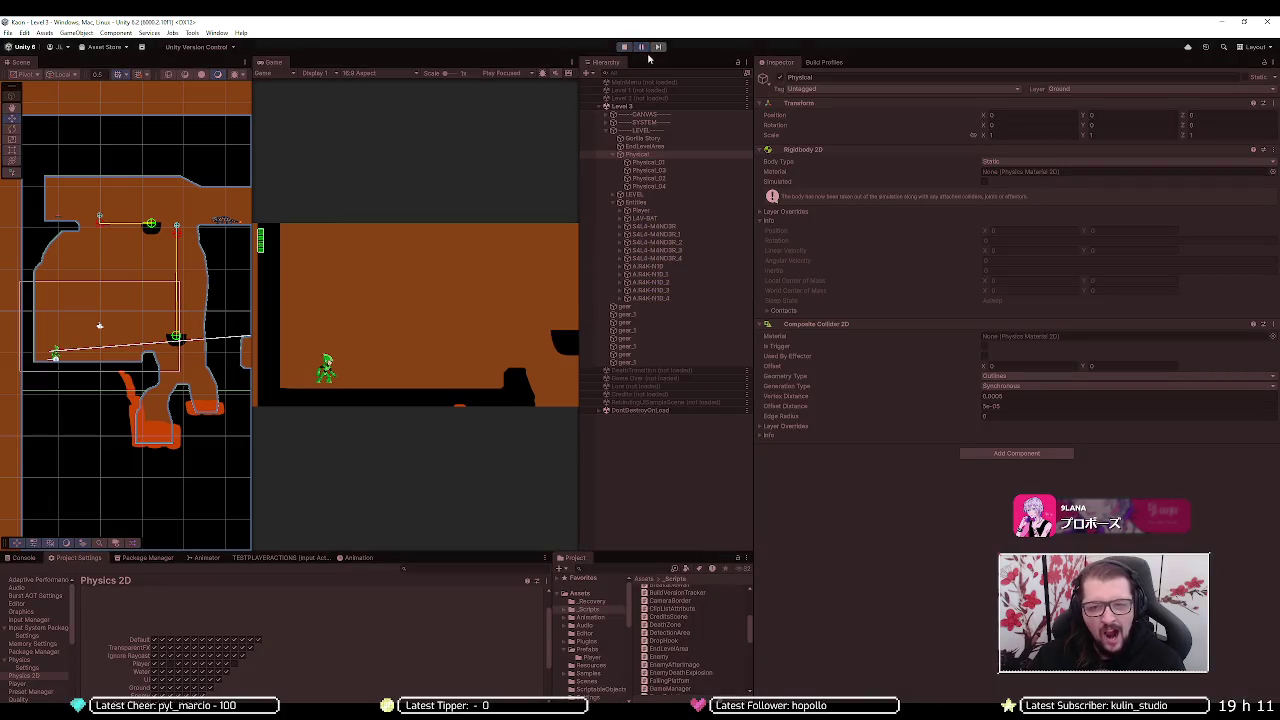
pyautogui.click(657, 48)
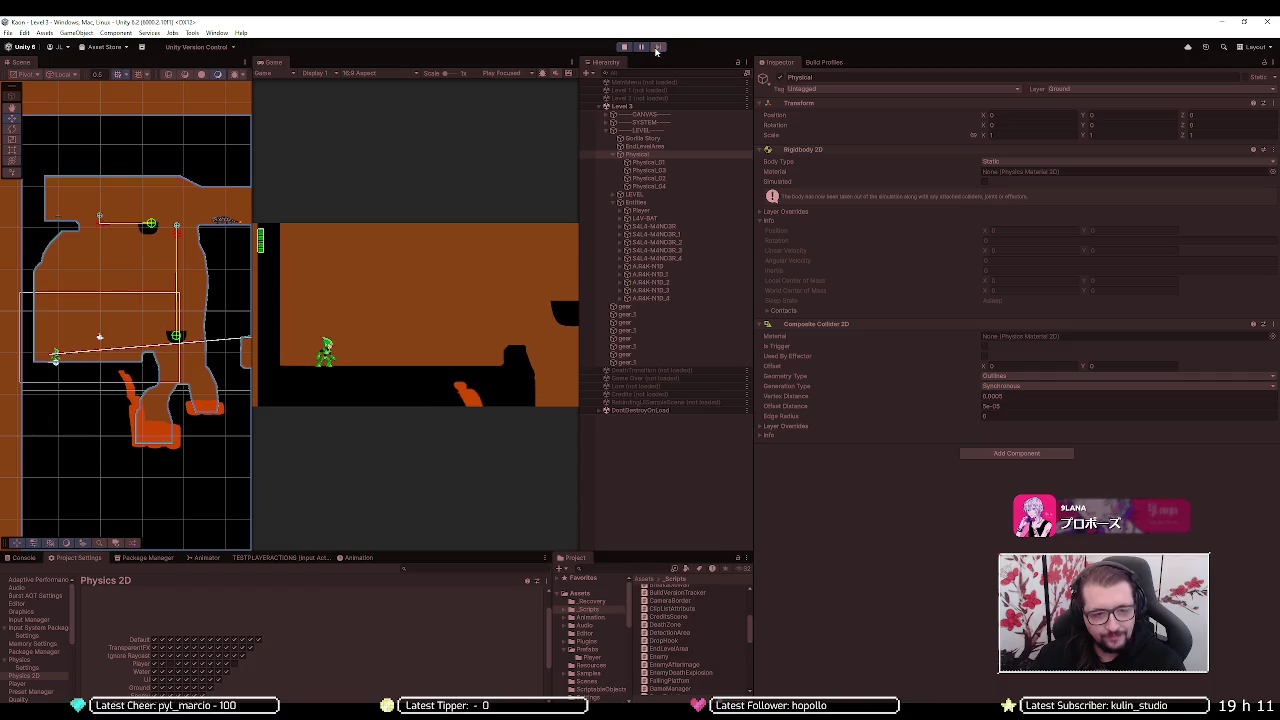
pyautogui.click(657, 48)
pyautogui.click(657, 48)
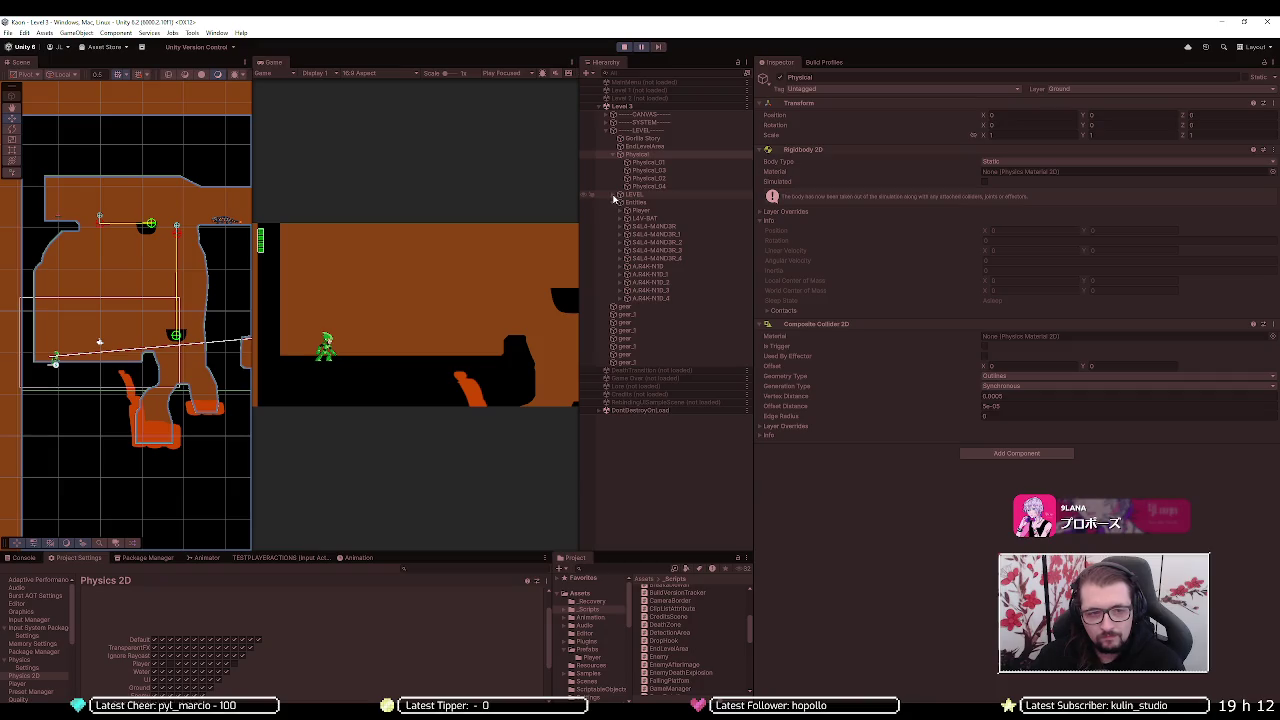
# - Inspect Lava, Object_Scene and the GameObject's Square child, then select Player under Entities
pyautogui.click(613, 196)
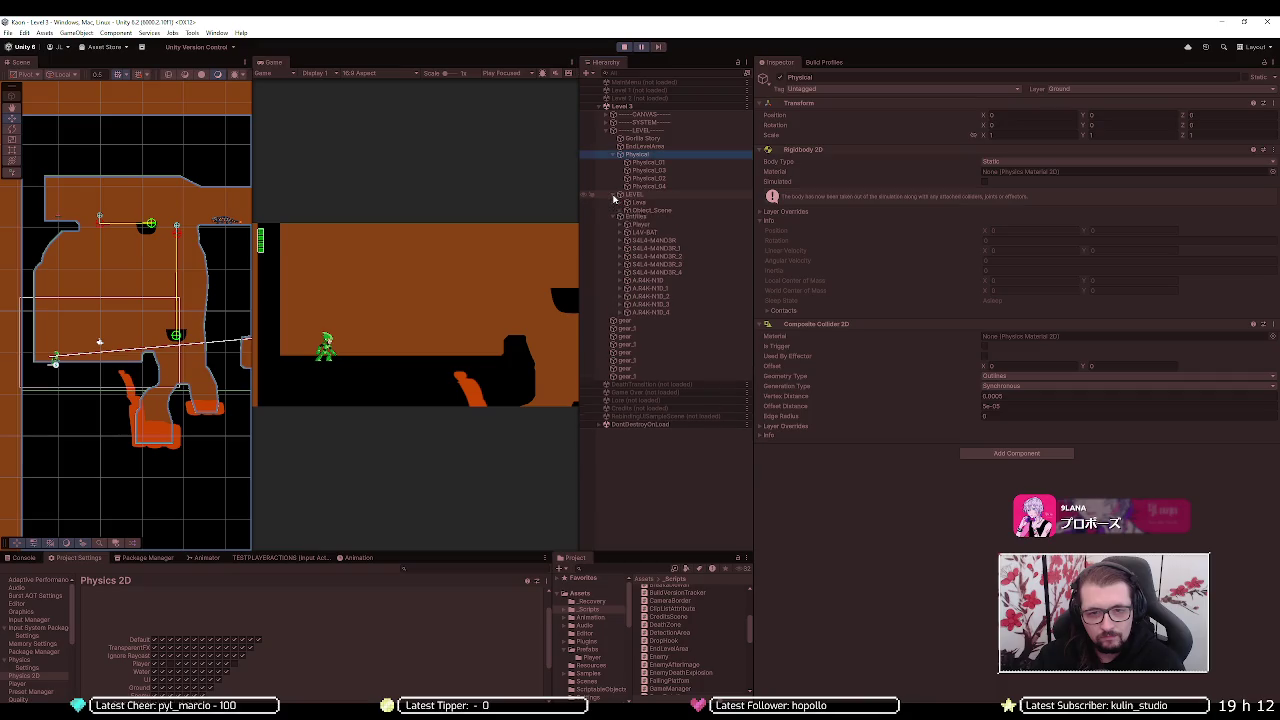
pyautogui.click(636, 202)
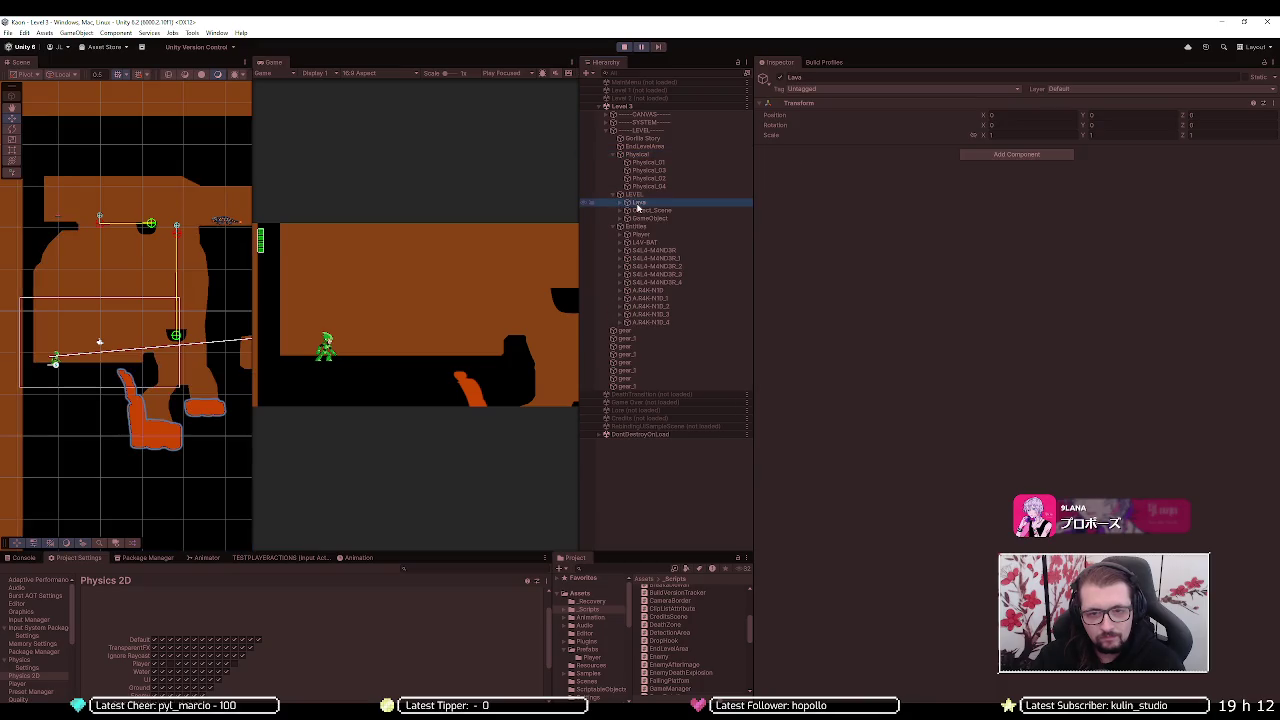
pyautogui.click(647, 211)
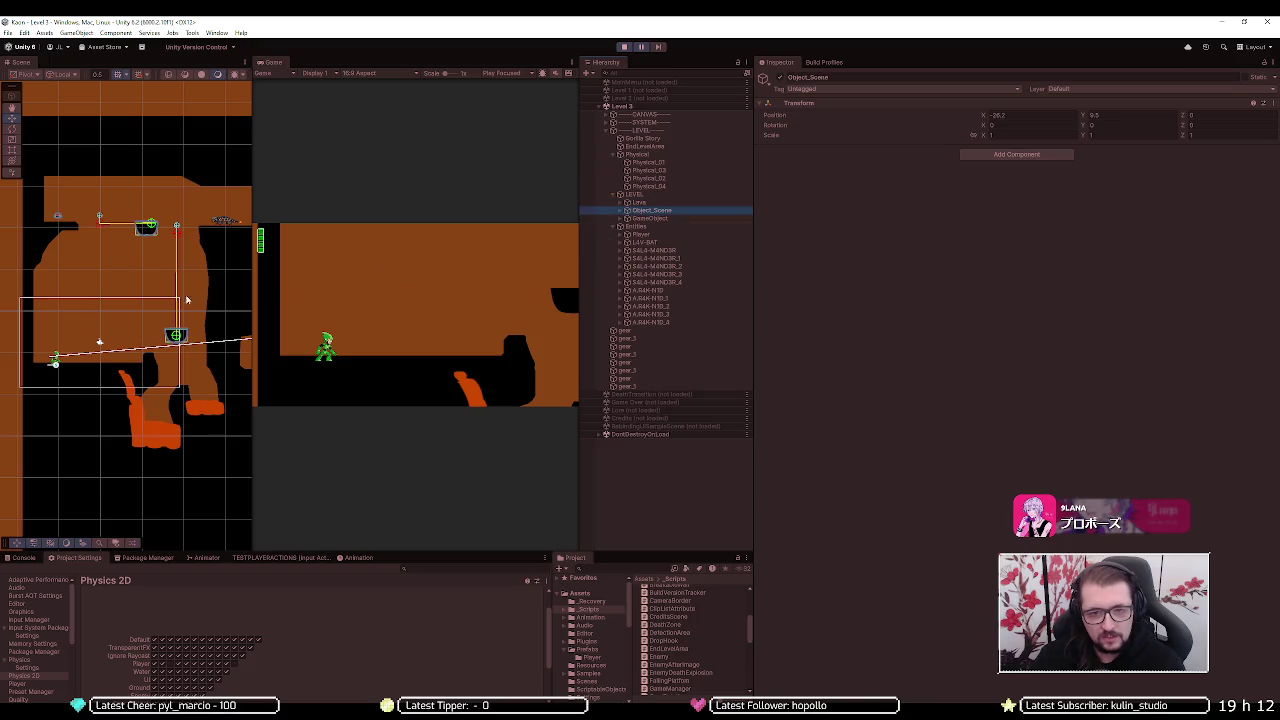
pyautogui.click(641, 219)
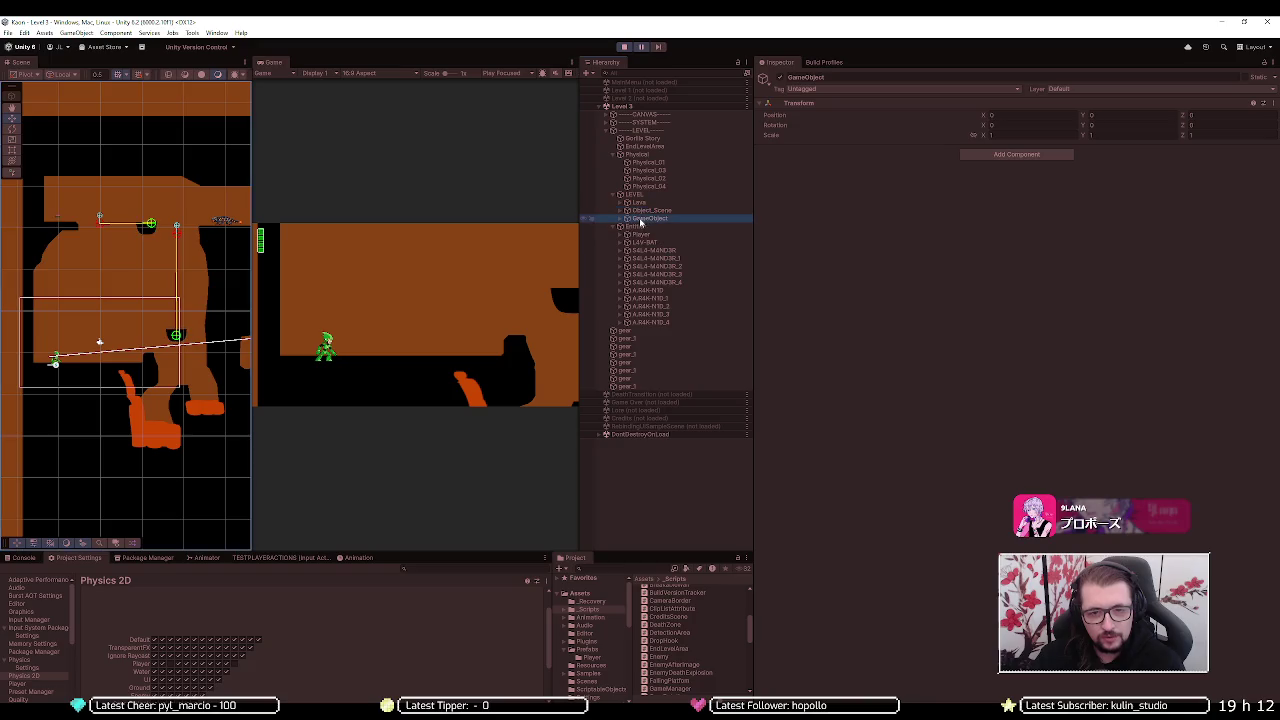
pyautogui.click(619, 219)
pyautogui.click(646, 227)
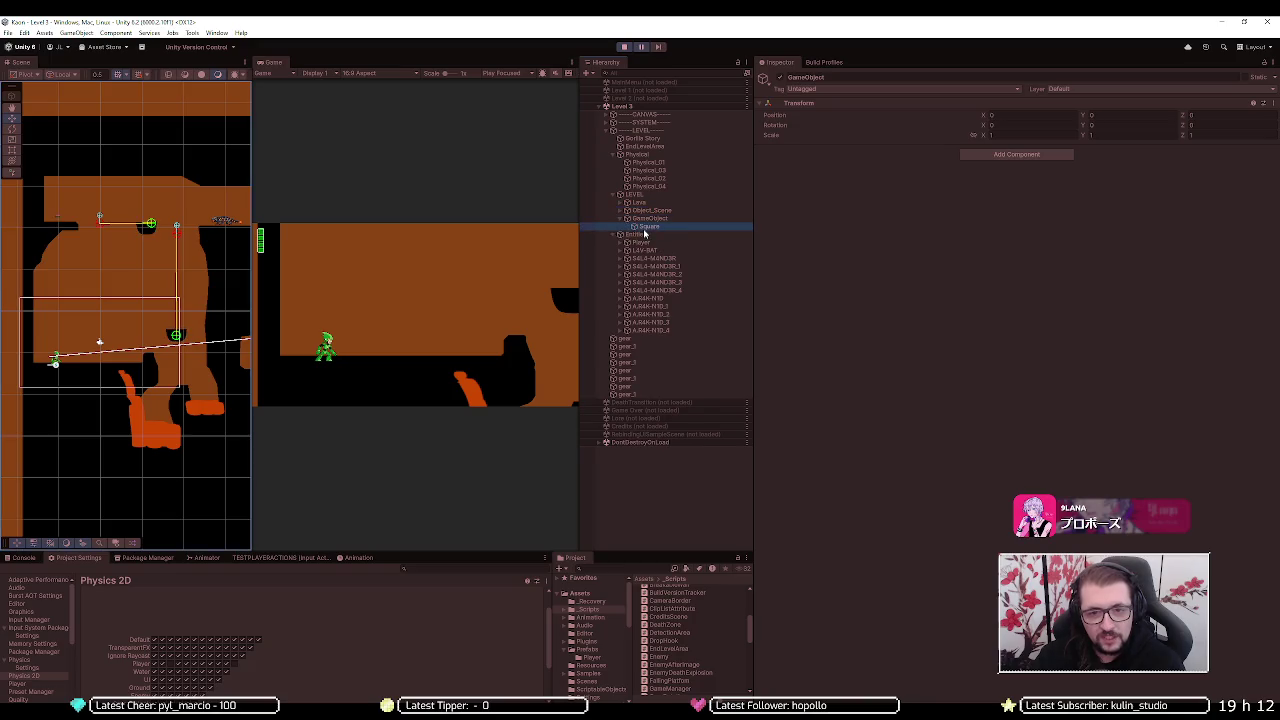
pyautogui.scroll(-3, 61, 285)
pyautogui.press('f')
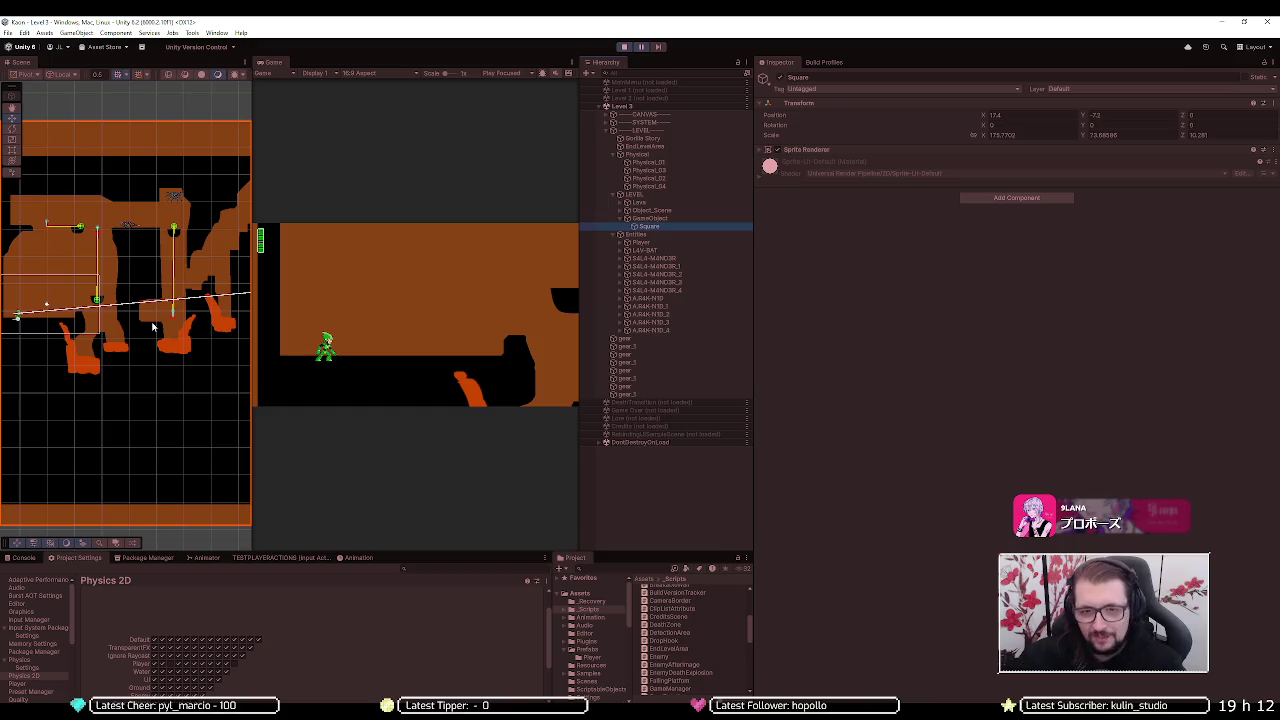
pyautogui.click(667, 234)
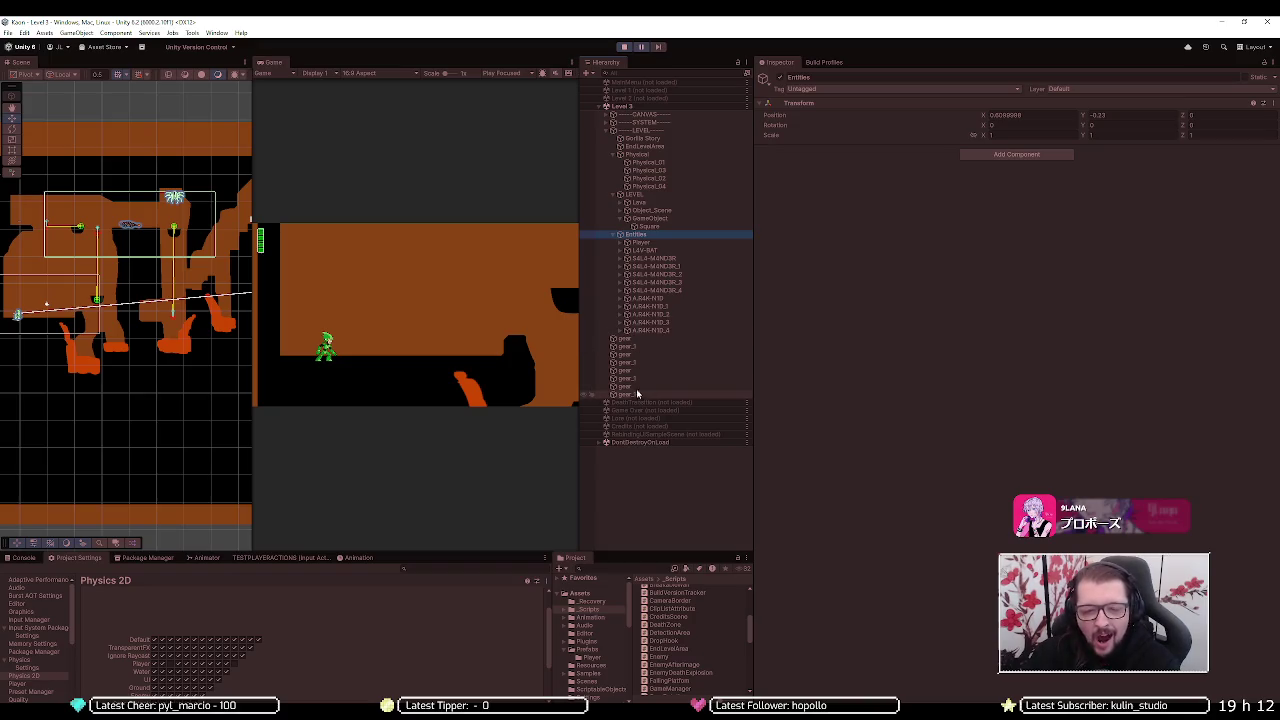
pyautogui.click(657, 243)
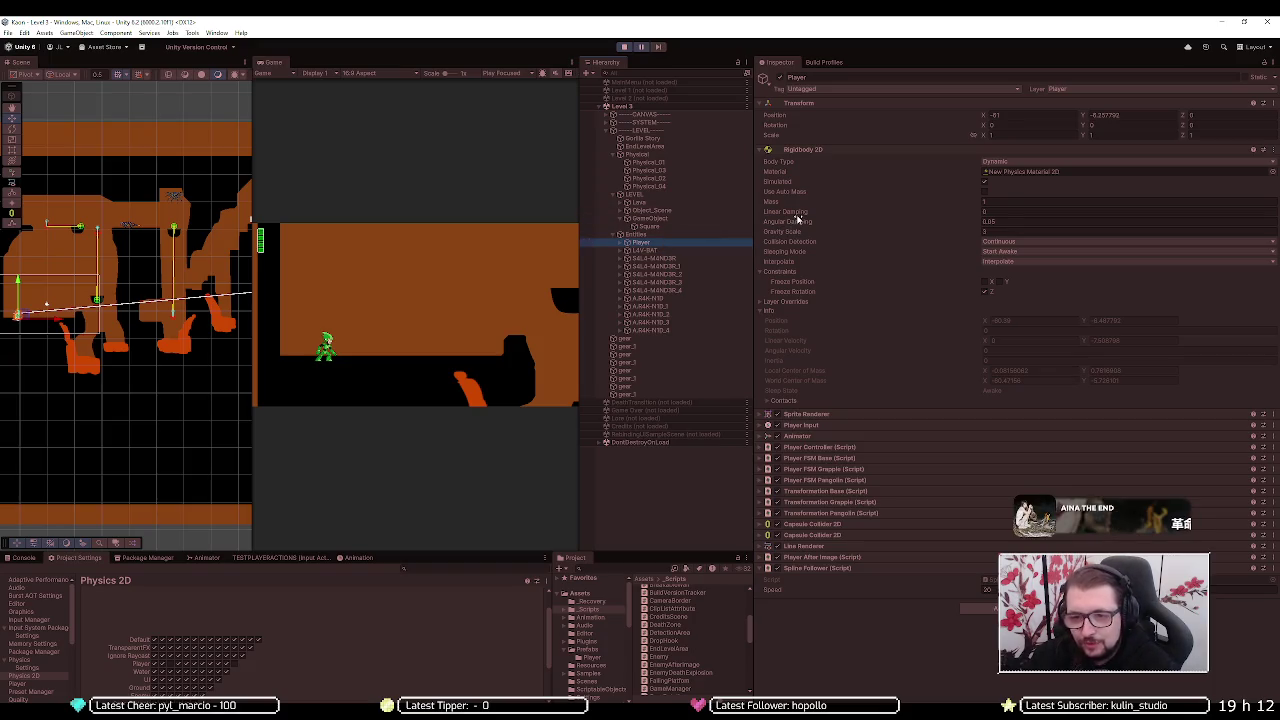
# - Expand the Player's Rigidbody 2D Contacts list and run the level, watching it report no contacts
pyautogui.moveTo(799, 215)
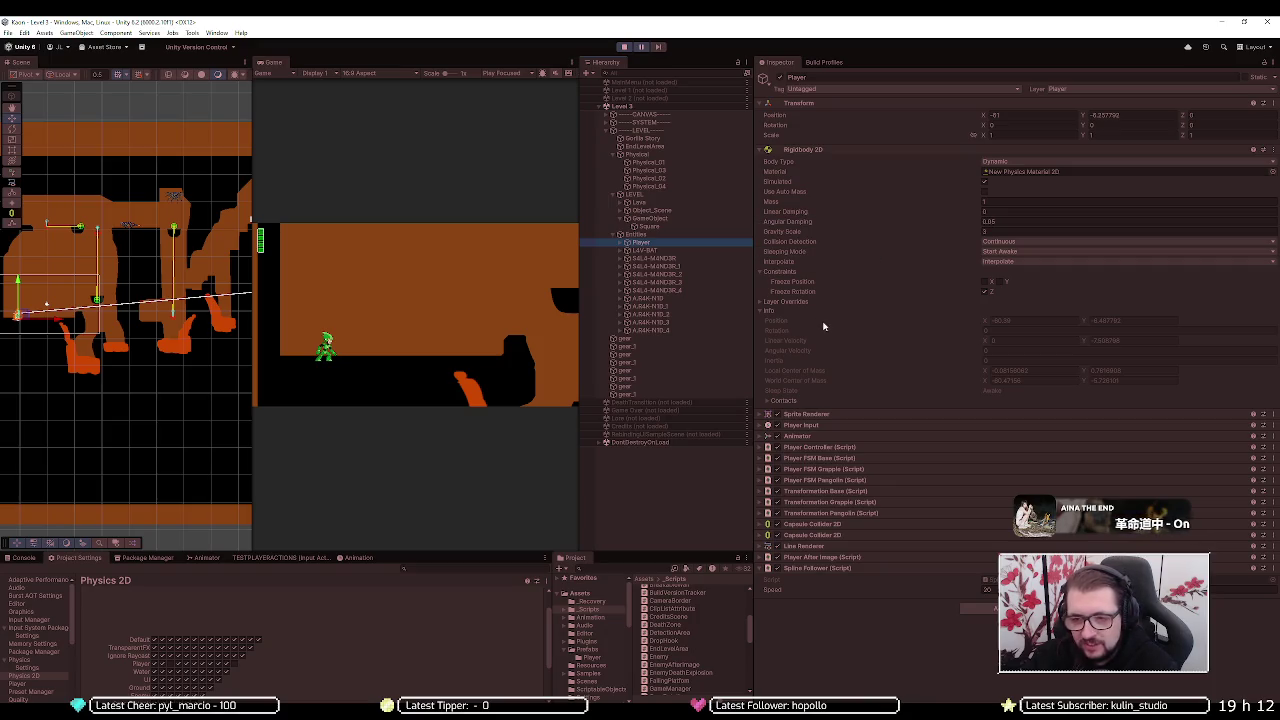
pyautogui.click(788, 400)
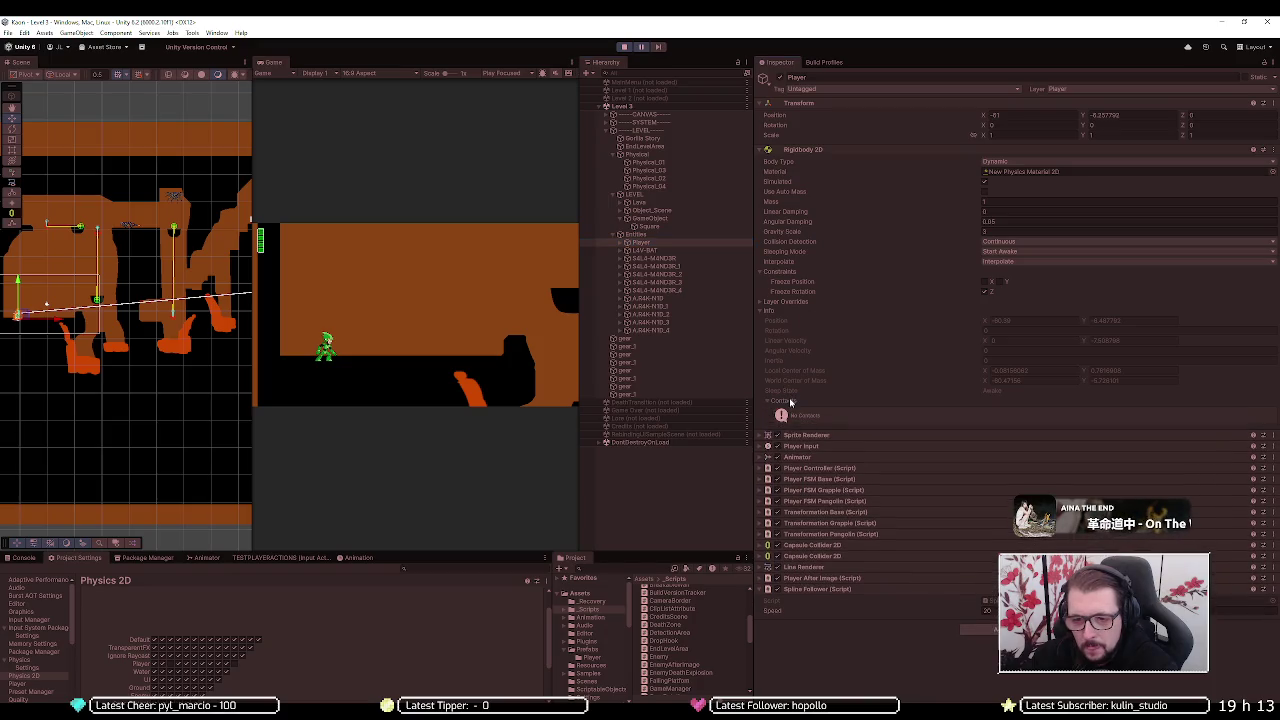
pyautogui.click(789, 400)
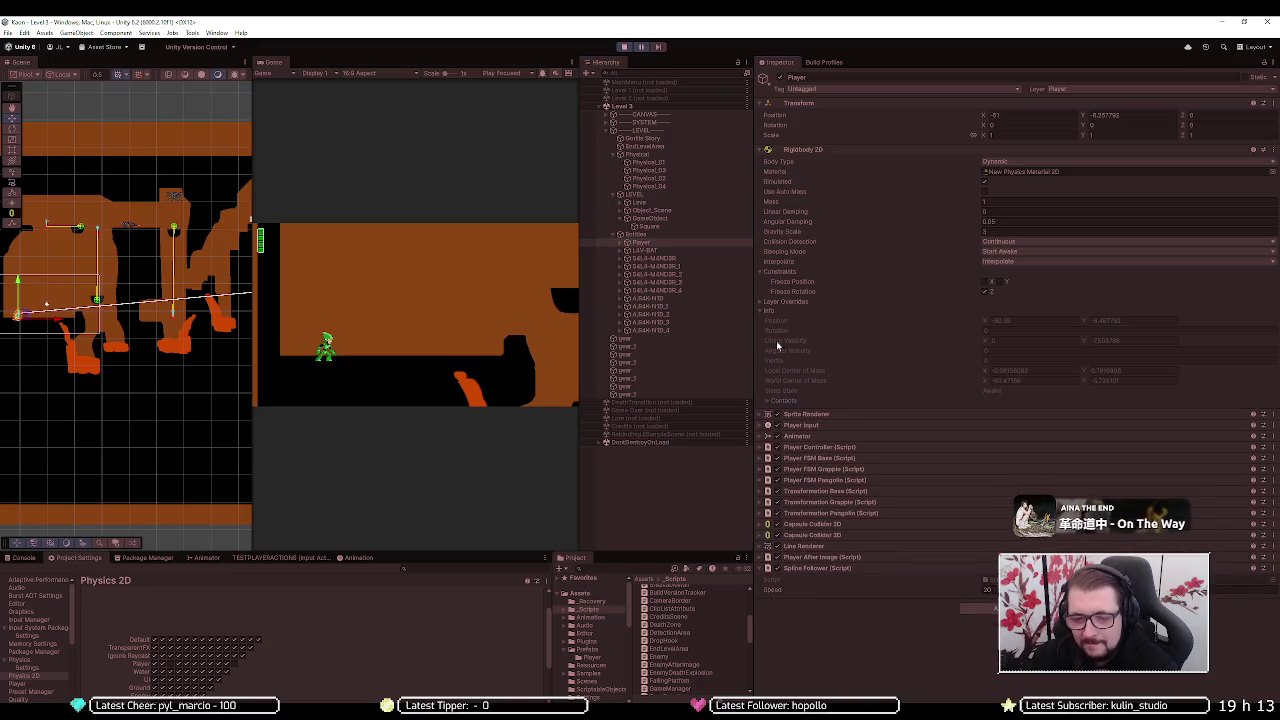
pyautogui.click(788, 400)
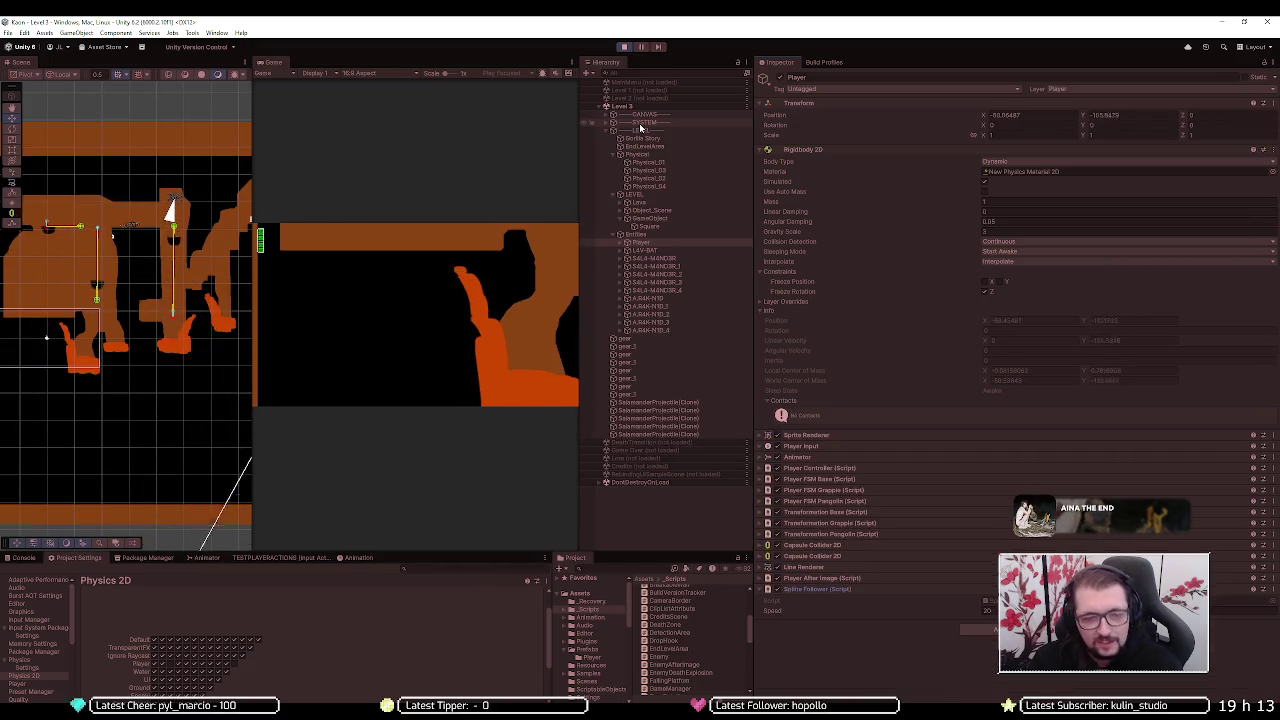
pyautogui.click(626, 48)
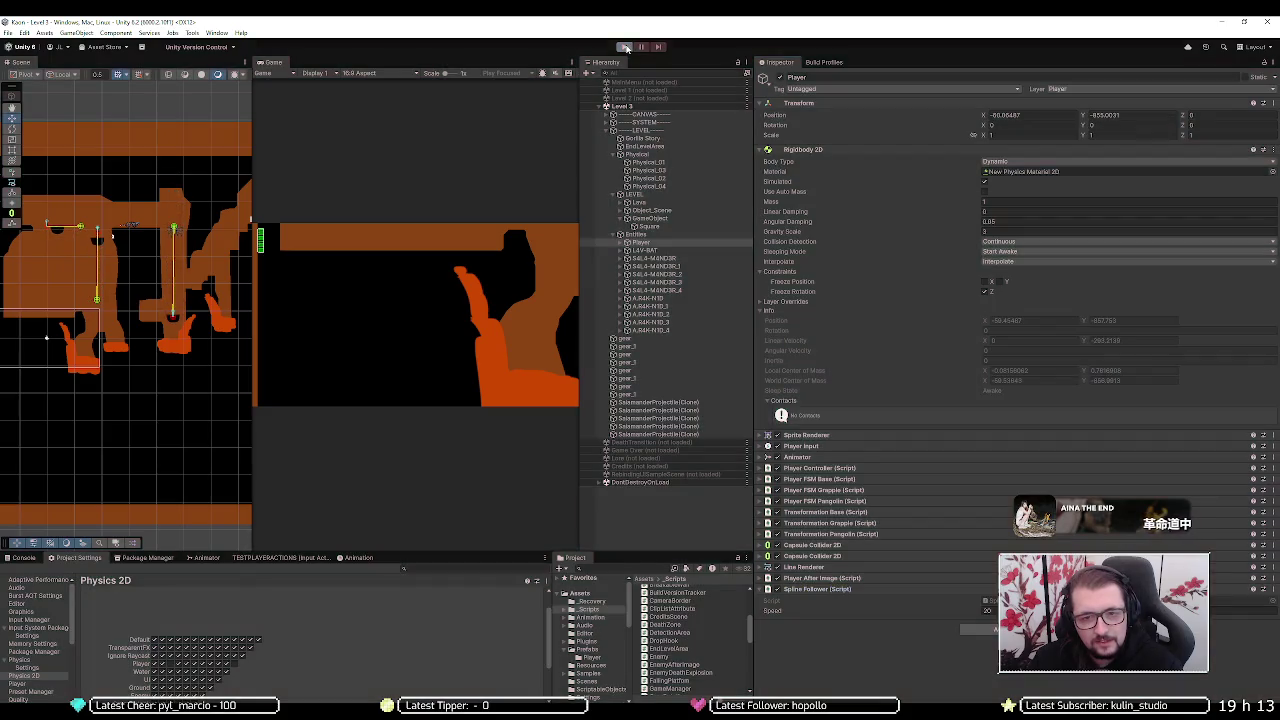
# - Collapse the Physical and GameObject groups, expand Object_Scene, and select Booster then Moving_Platform
pyautogui.click(614, 155)
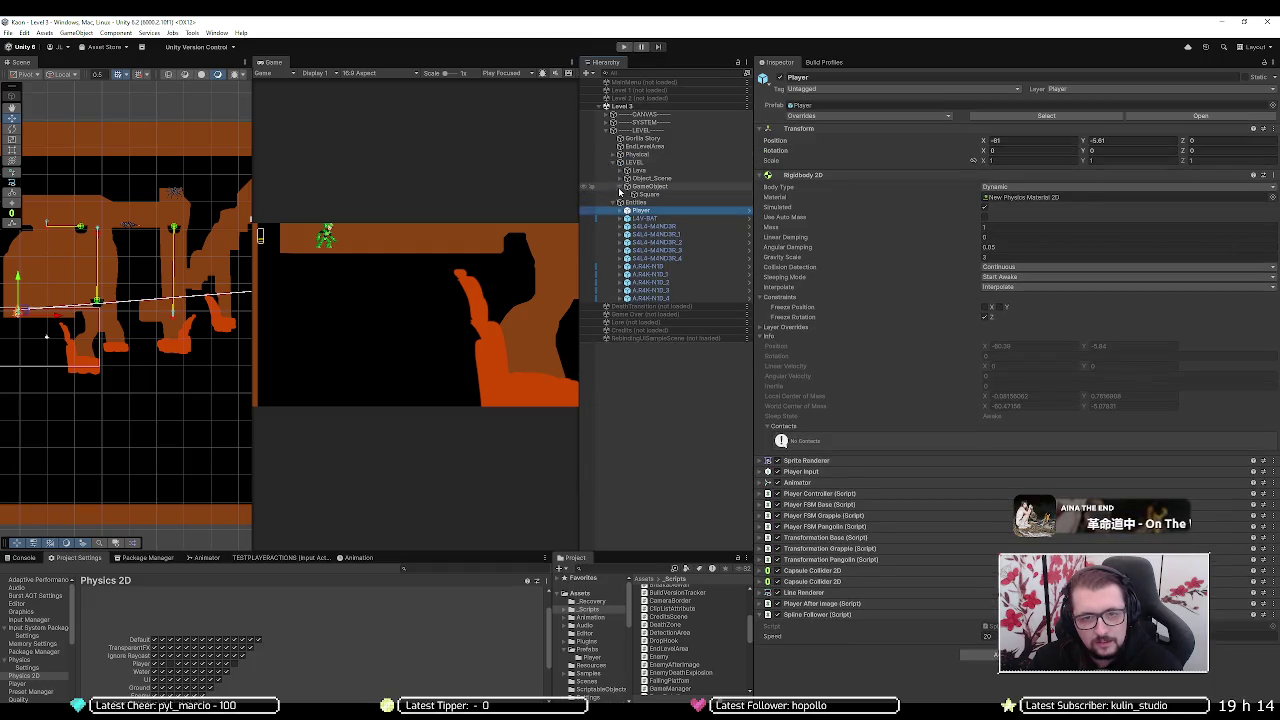
pyautogui.click(620, 187)
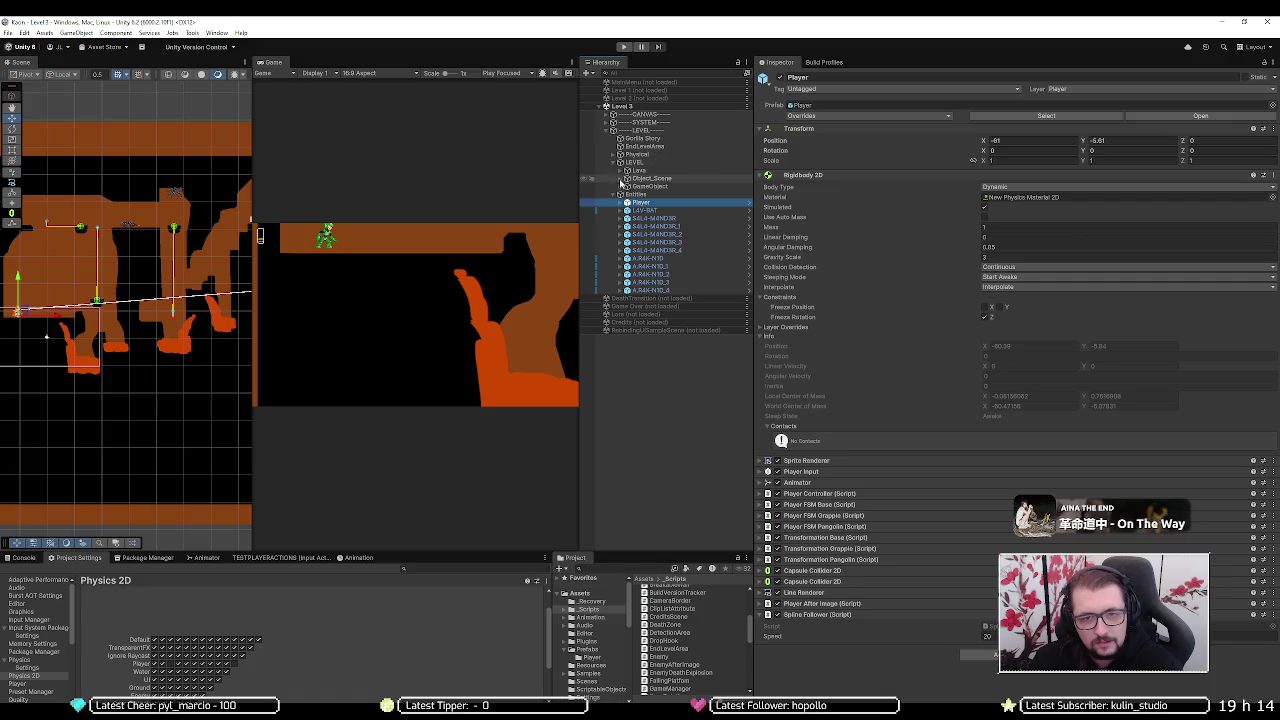
pyautogui.click(620, 179)
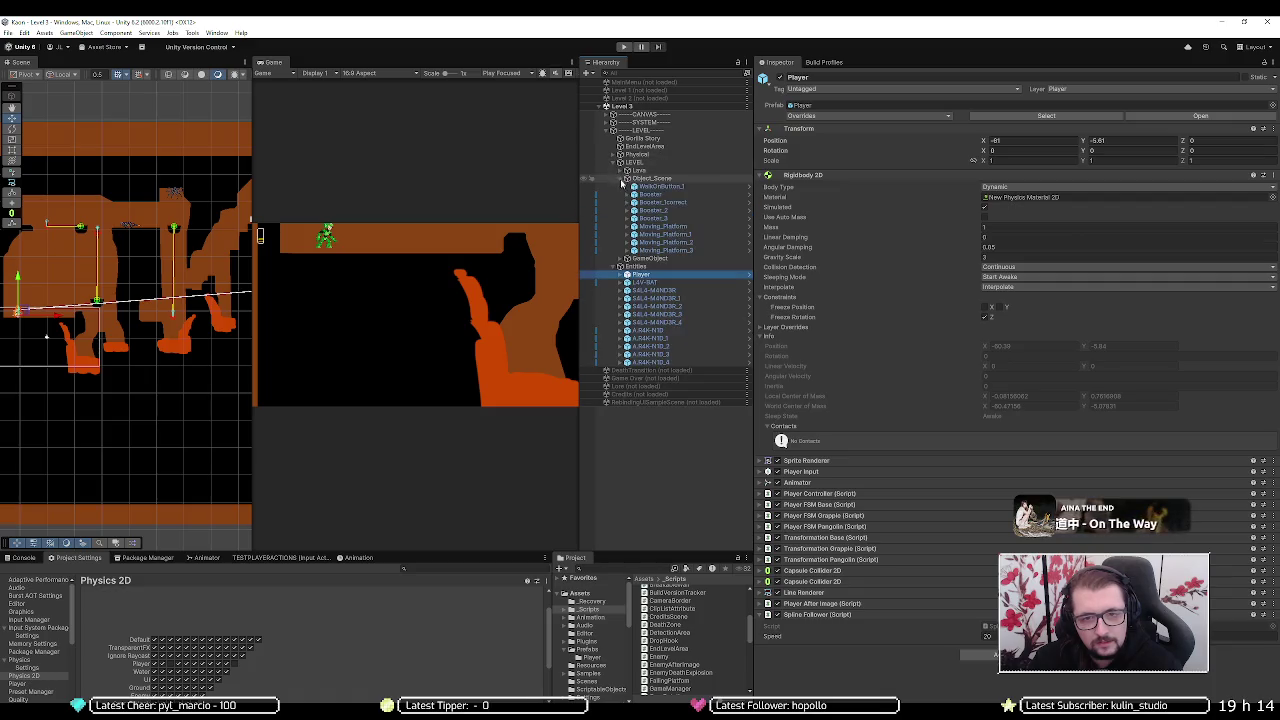
pyautogui.click(650, 194)
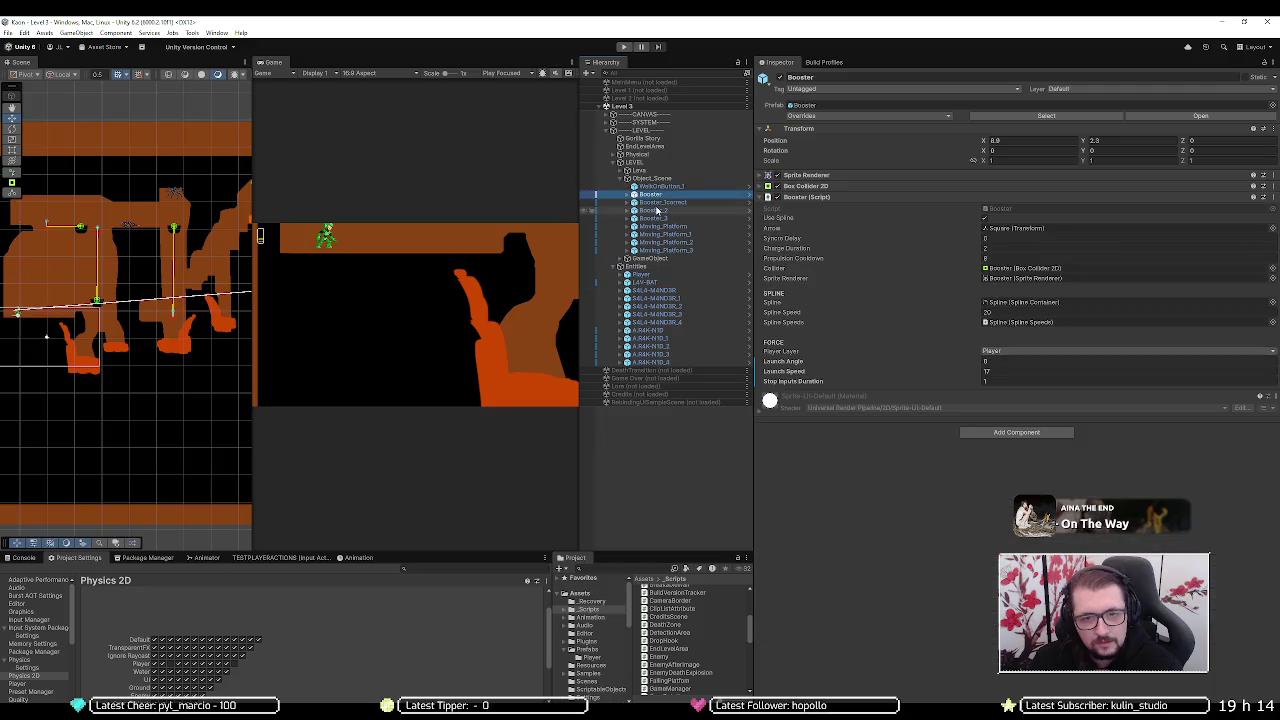
pyautogui.click(660, 227)
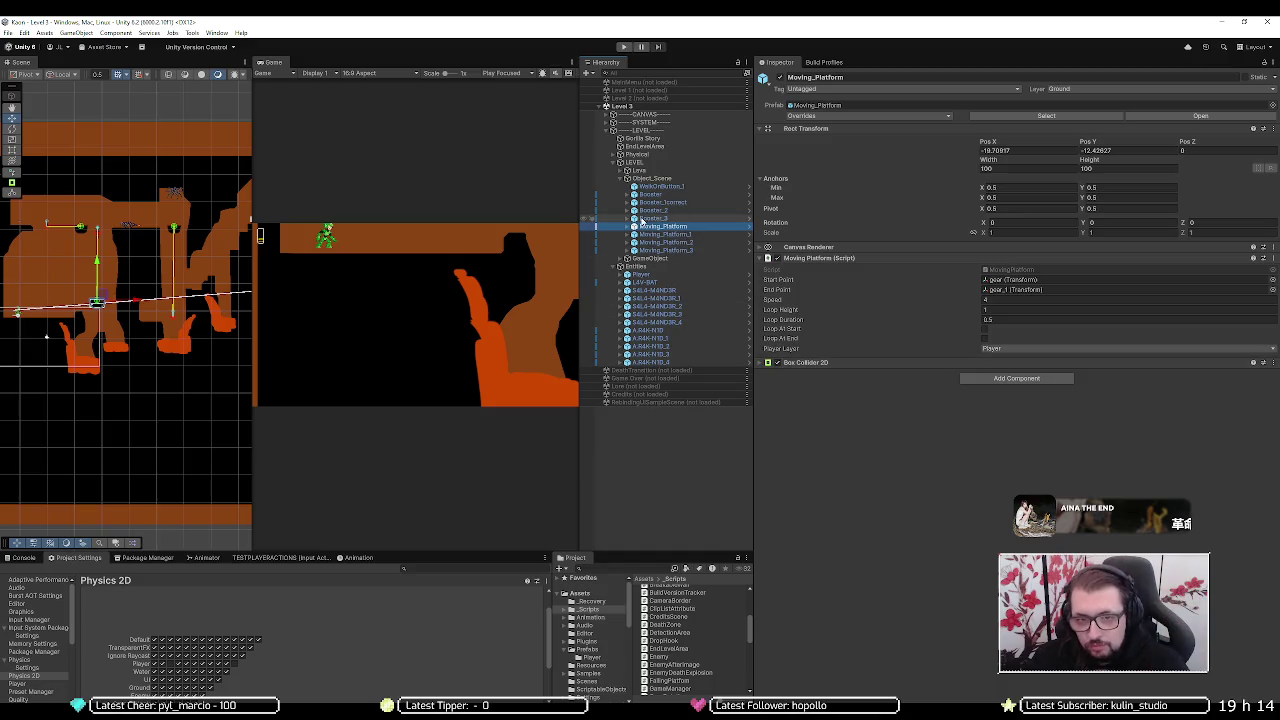
# - Frame Moving_Platform's platform child, review the Moving_Platform script, then close the DDU folder window
pyautogui.click(626, 228)
pyautogui.click(662, 250)
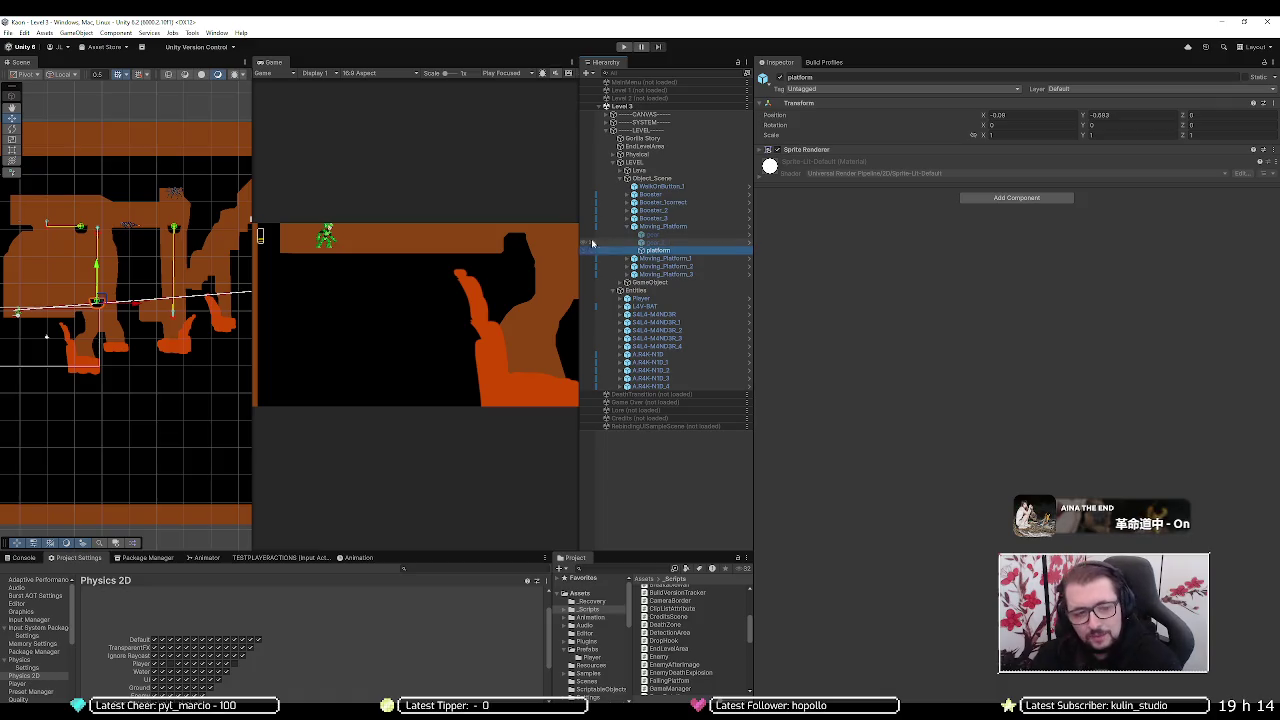
pyautogui.press('f')
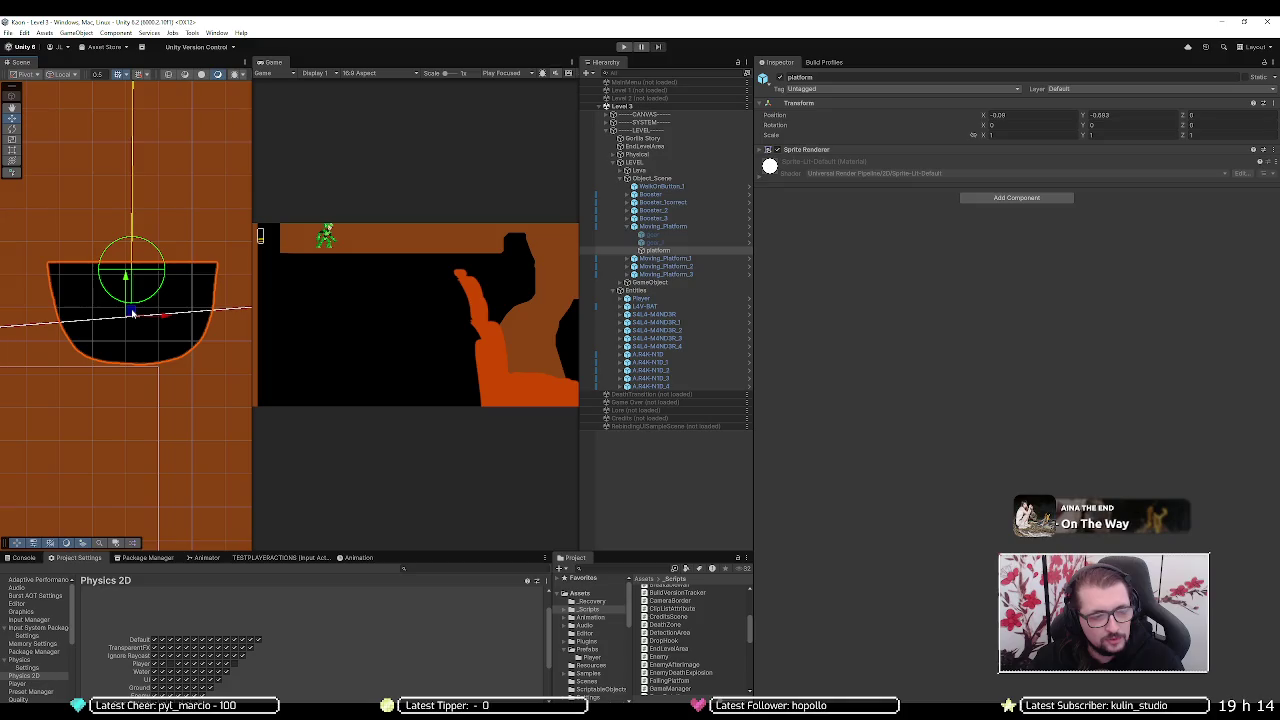
pyautogui.click(671, 227)
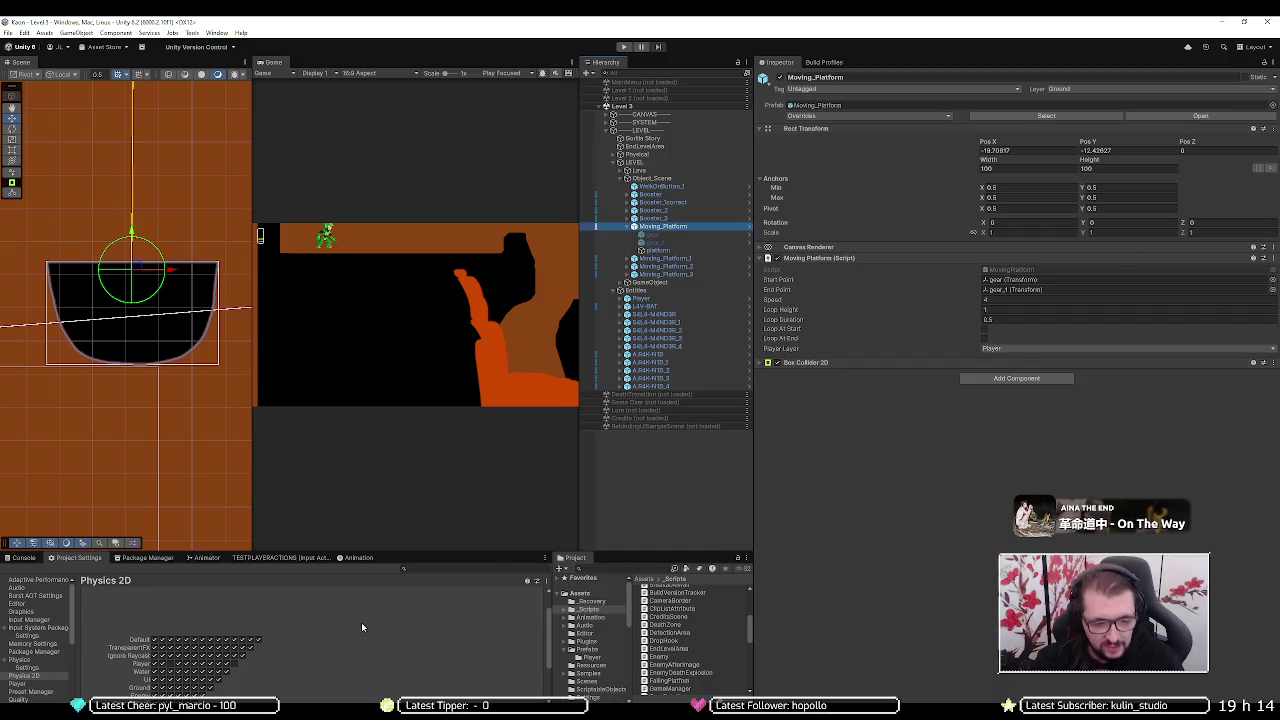
pyautogui.hotkey('alt', 'Tab')
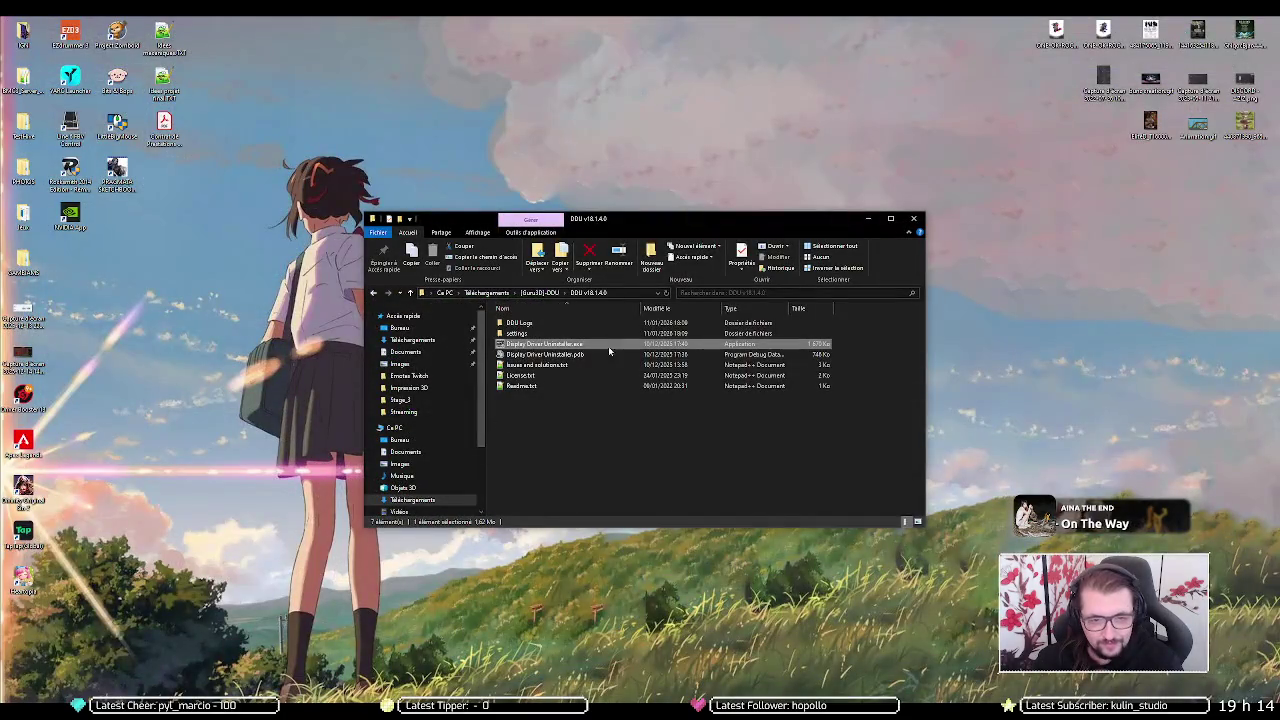
pyautogui.click(913, 218)
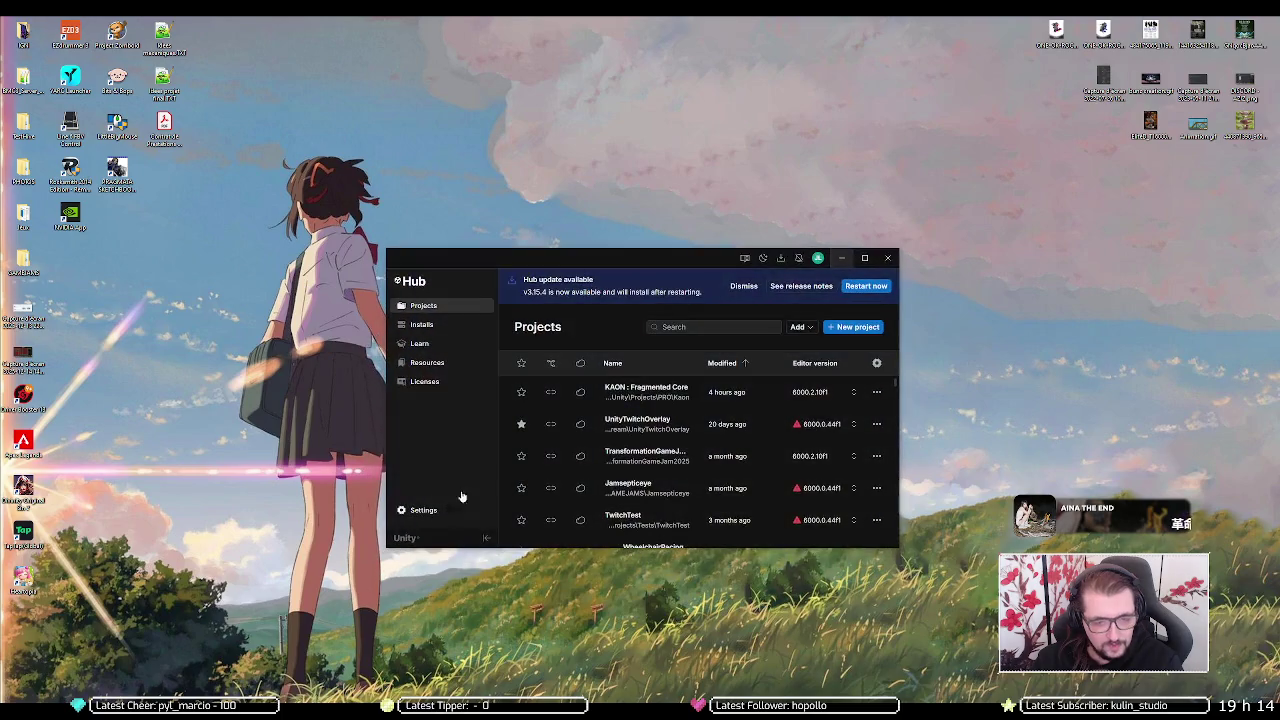
# - Open the KAON : Fragmented Core project from Unity Hub
pyautogui.click(643, 386)
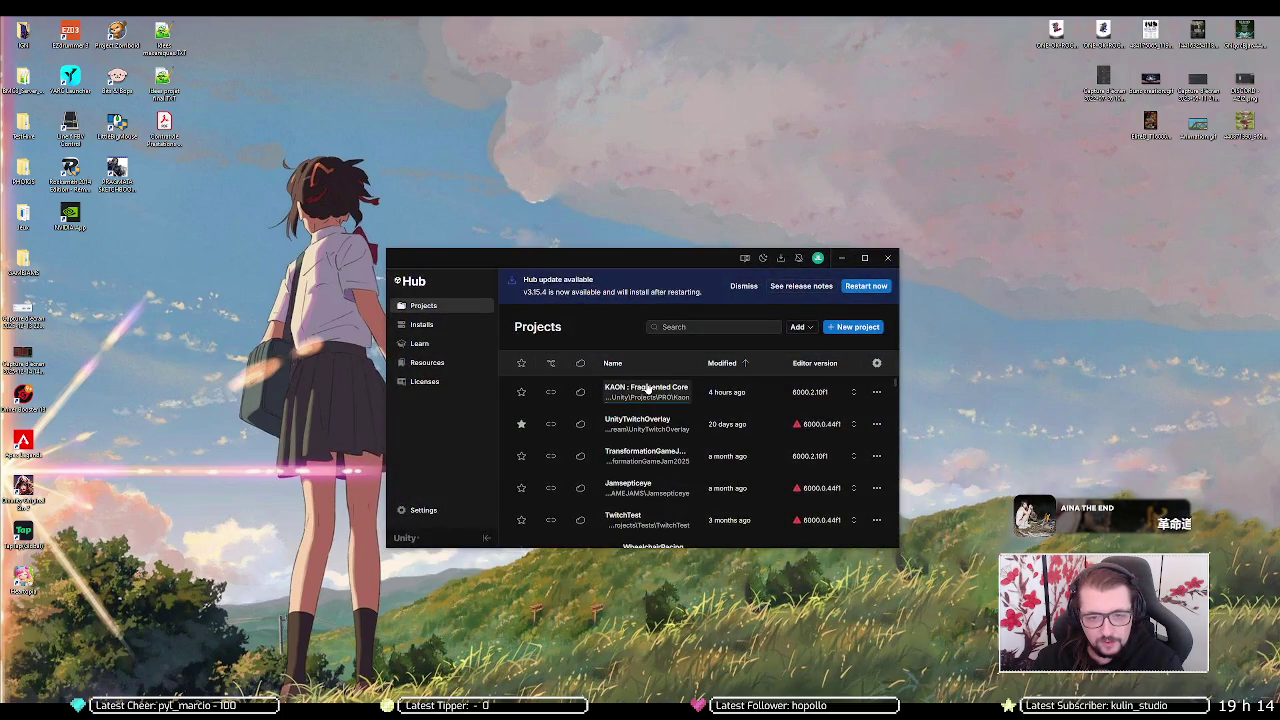
# - Star KAON : Fragmented Core as a favourite, minimise the Hub, and briefly play-test Level 3
pyautogui.click(426, 262)
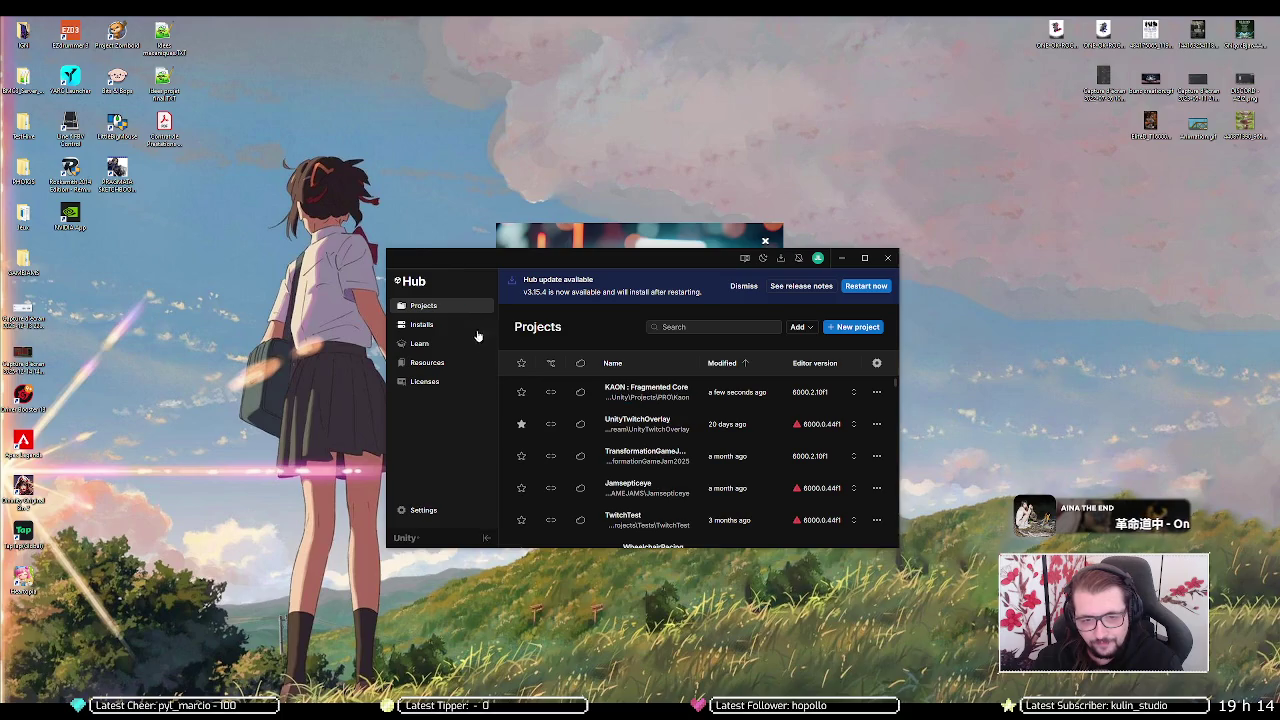
pyautogui.click(522, 393)
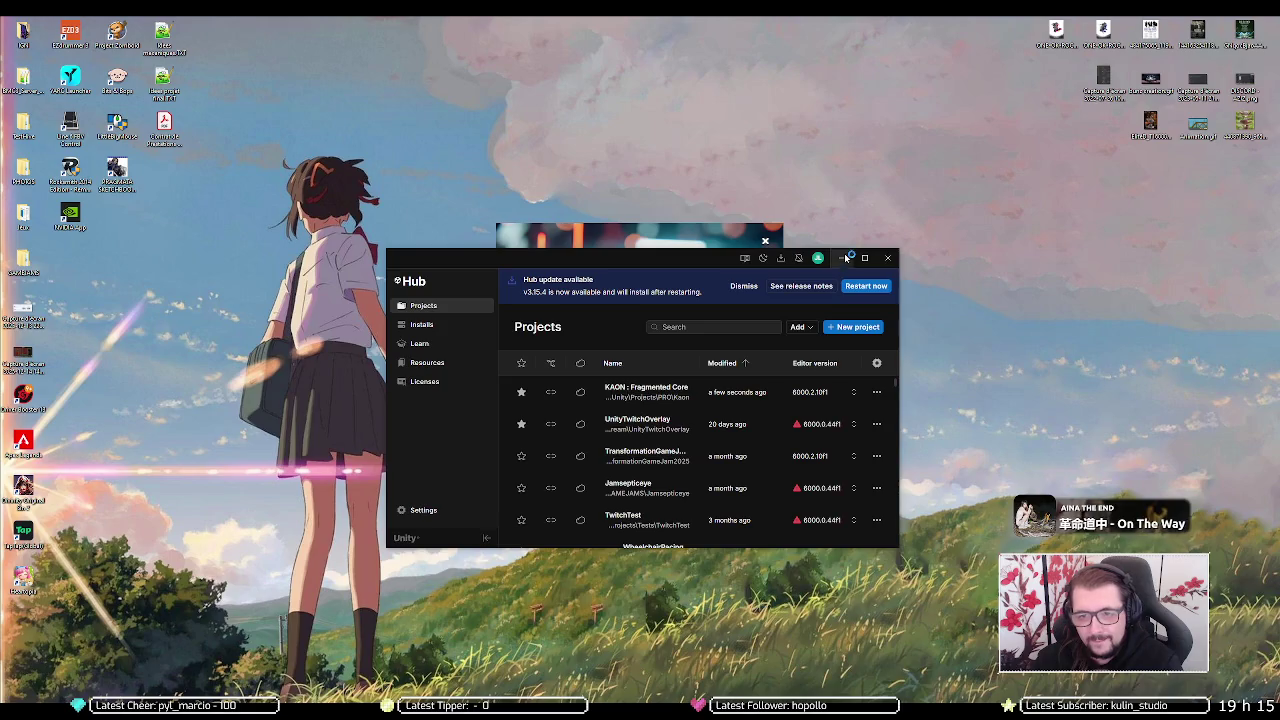
pyautogui.click(843, 258)
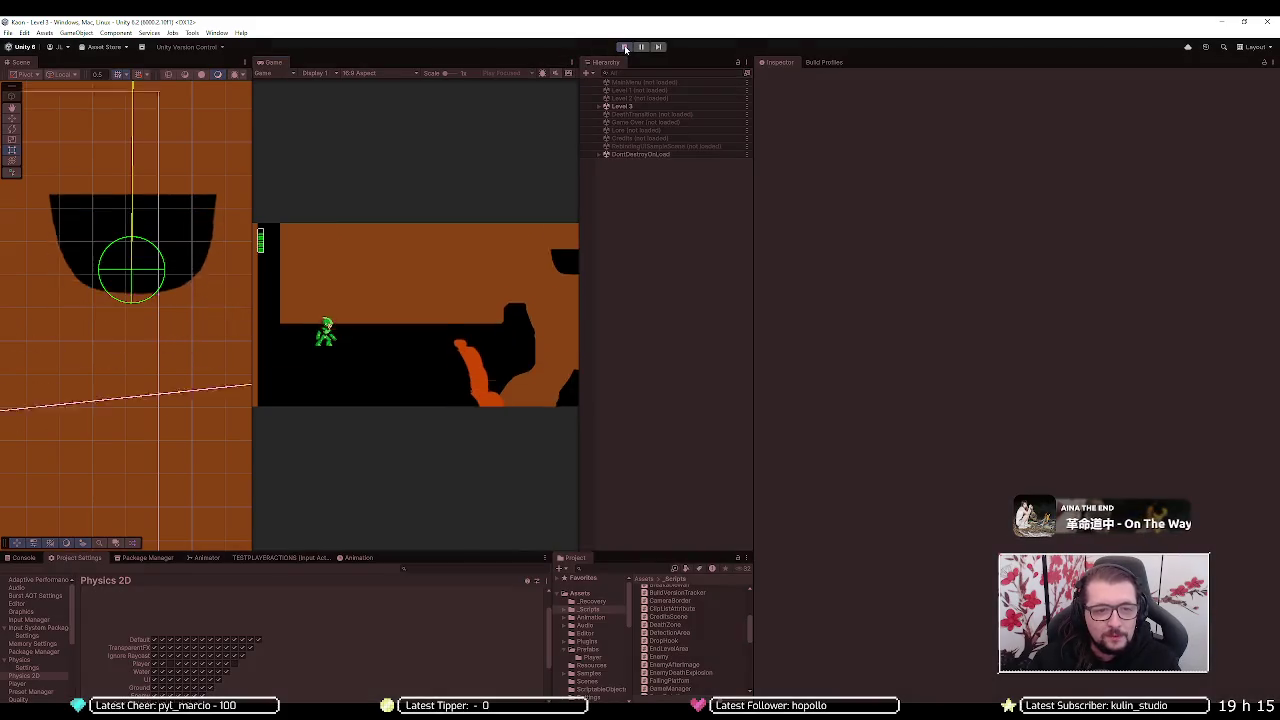
pyautogui.click(625, 47)
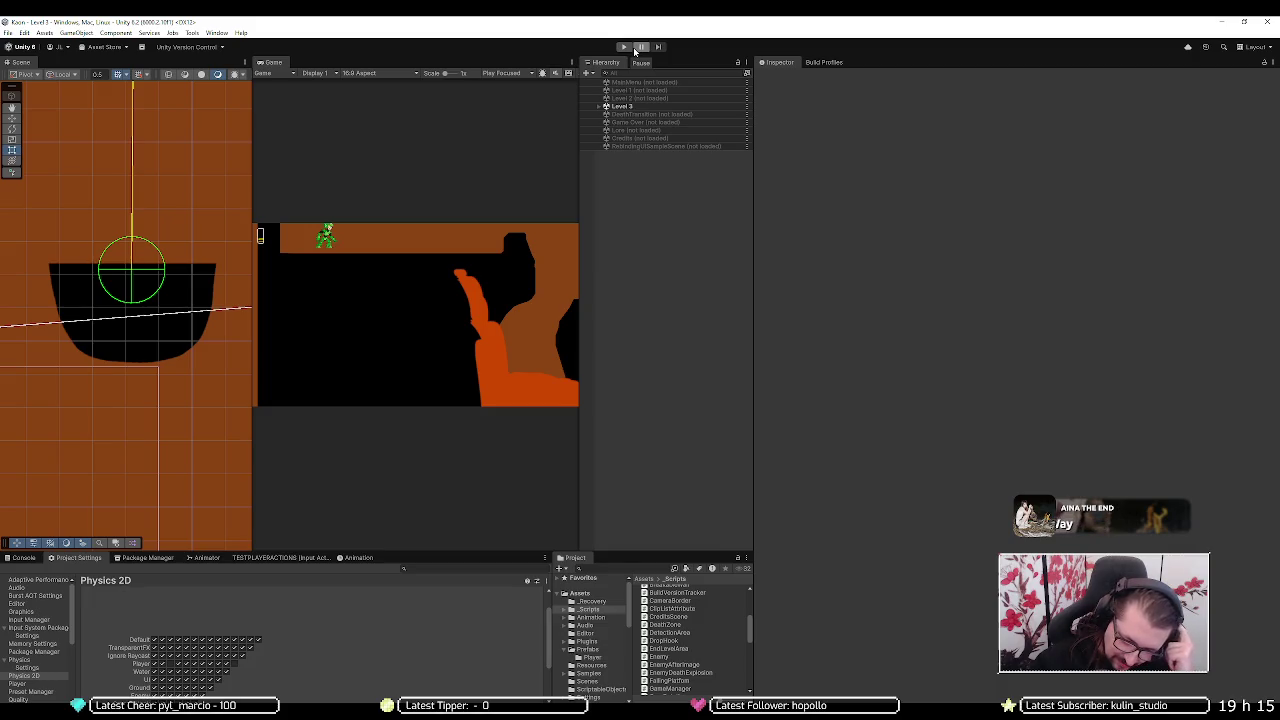
# - Play-test the reloaded Level 3, zooming the Scene view out to watch the player
pyautogui.click(632, 48)
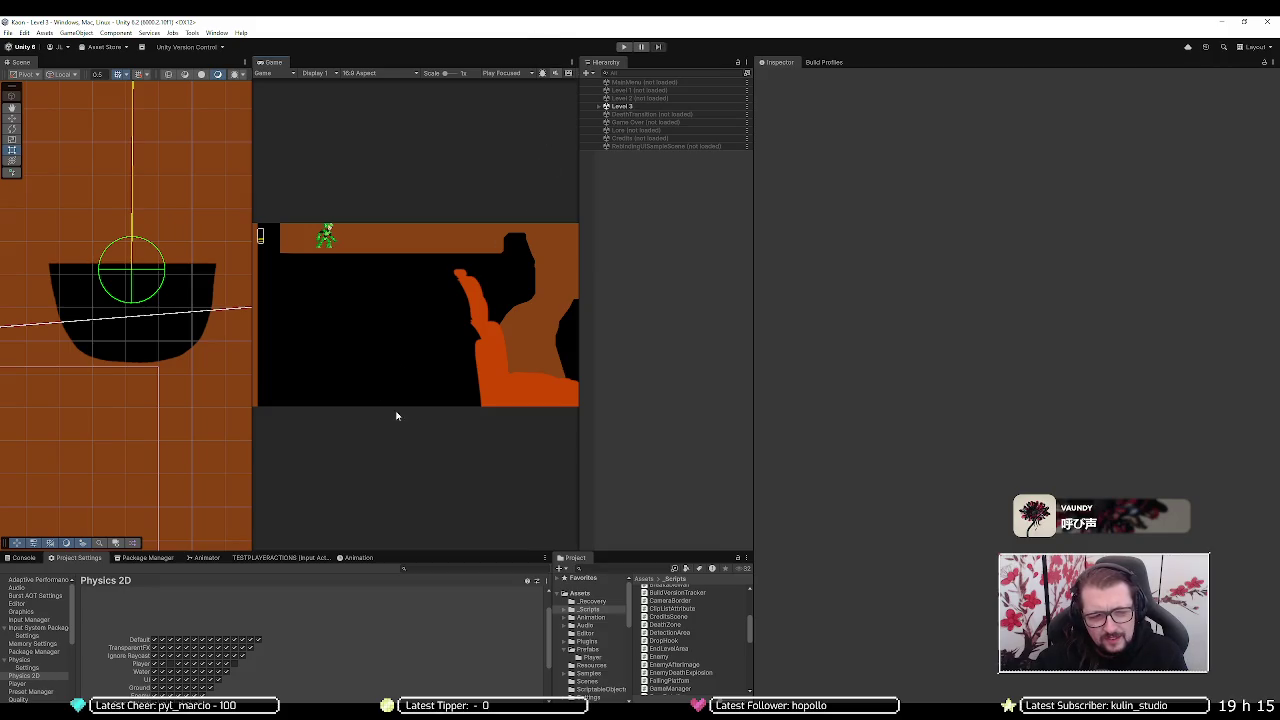
pyautogui.scroll(-8, 104, 278)
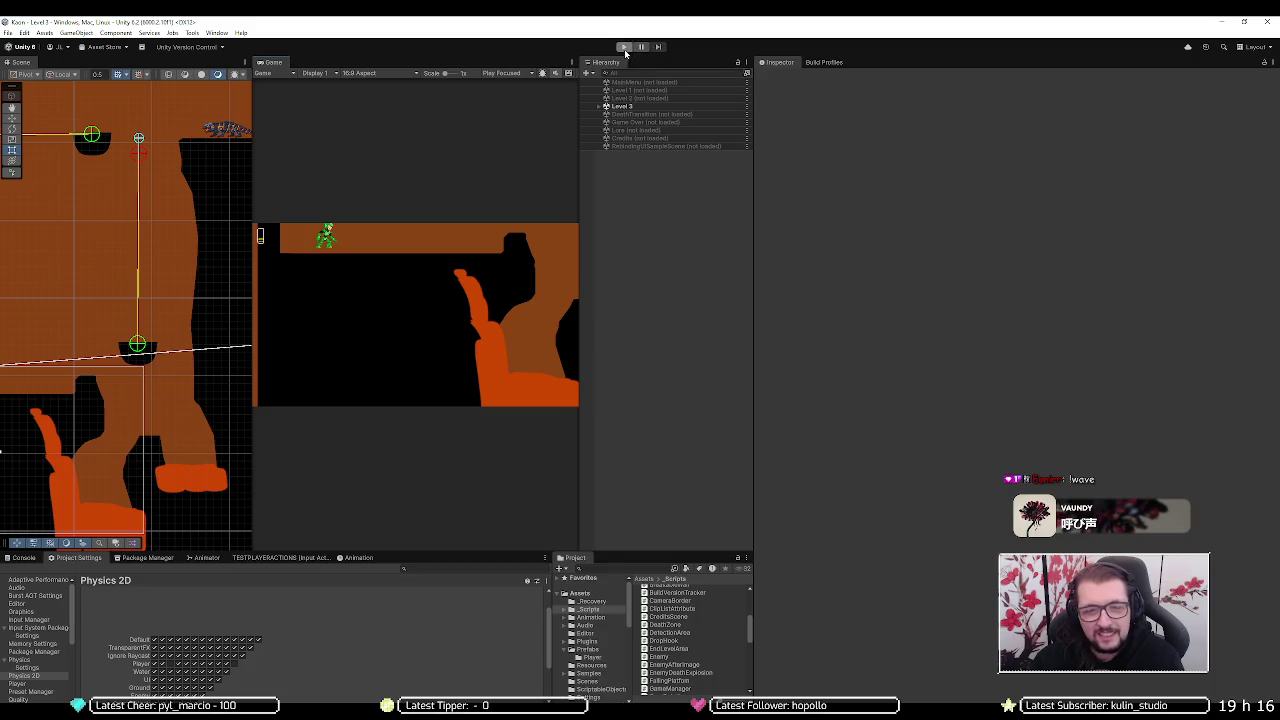
pyautogui.click(622, 48)
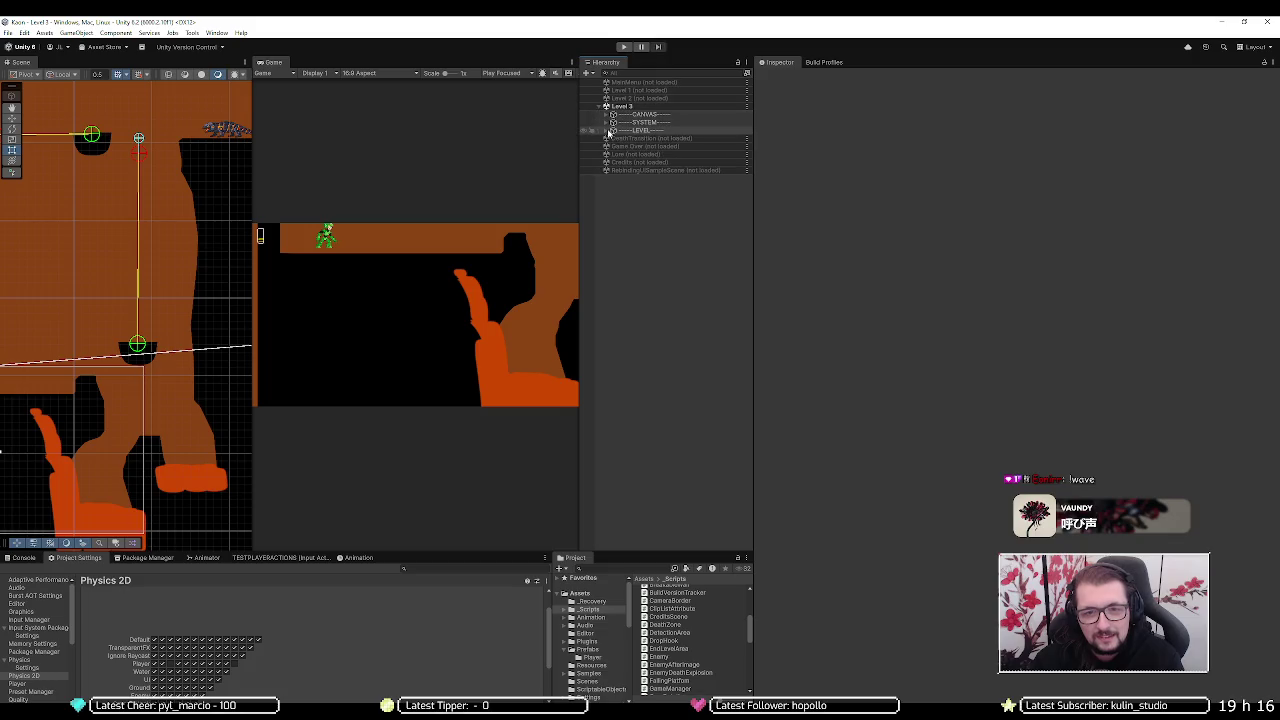
# - Expand LEVEL and Entities in the Hierarchy and select the Player during play
pyautogui.click(606, 130)
pyautogui.click(613, 171)
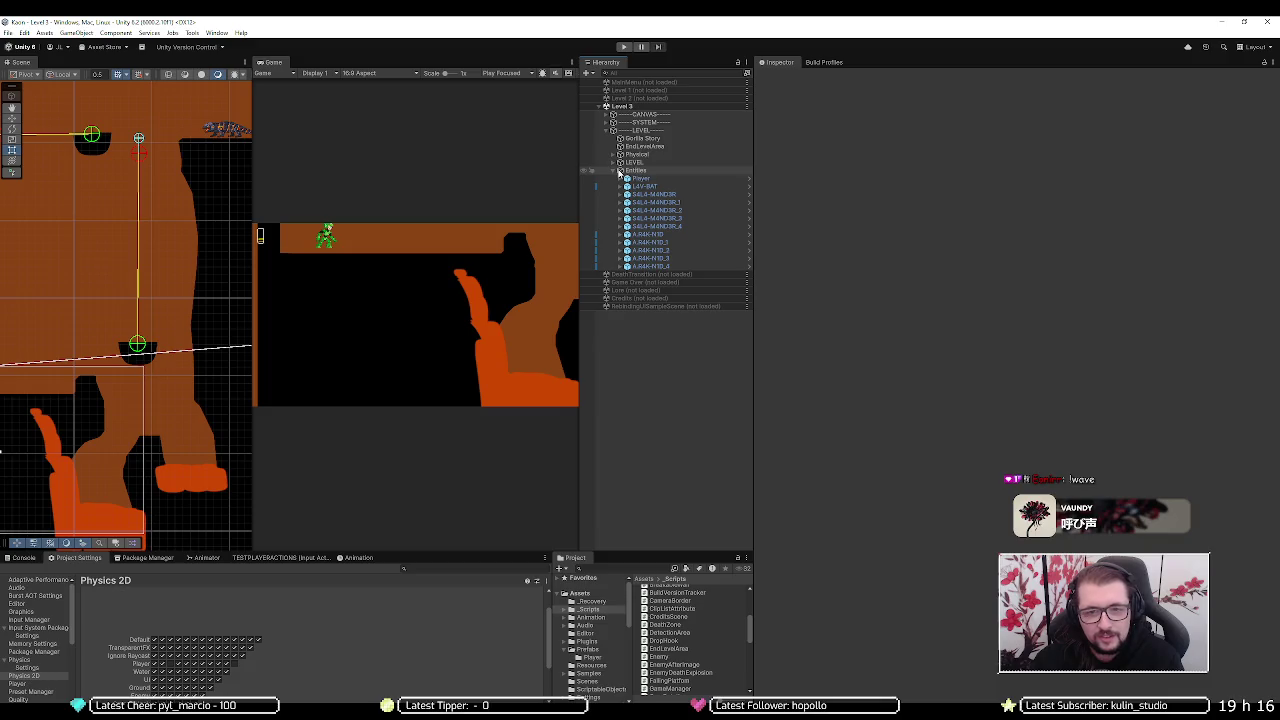
pyautogui.click(638, 180)
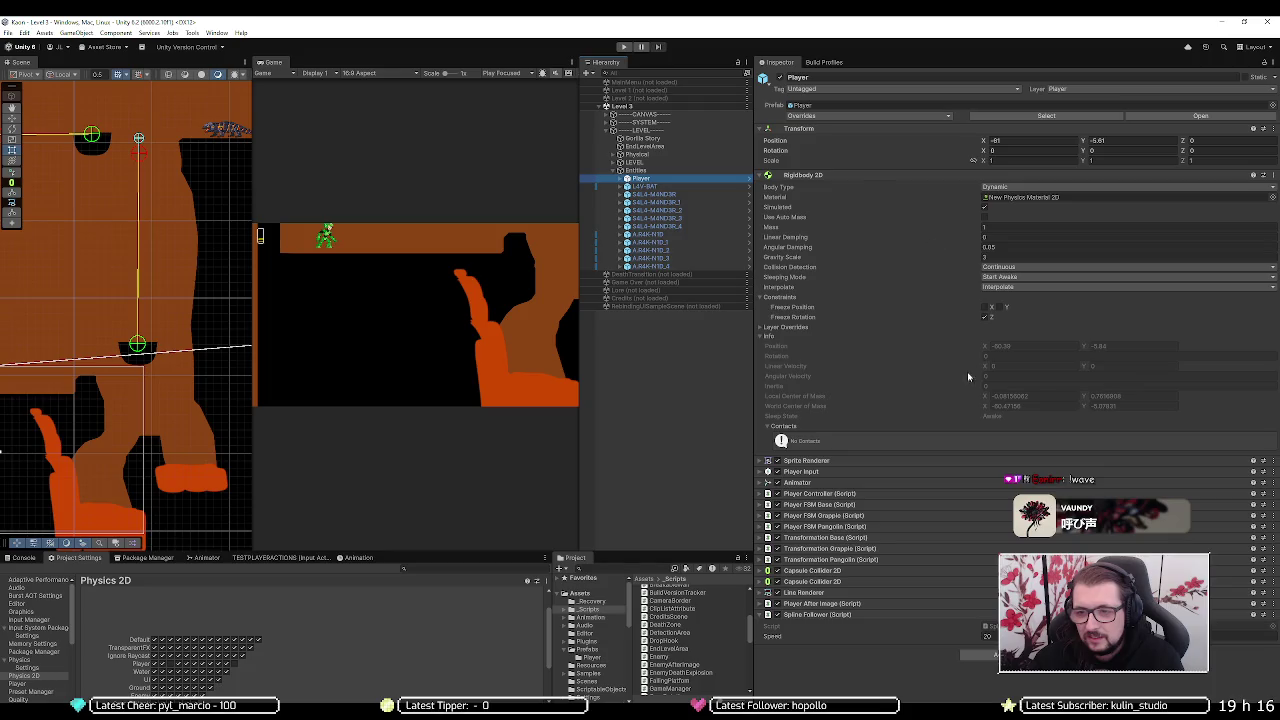
# - Fold away the Player's Rigidbody 2D and both Capsule Collider 2D components
pyautogui.click(827, 176)
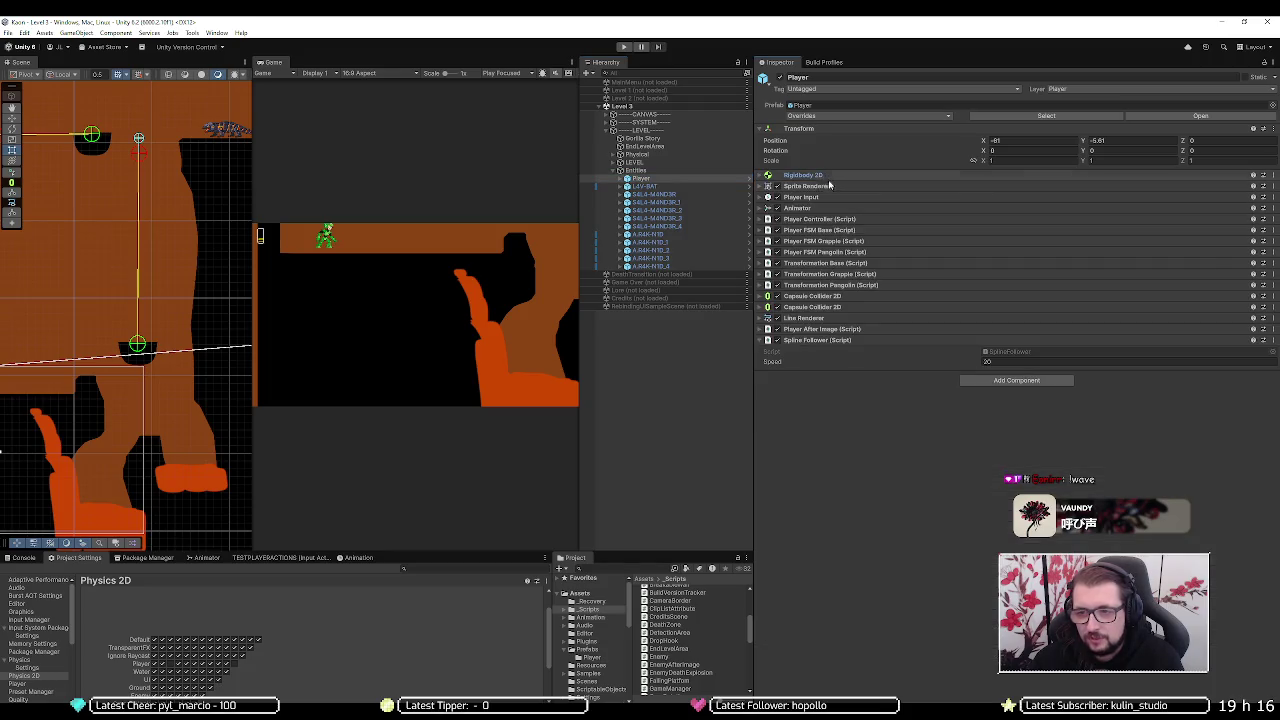
pyautogui.click(816, 307)
pyautogui.click(816, 309)
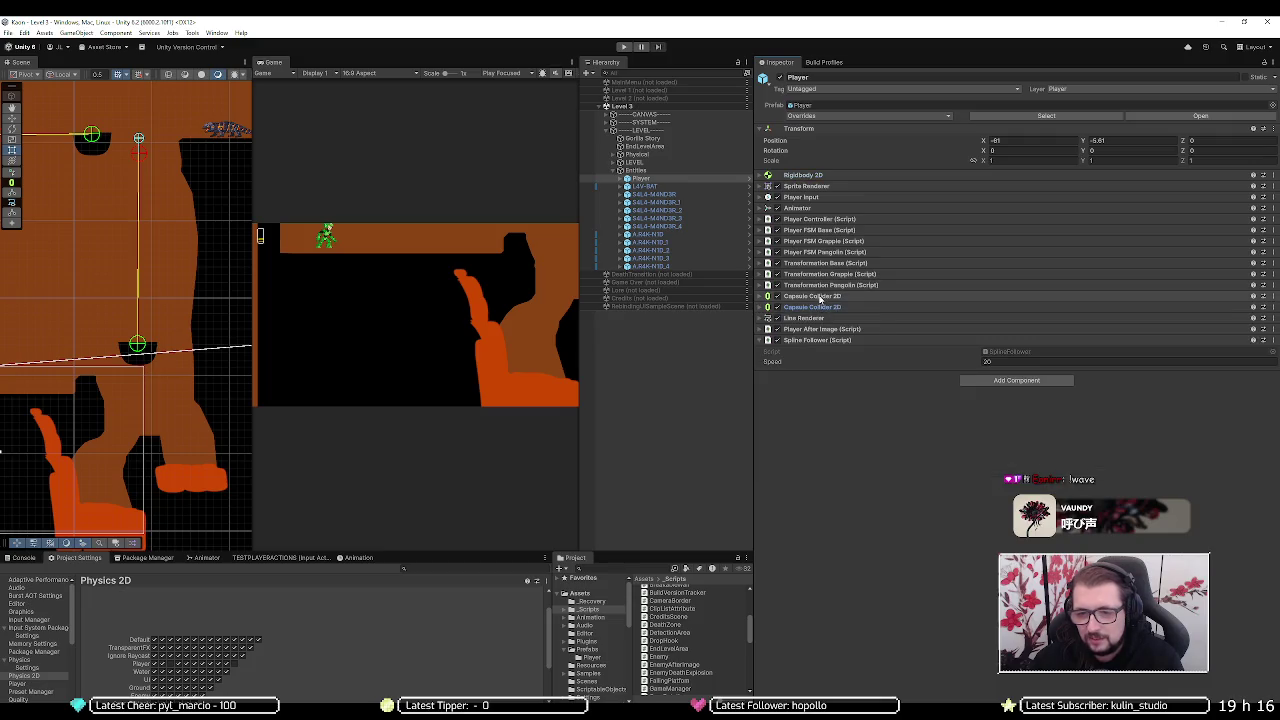
pyautogui.click(820, 297)
pyautogui.click(820, 297)
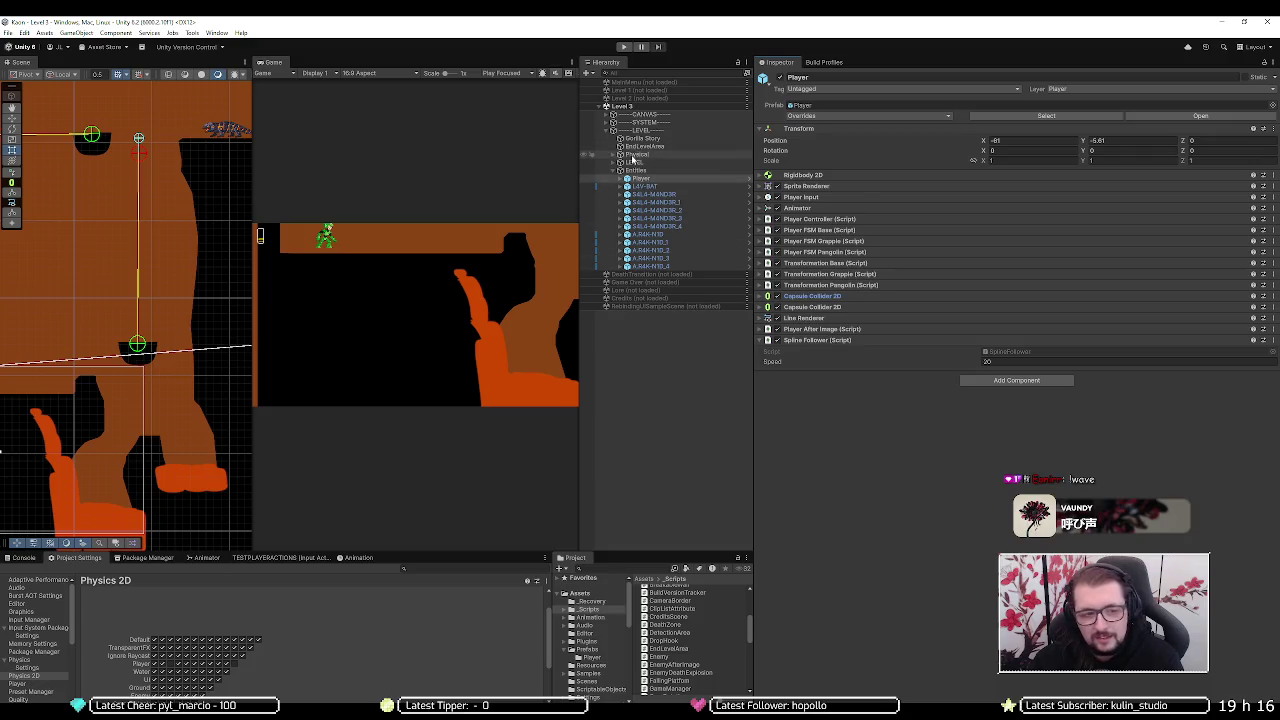
# - Frame the Player in the Scene view and drag the bottom settings panel taller
pyautogui.press('f')
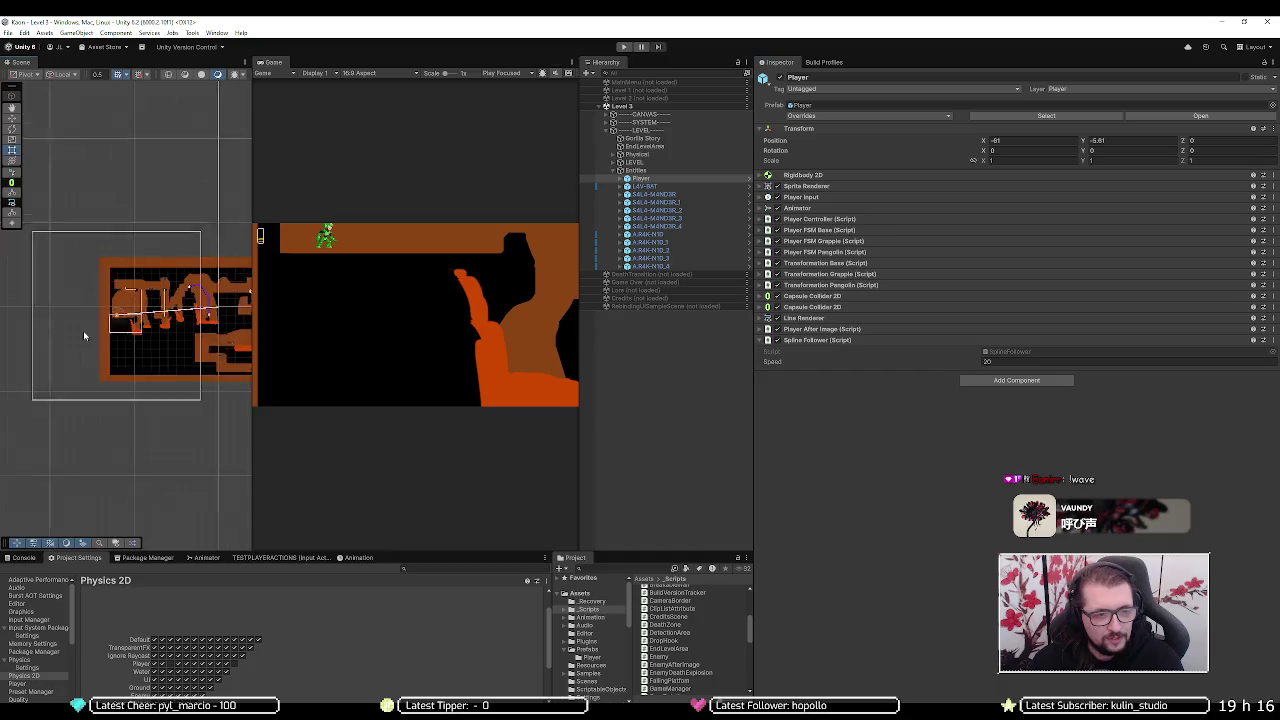
pyautogui.scroll(2, 118, 320)
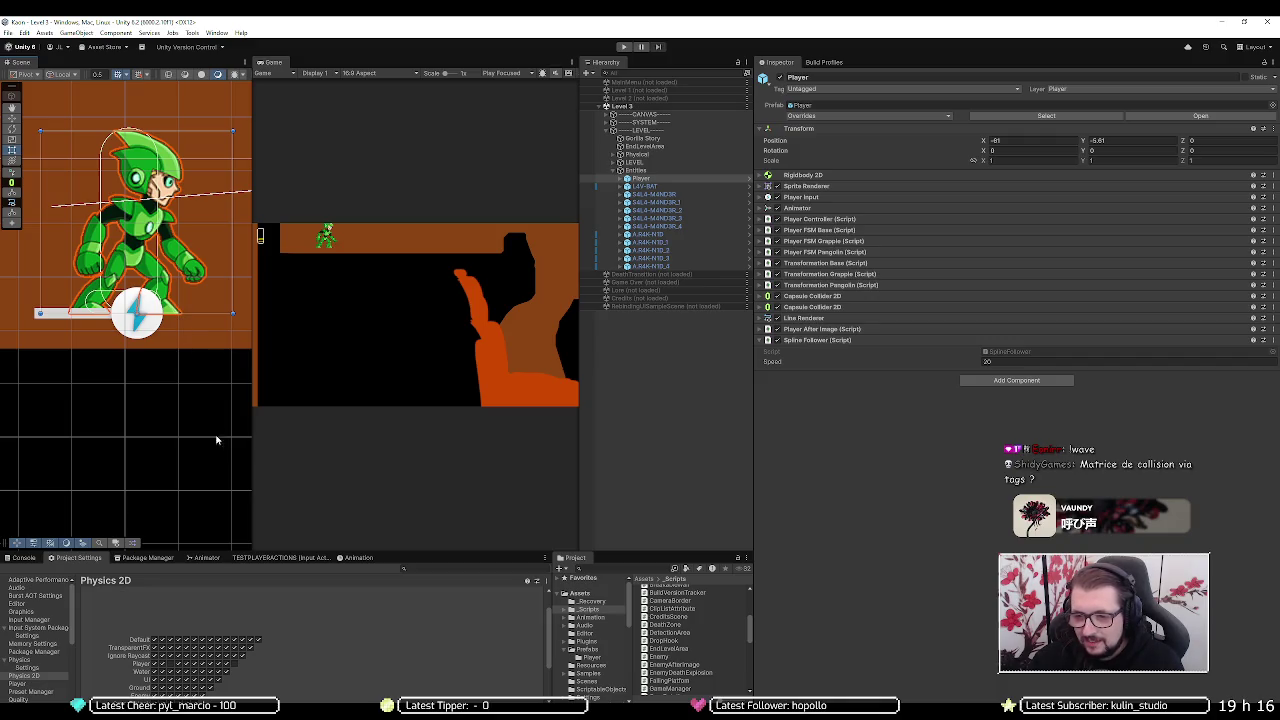
pyautogui.scroll(-2, 146, 608)
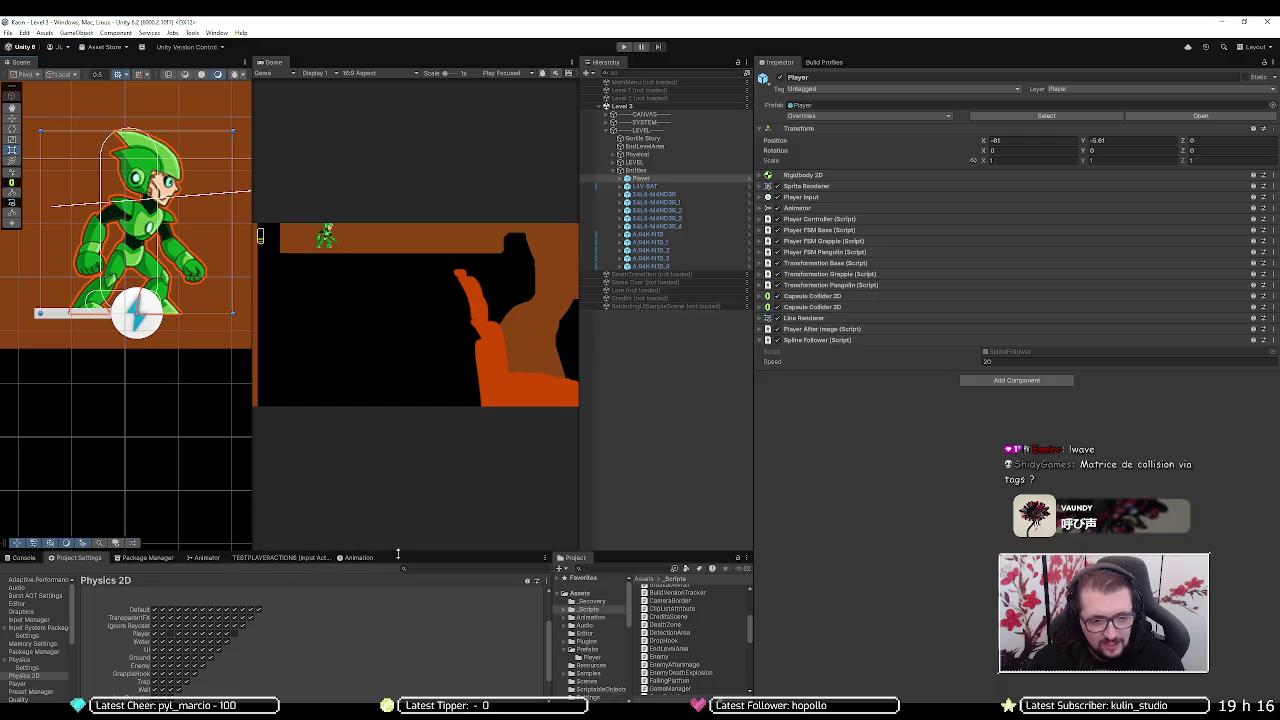
pyautogui.moveTo(397, 553); pyautogui.dragTo(414, 505)
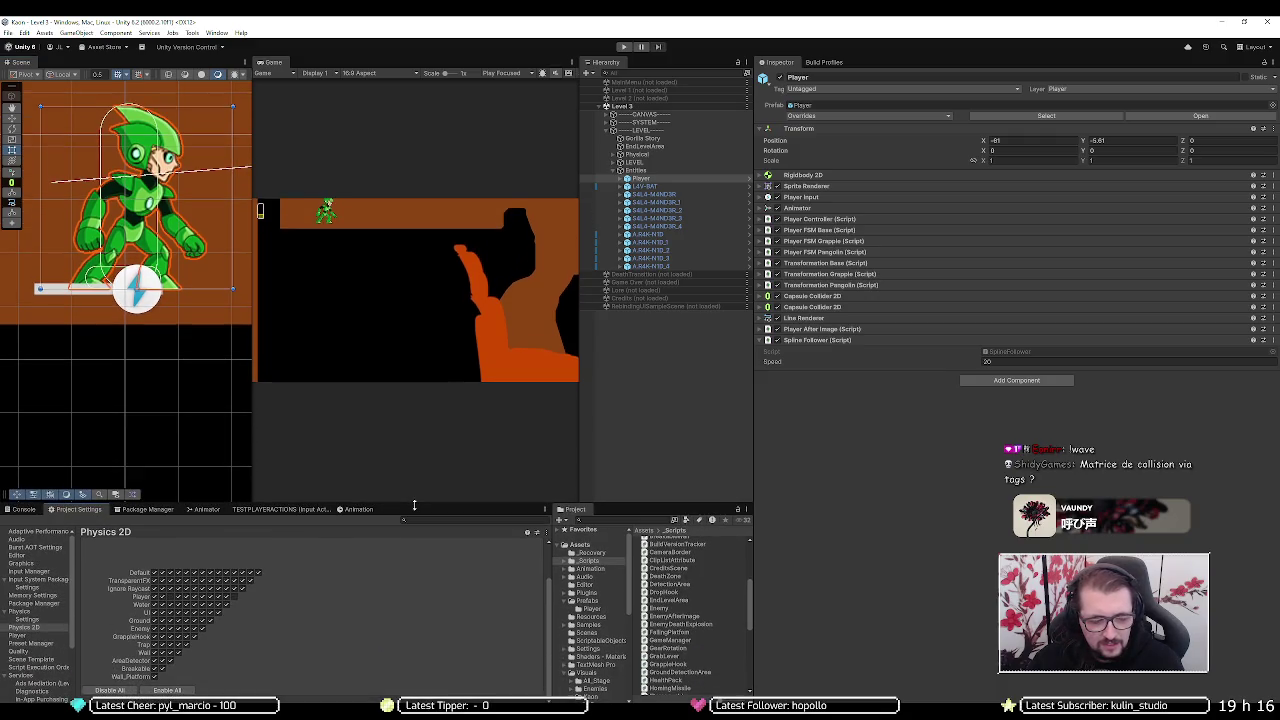
pyautogui.scroll(3, 307, 609)
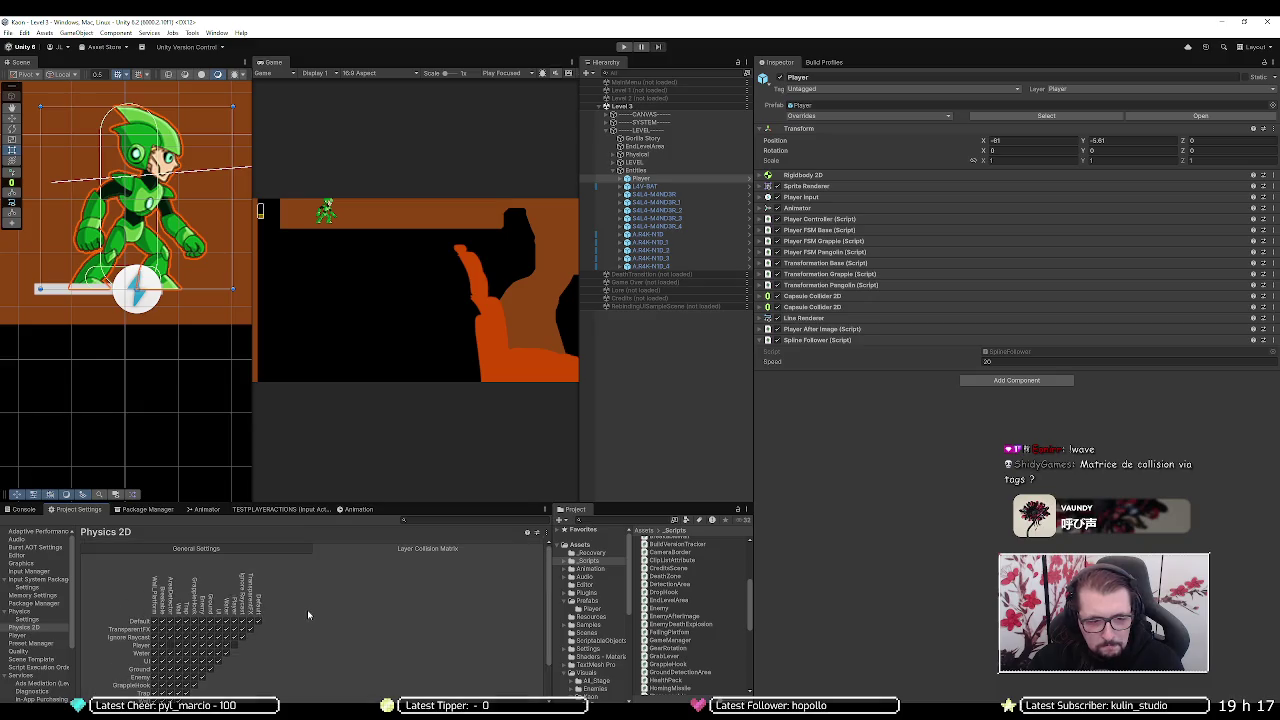
# - Browse the Physics 2D General Settings, then return to the Layer Collision Matrix
pyautogui.click(222, 548)
pyautogui.scroll(-3, 148, 606)
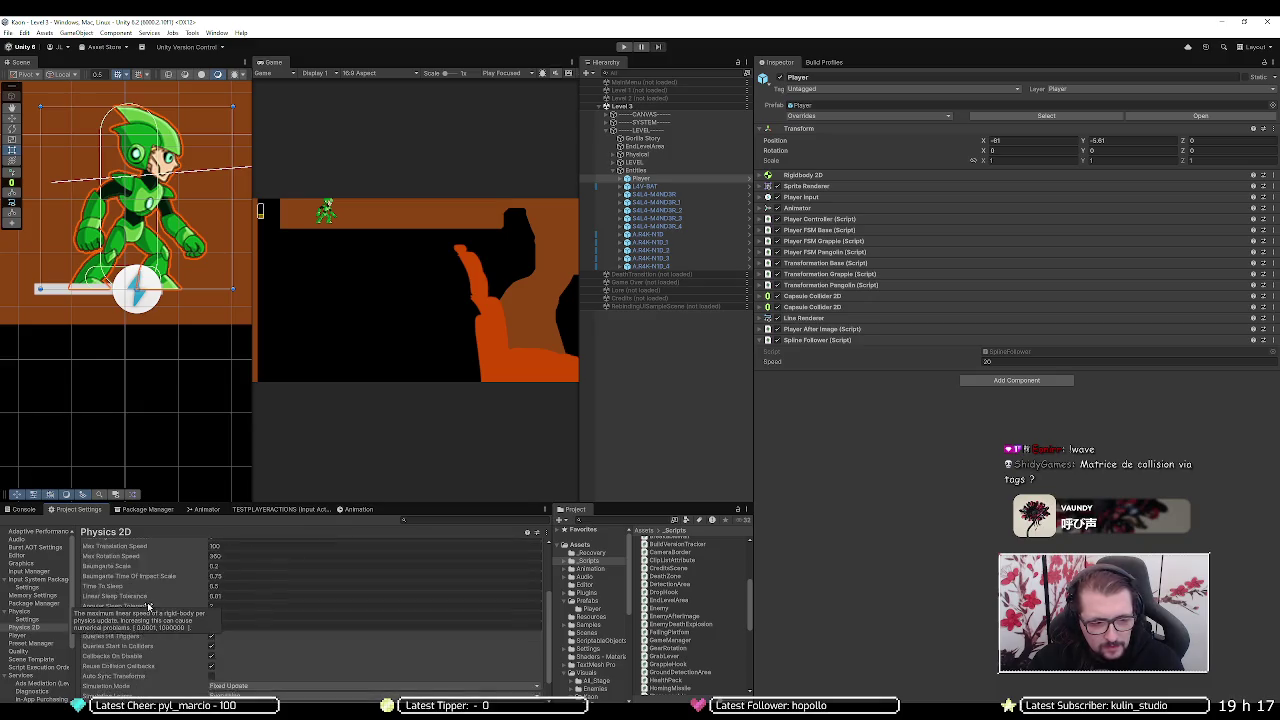
pyautogui.scroll(-2, 148, 606)
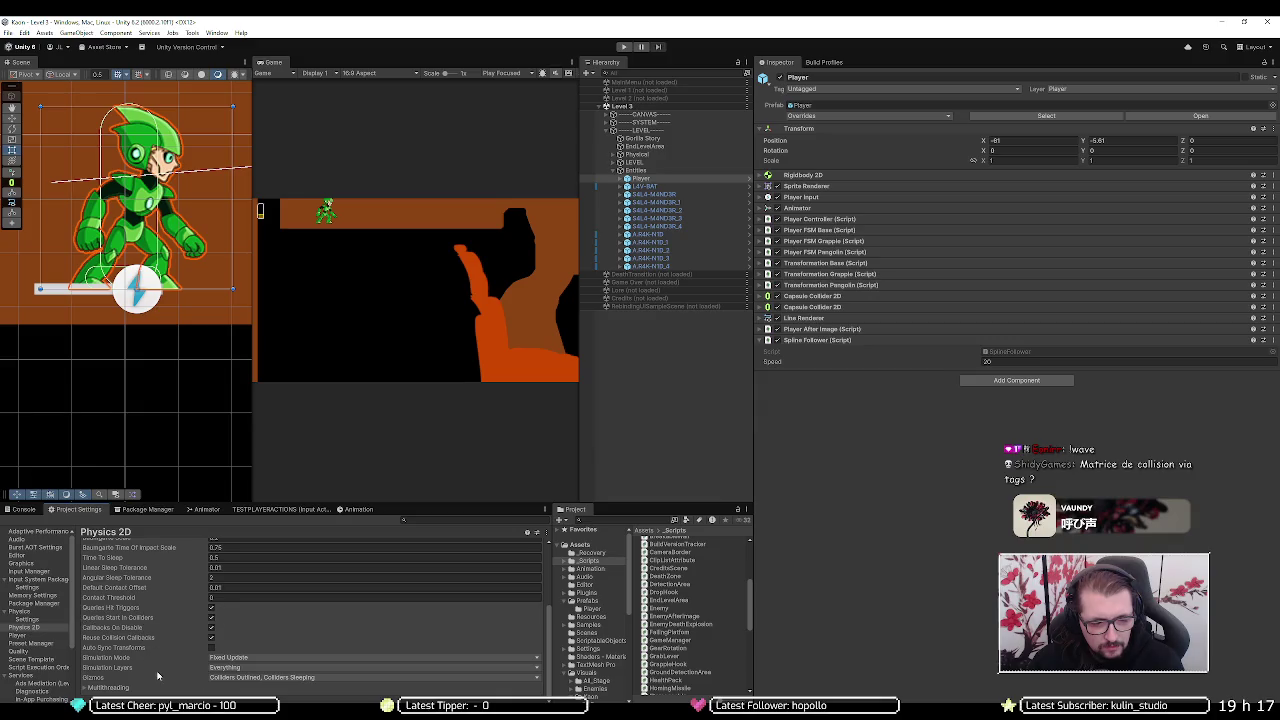
pyautogui.scroll(5, 160, 672)
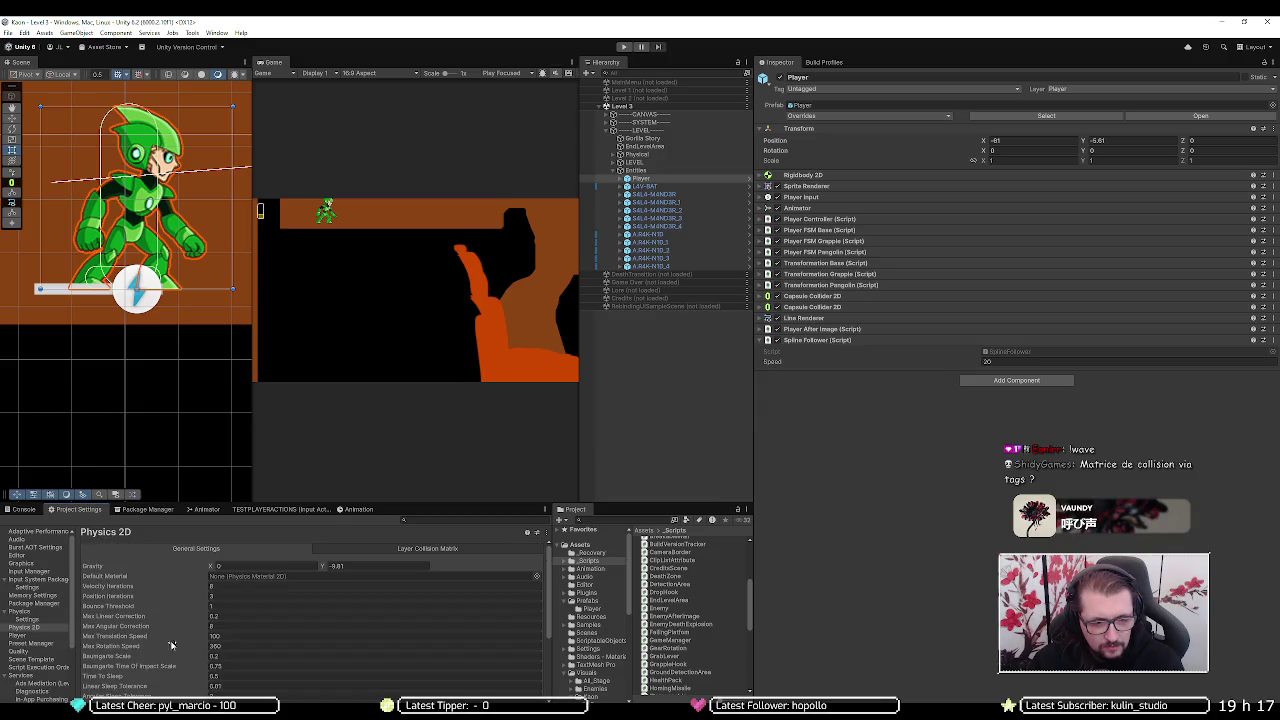
pyautogui.click(418, 552)
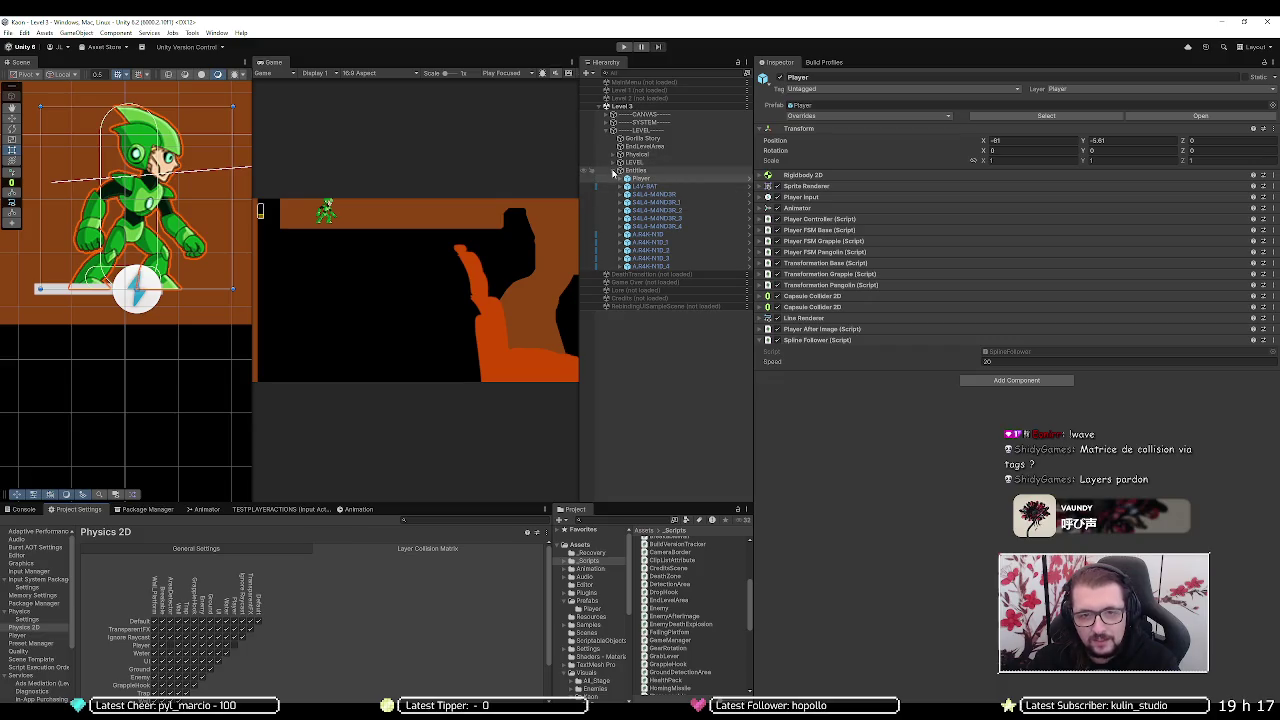
pyautogui.click(614, 163)
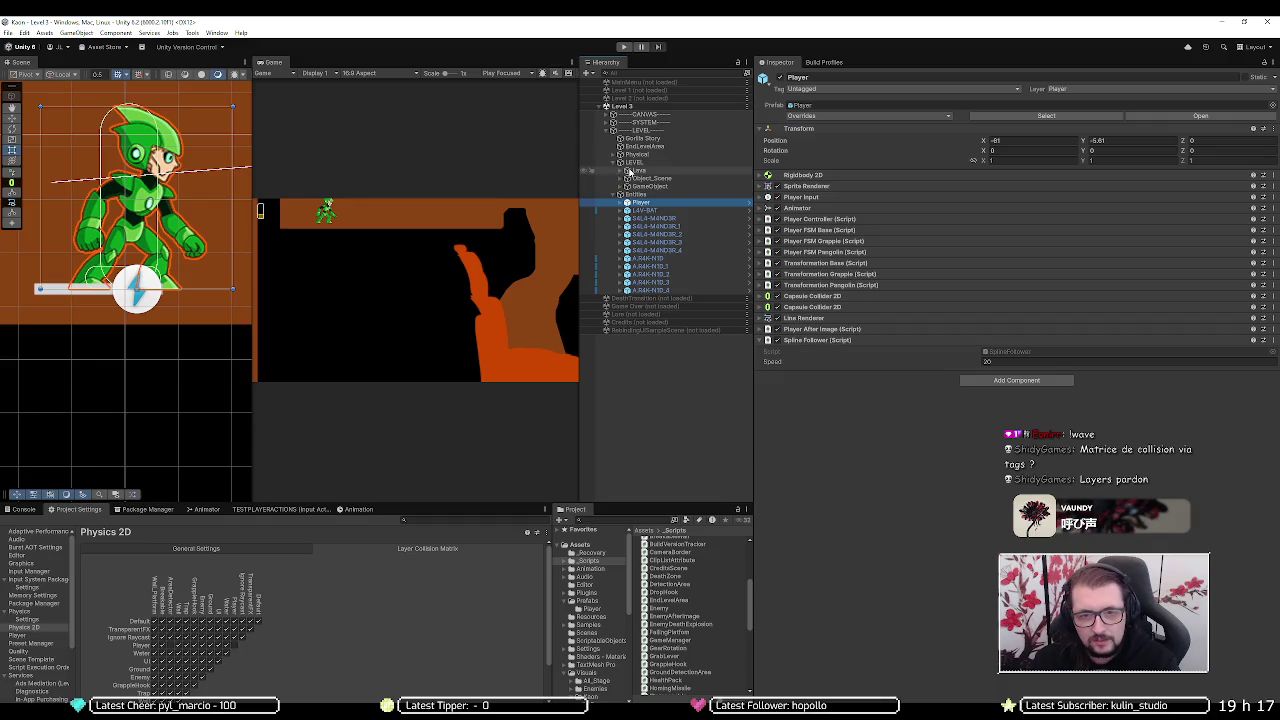
# - Expand LEVEL and select the Physical ground object to show its Rigidbody 2D and Composite Collider 2D
pyautogui.click(617, 162)
pyautogui.click(619, 162)
pyautogui.click(619, 154)
pyautogui.click(637, 155)
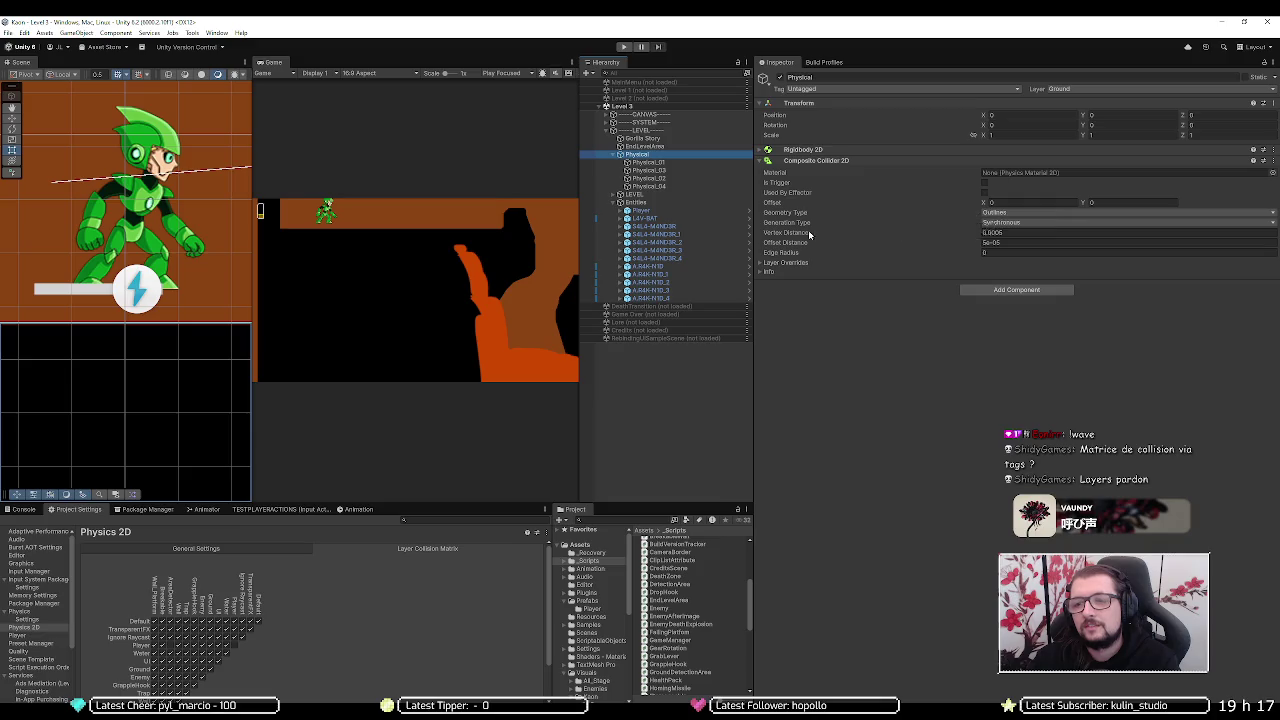
# - Pan and zoom the Scene view across the level and widen the Scene panel
pyautogui.scroll(-5, 204, 320)
pyautogui.scroll(-5, 204, 320)
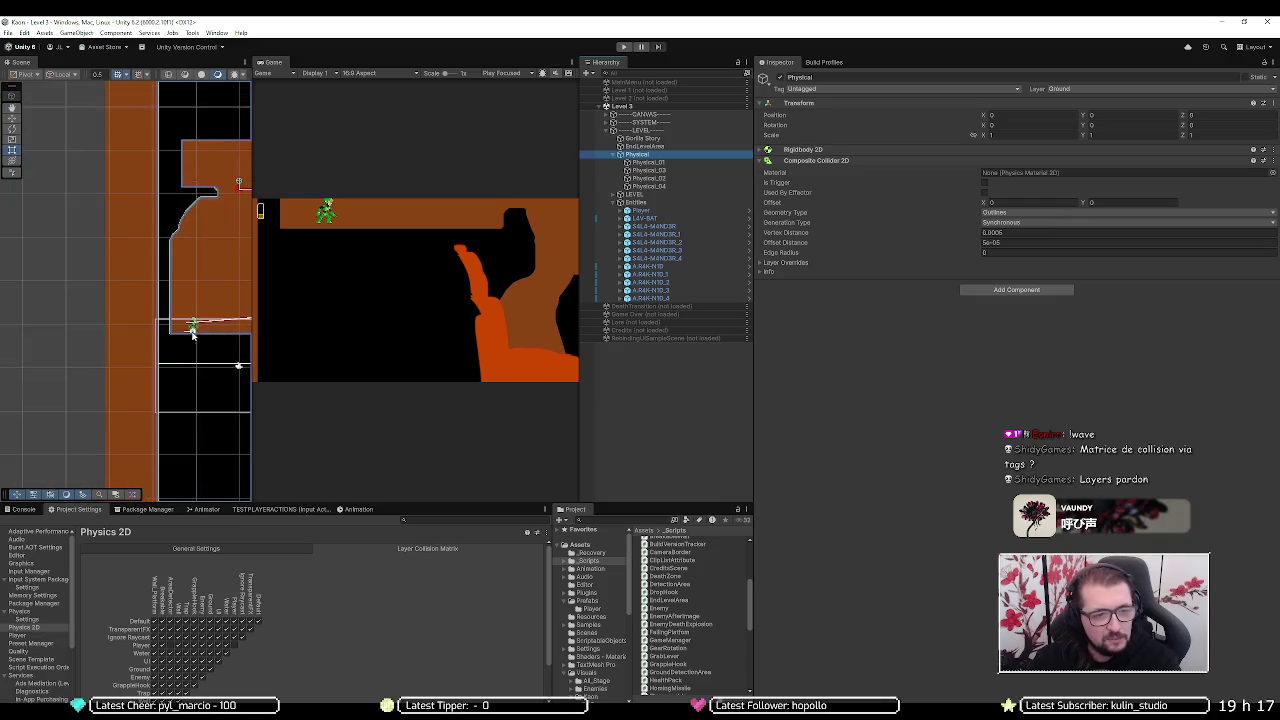
pyautogui.moveTo(144, 319); pyautogui.dragTo(77, 332)
pyautogui.scroll(-4, 77, 332)
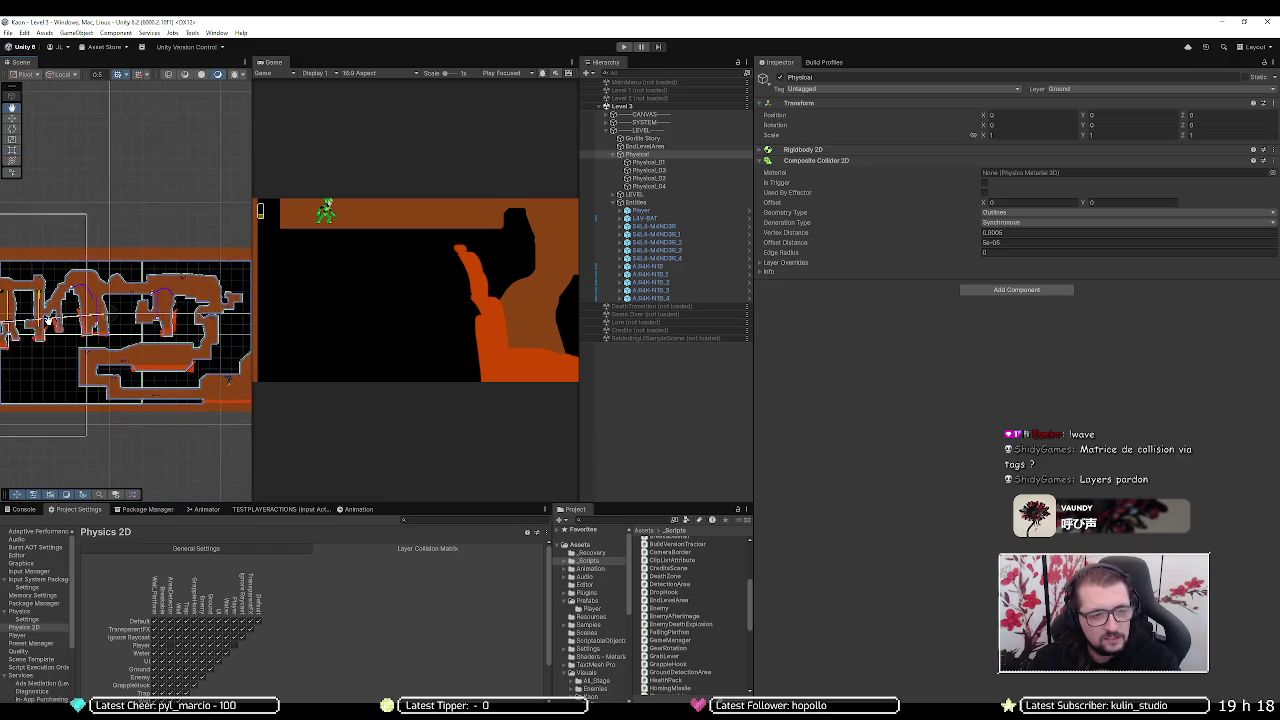
pyautogui.scroll(10, 95, 325)
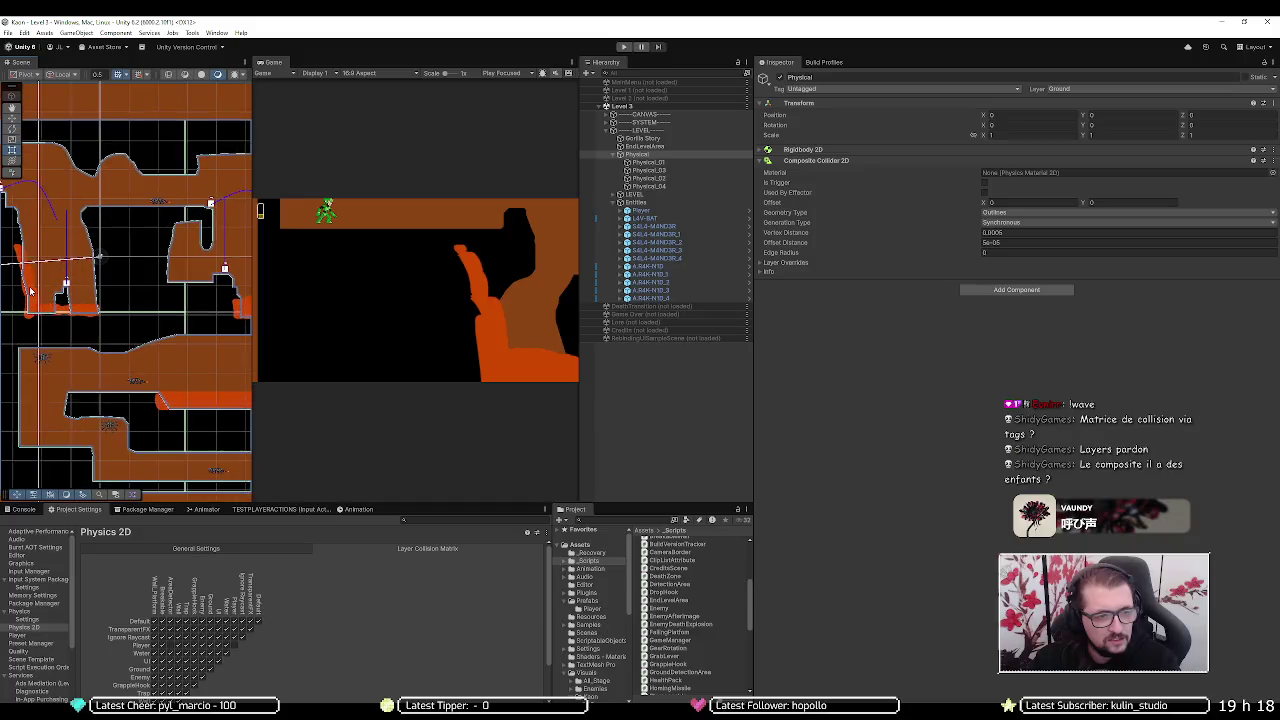
pyautogui.moveTo(70, 314)
pyautogui.mouseDown()
pyautogui.moveTo(143, 294)
pyautogui.moveTo(194, 348)
pyautogui.moveTo(106, 372)
pyautogui.mouseUp()
pyautogui.moveTo(250, 320); pyautogui.dragTo(490, 322)
pyautogui.scroll(3, 217, 378)
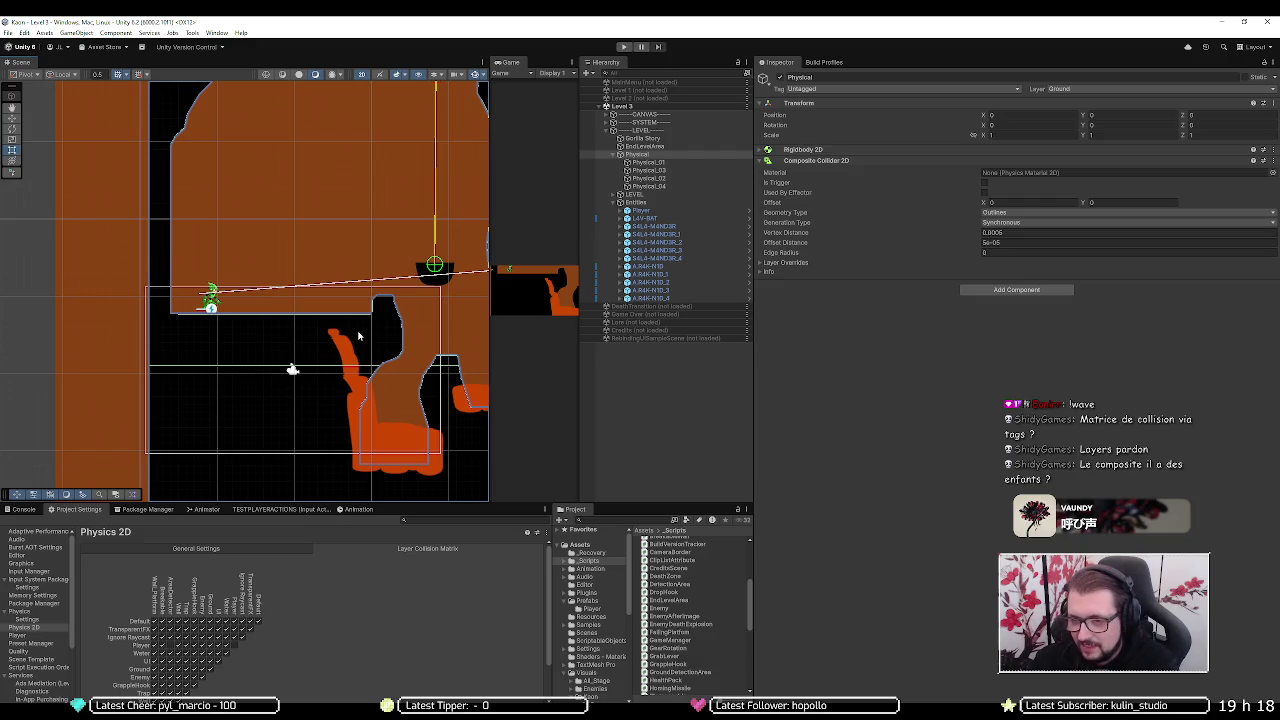
# - Frame Physical_01 and review its polygon collider points, paths and layer overrides
pyautogui.click(650, 163)
pyautogui.doubleClick(652, 164)
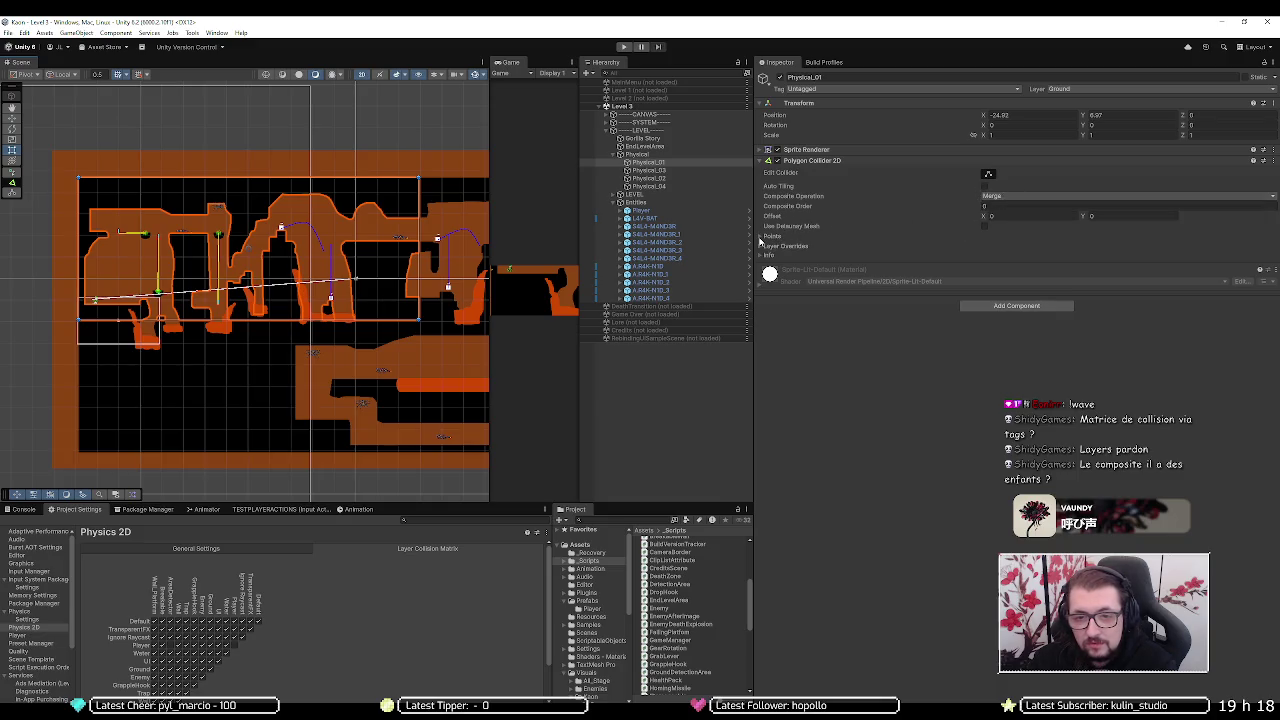
pyautogui.click(762, 237)
pyautogui.click(768, 247)
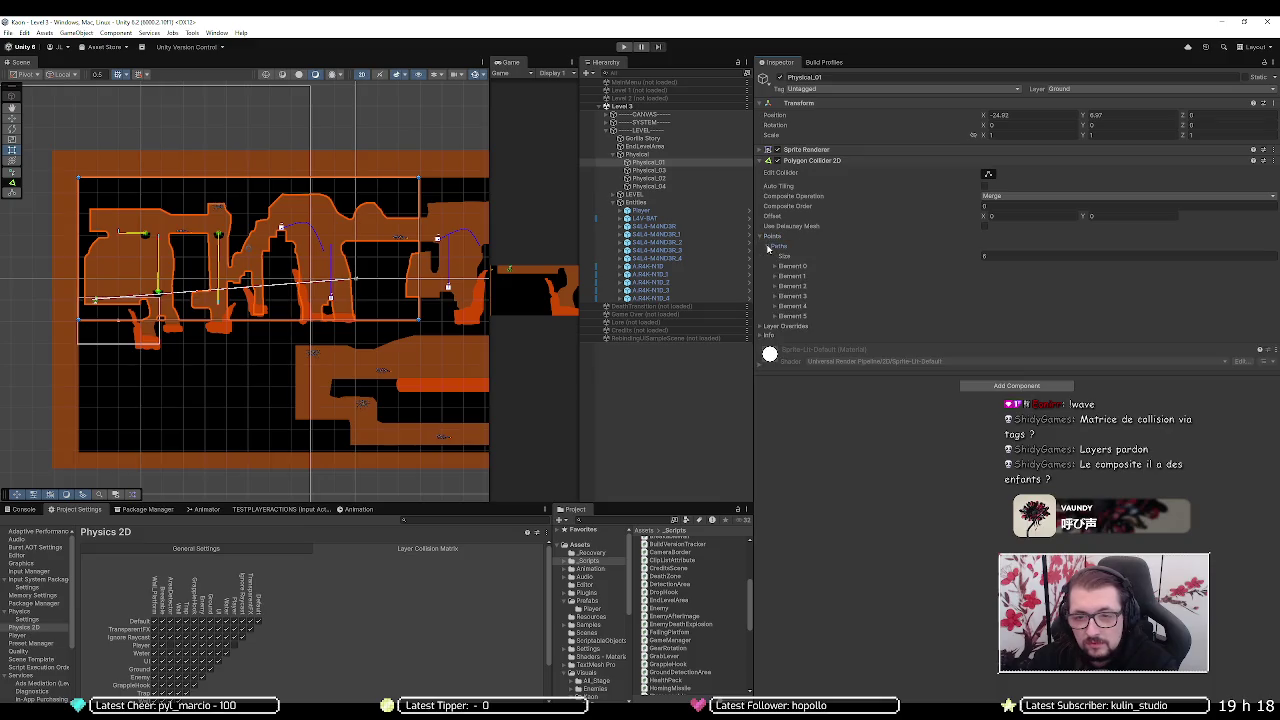
pyautogui.click(769, 245)
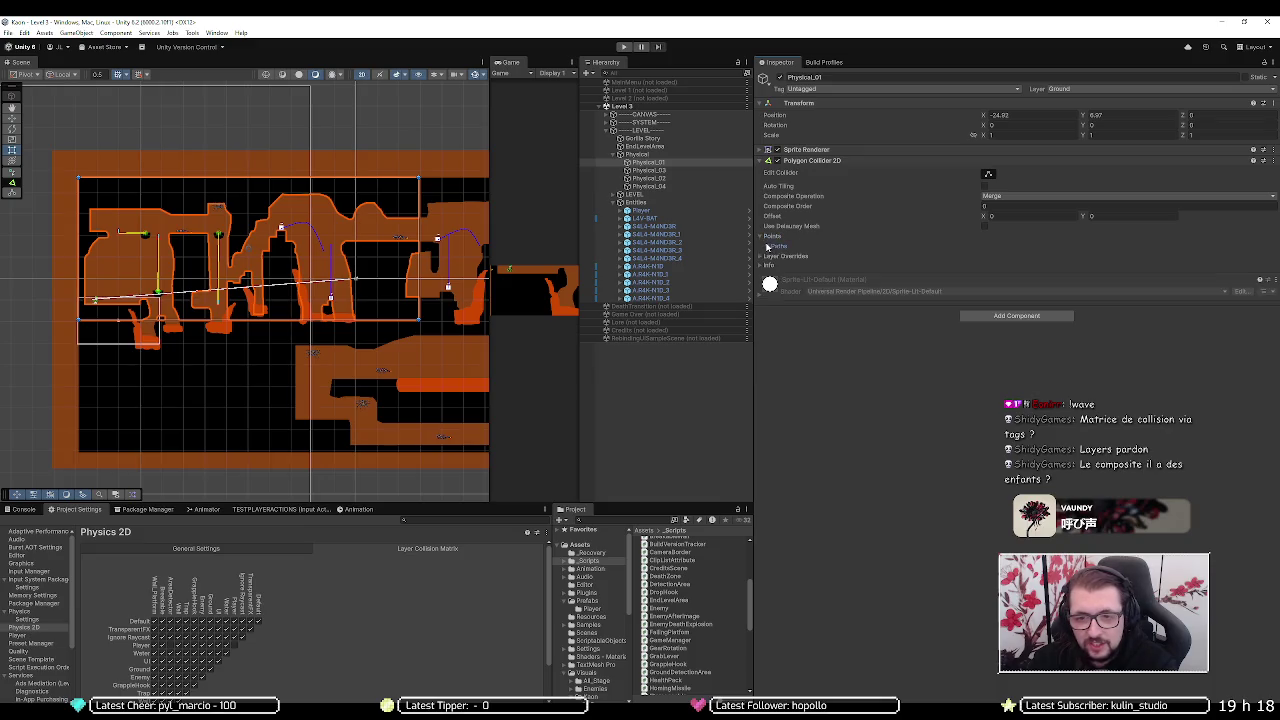
pyautogui.click(762, 236)
pyautogui.click(761, 247)
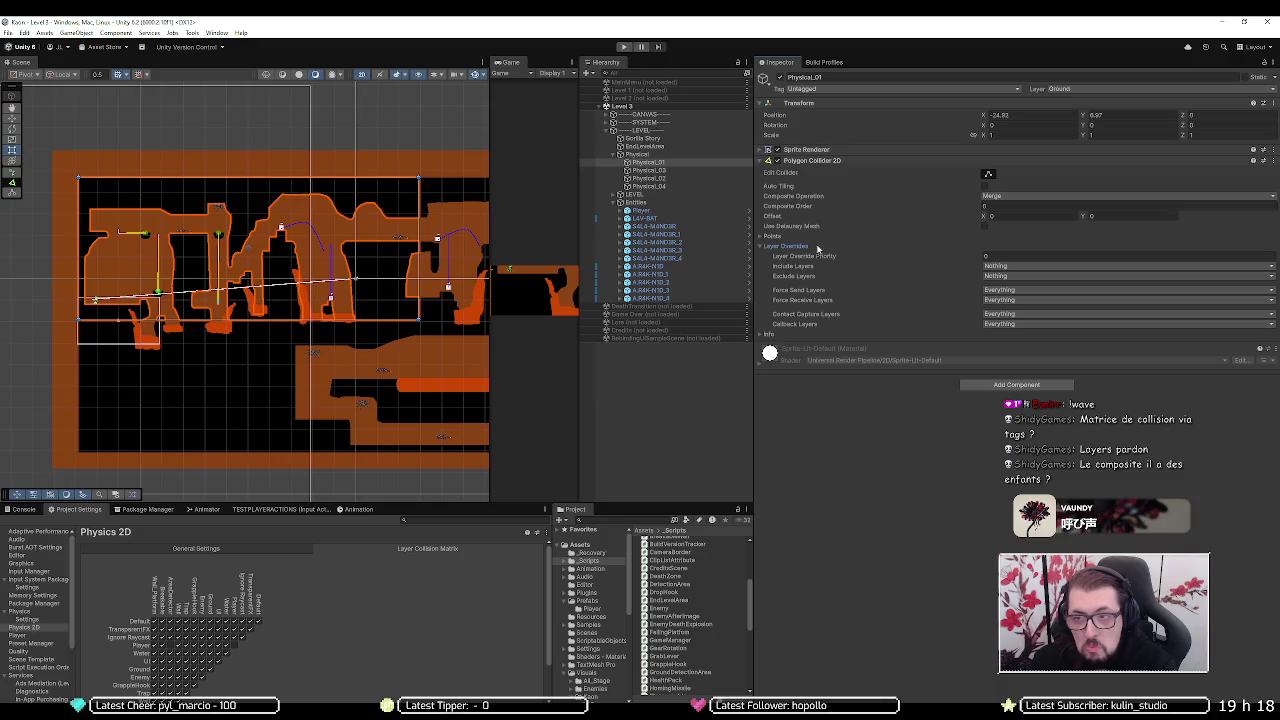
# - Click through Physical and its Physical_01–04 pieces, ending on the Physical parent
pyautogui.click(670, 157)
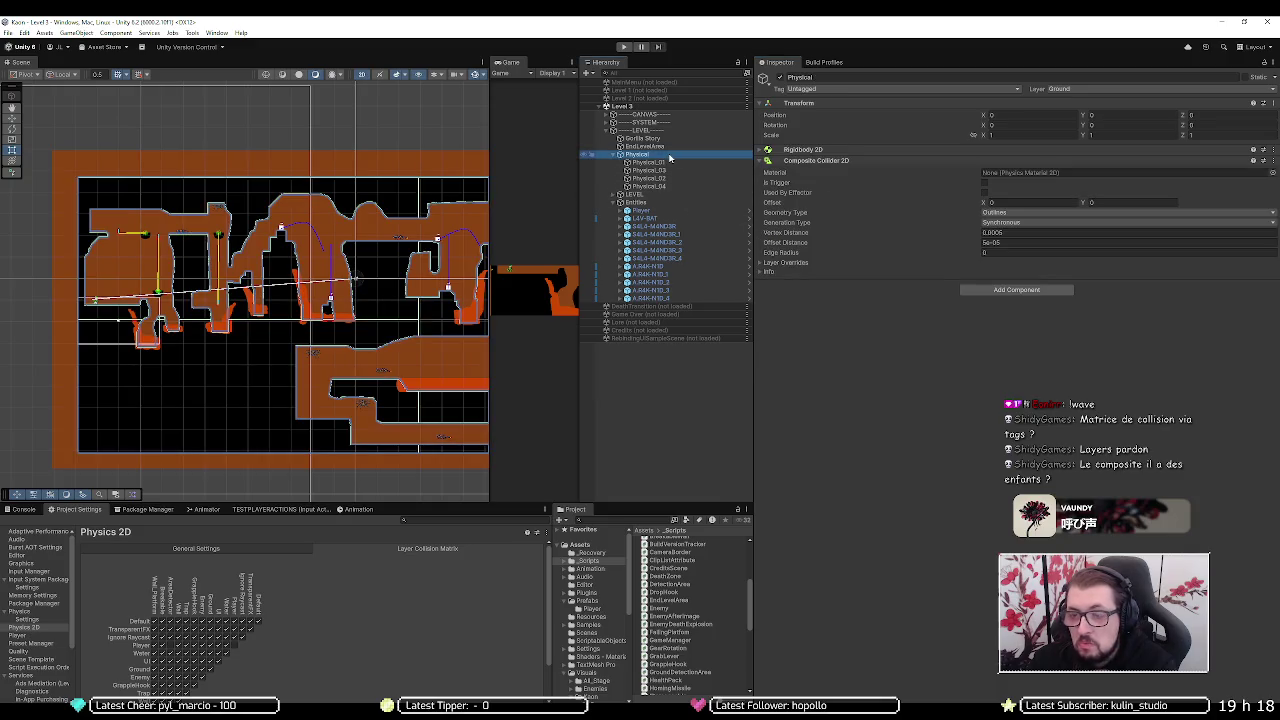
pyautogui.click(678, 171)
pyautogui.click(680, 178)
pyautogui.click(680, 187)
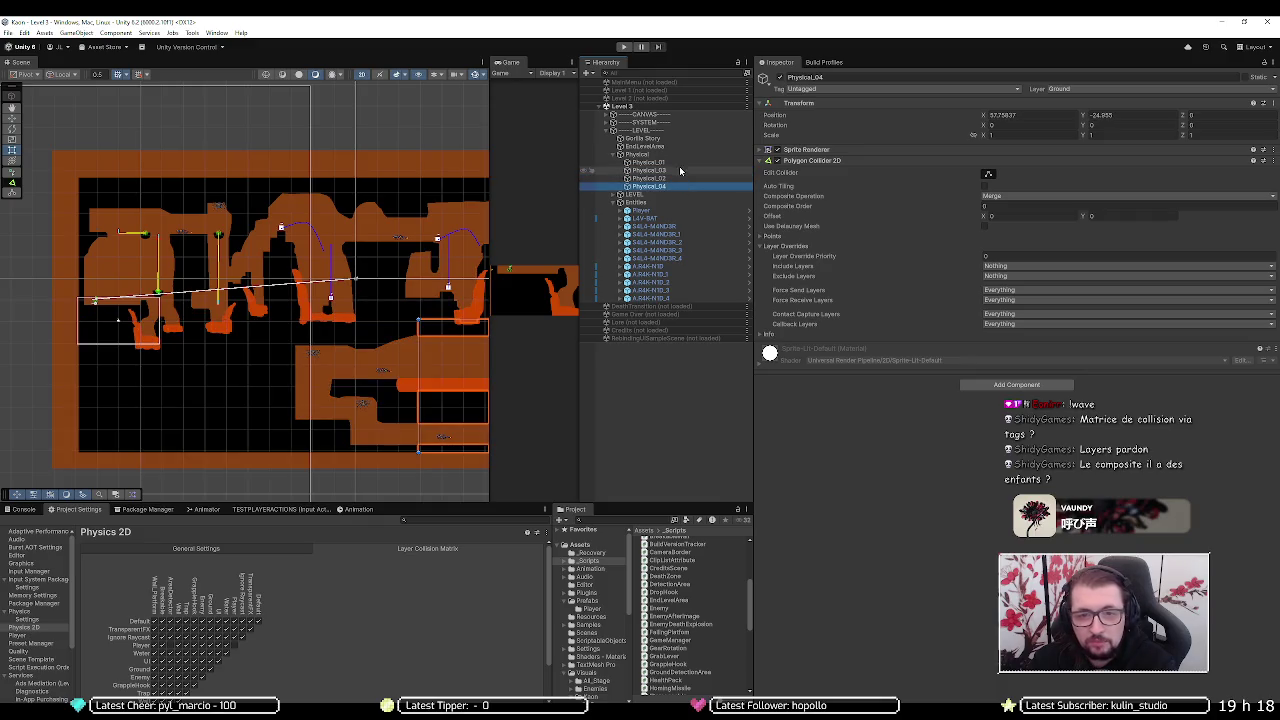
pyautogui.click(680, 163)
pyautogui.click(680, 155)
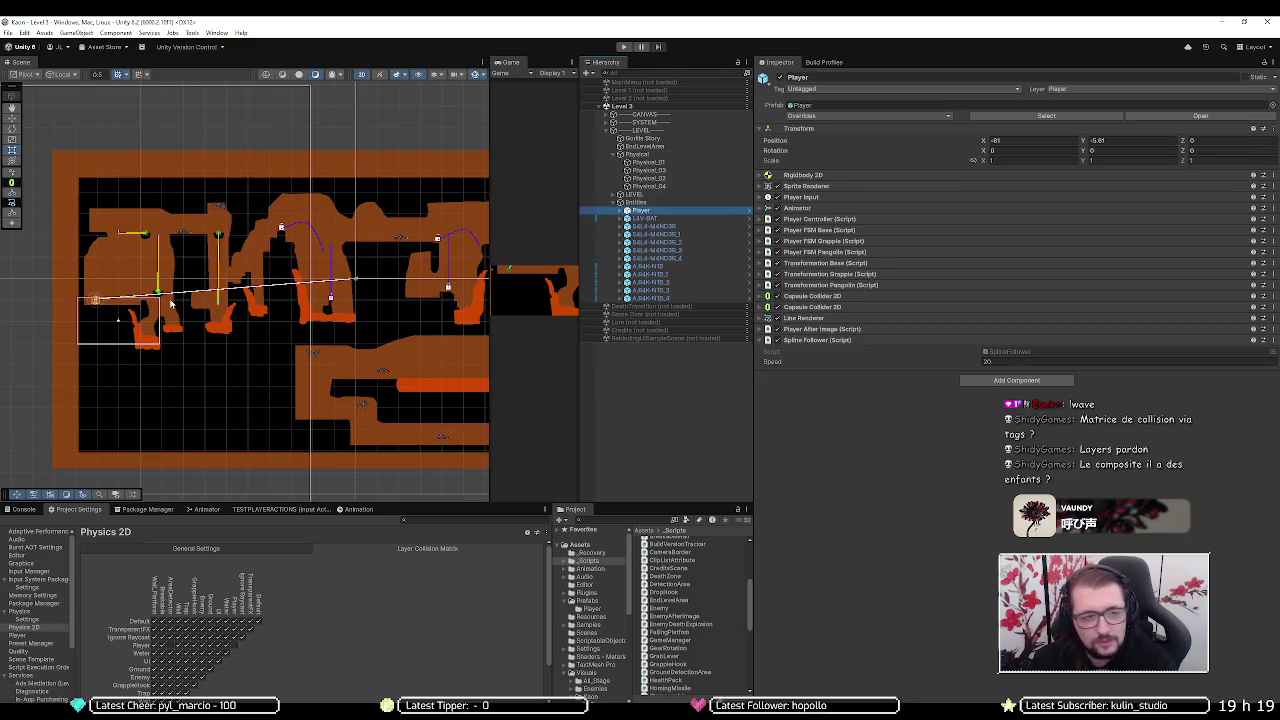
# - Raise the Player to Y 28.5, run a brief play test, then select Physical
pyautogui.press('w')
pyautogui.moveTo(100, 266); pyautogui.dragTo(113, 128)
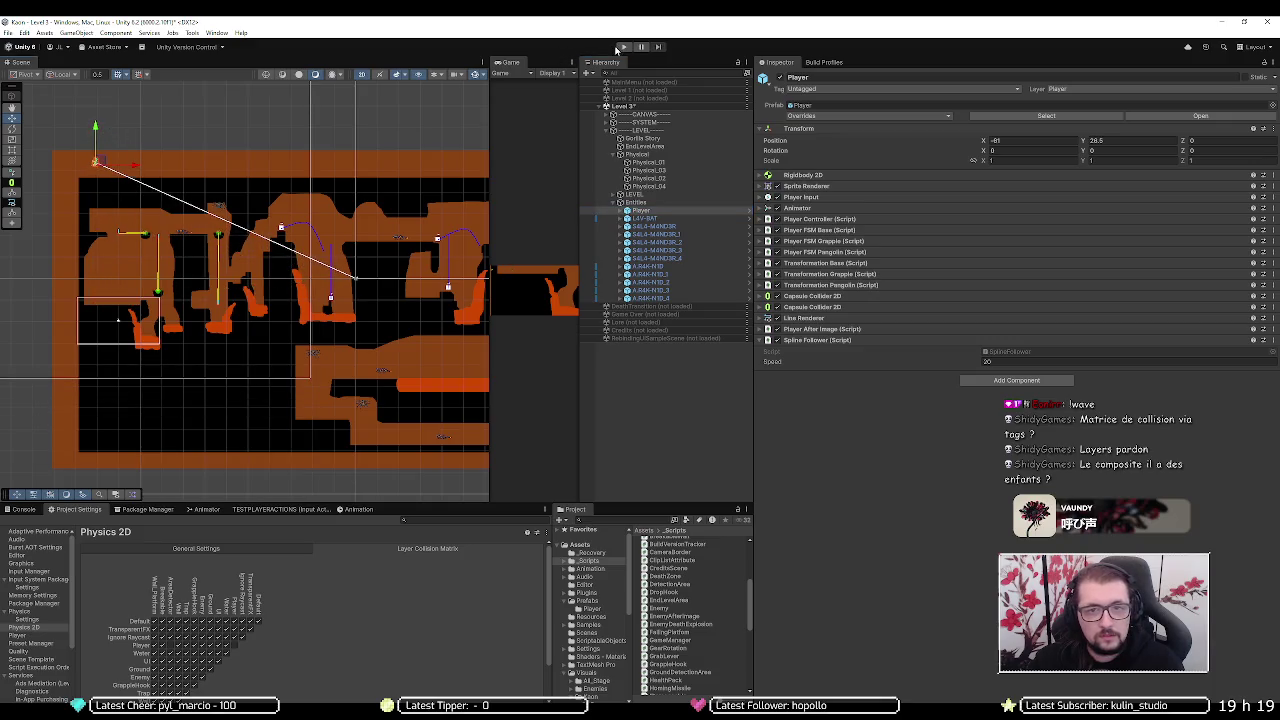
pyautogui.click(623, 47)
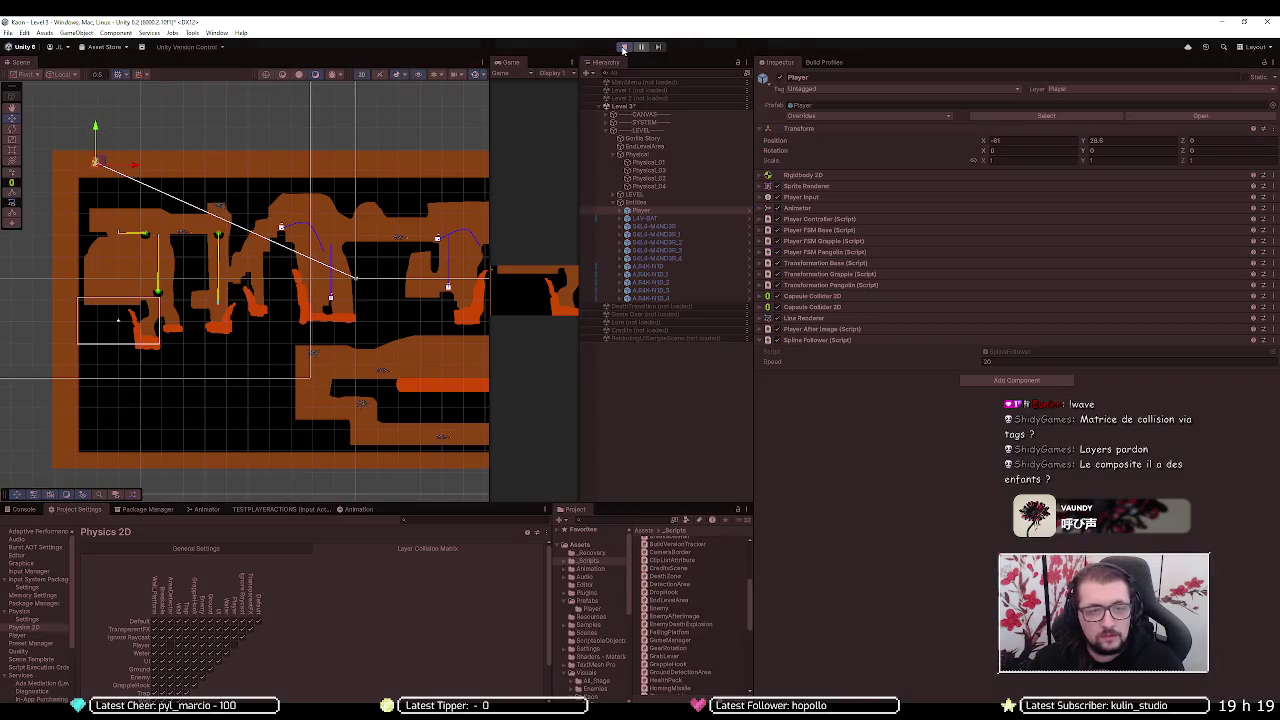
pyautogui.click(623, 47)
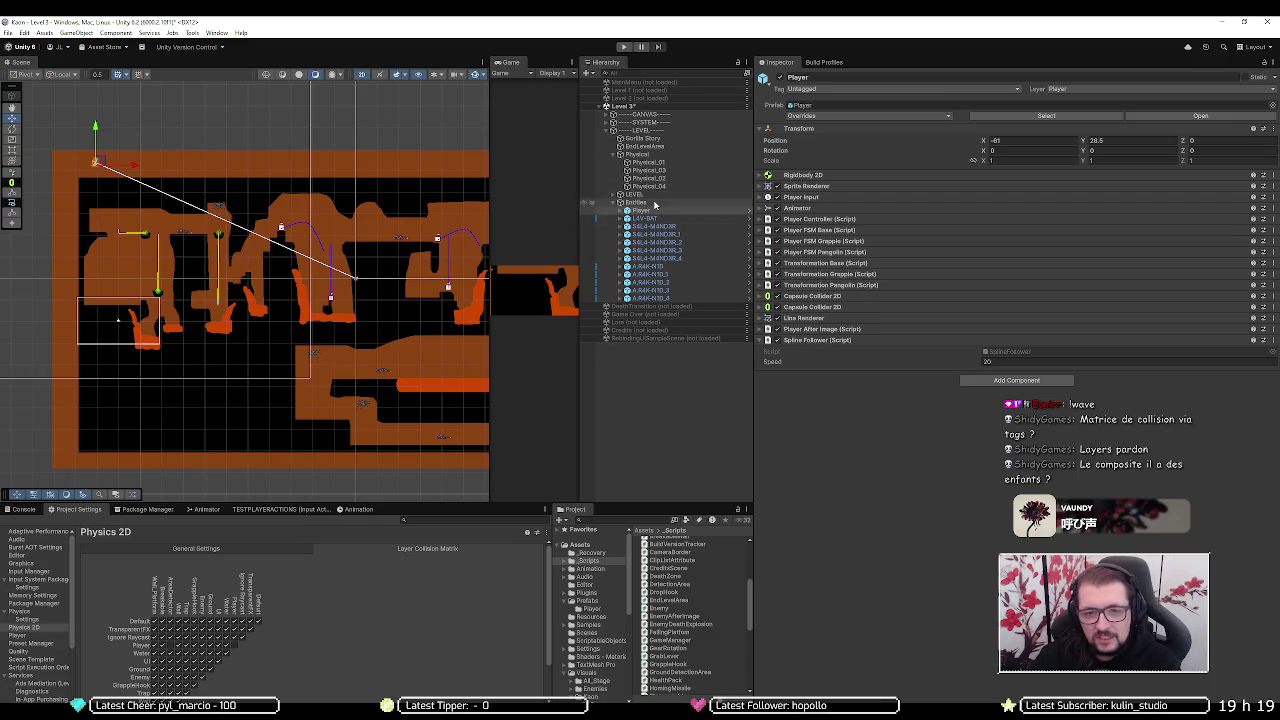
pyautogui.click(640, 155)
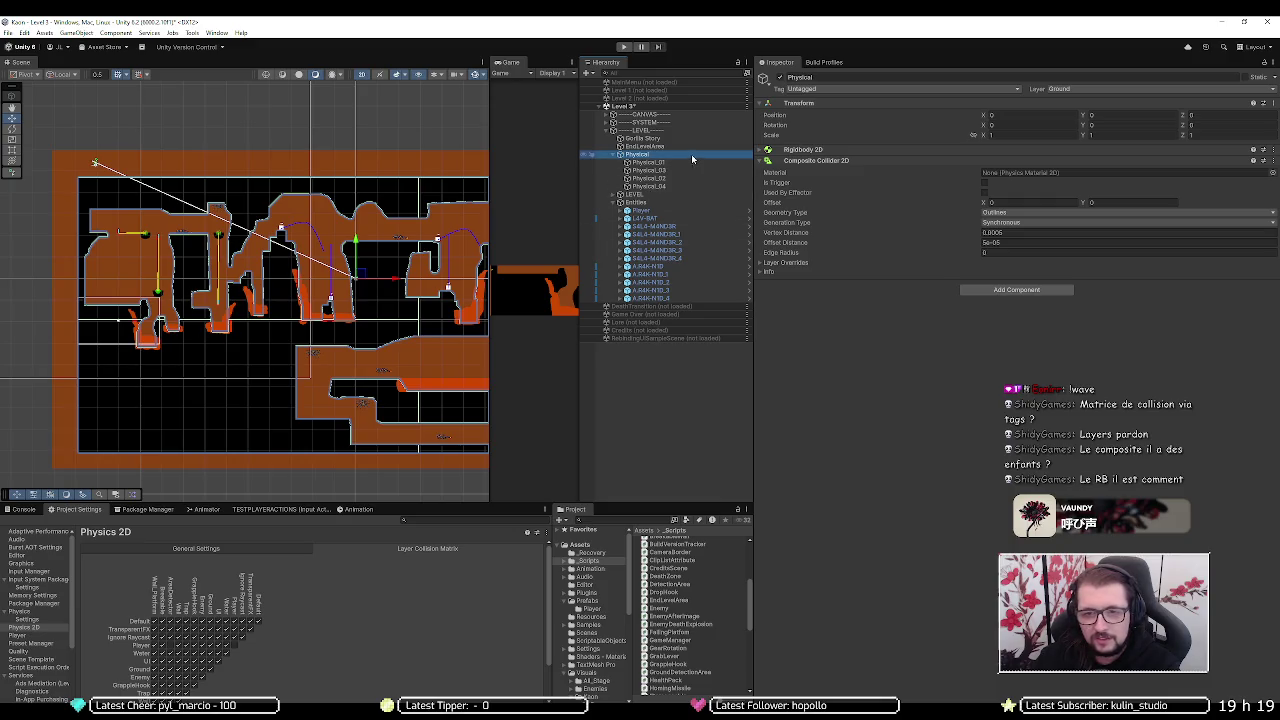
# - Expand Physical's Rigidbody 2D settings and keep its Body Type as Static
pyautogui.click(779, 152)
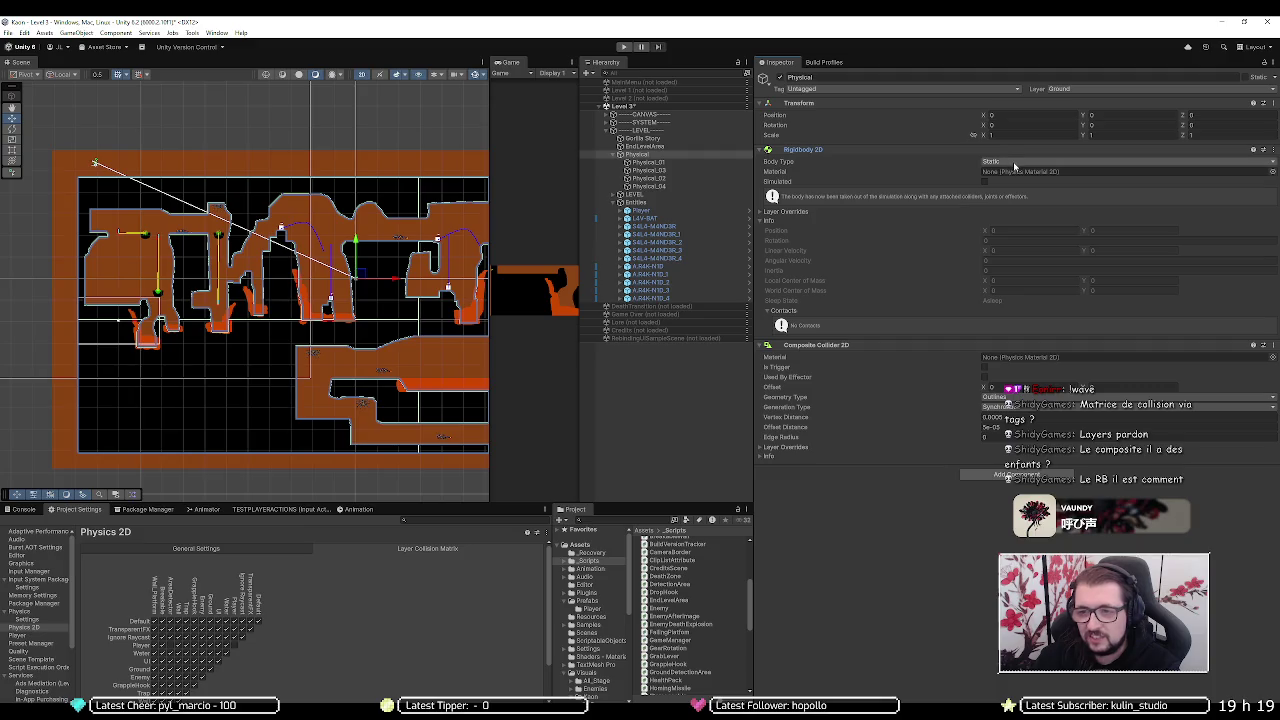
pyautogui.click(1014, 163)
pyautogui.click(907, 166)
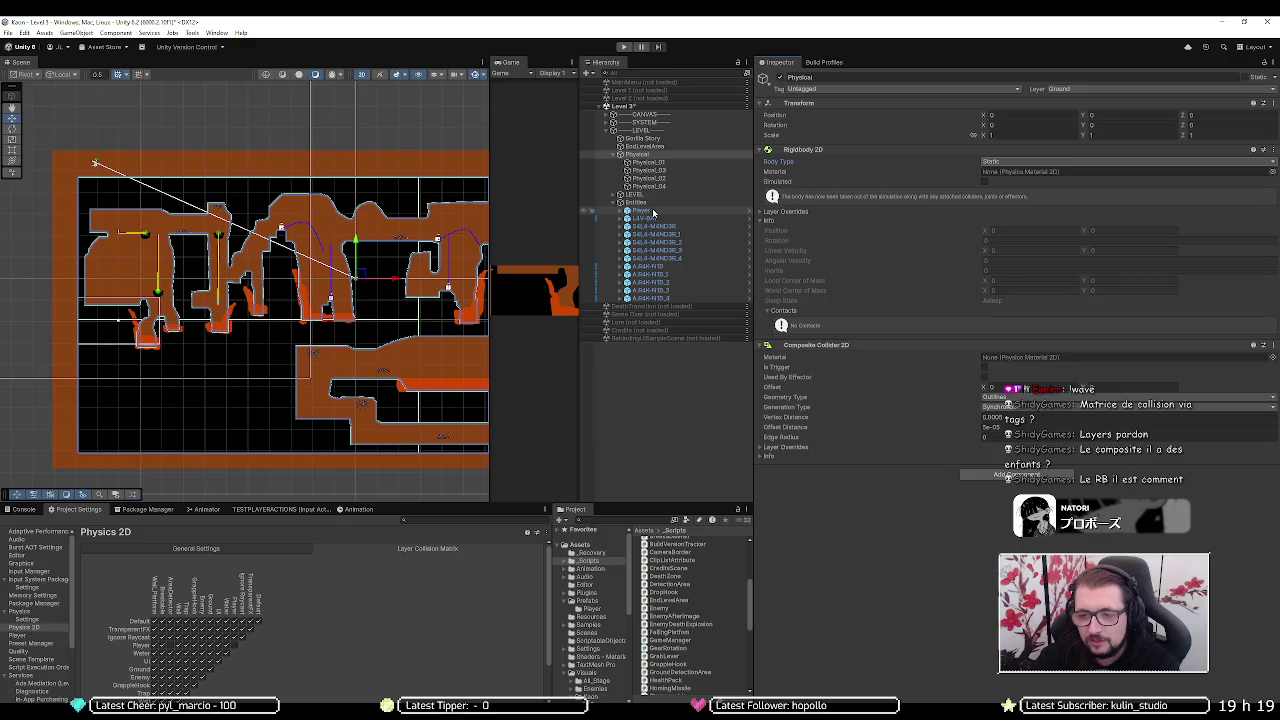
# - Inspect the Player and the Physical_02–04 ground pieces, then reselect the Physical group
pyautogui.click(653, 212)
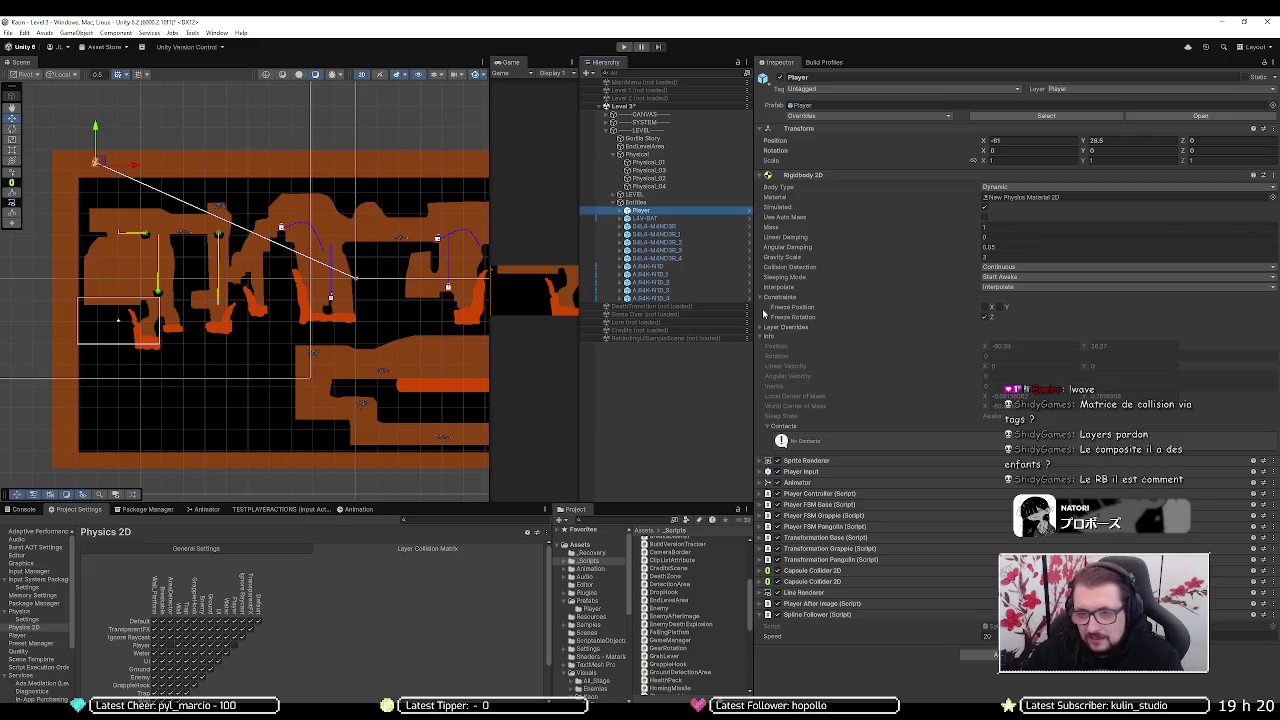
pyautogui.click(669, 178)
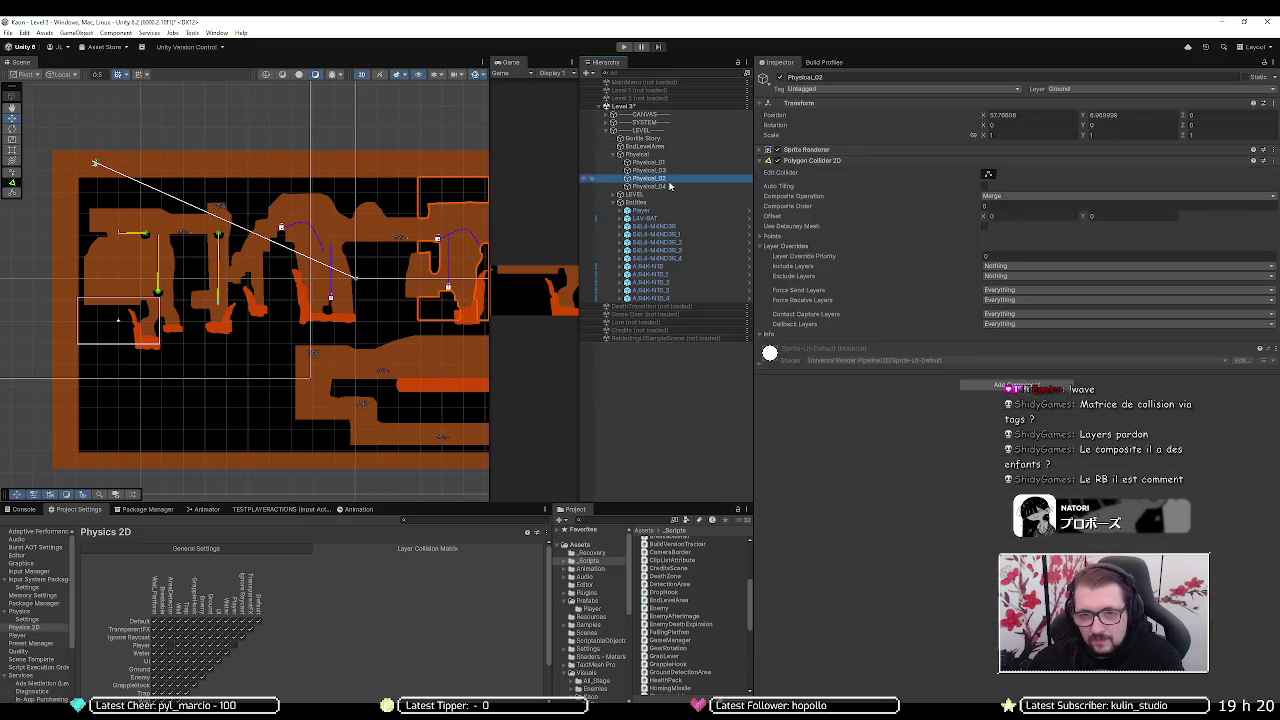
pyautogui.click(669, 170)
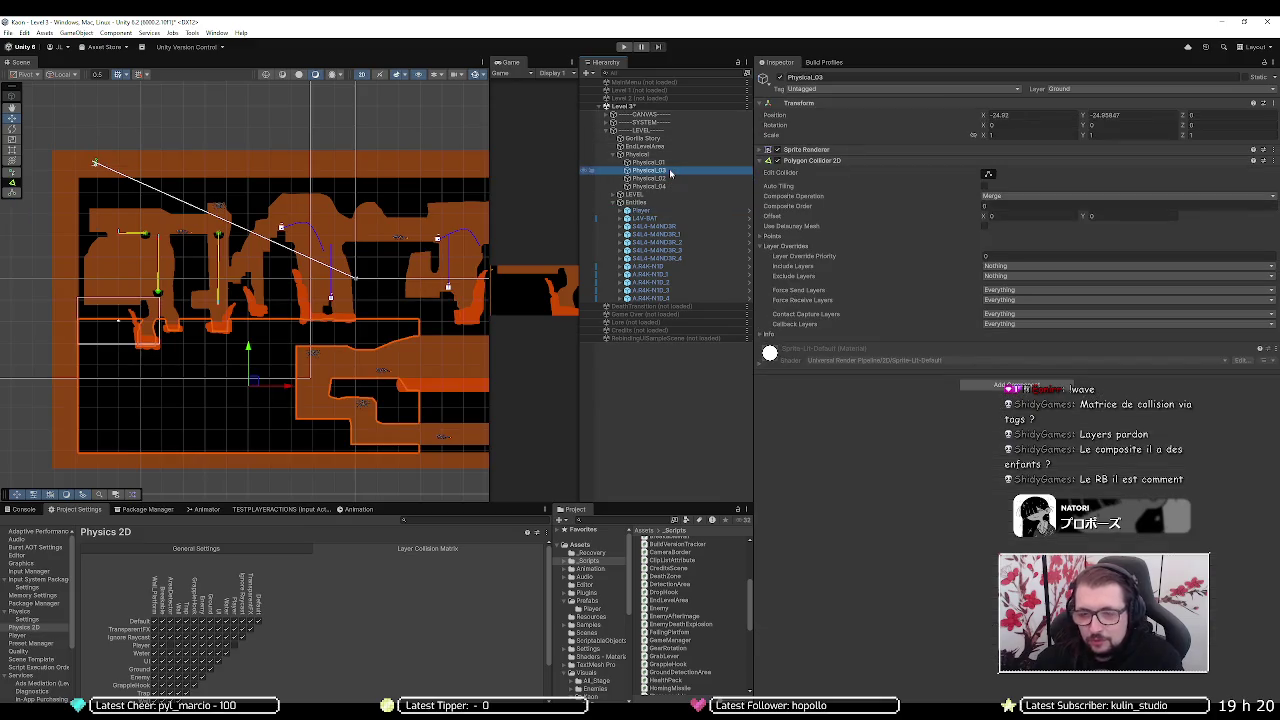
pyautogui.click(669, 177)
pyautogui.press('Down')
pyautogui.press('Down')
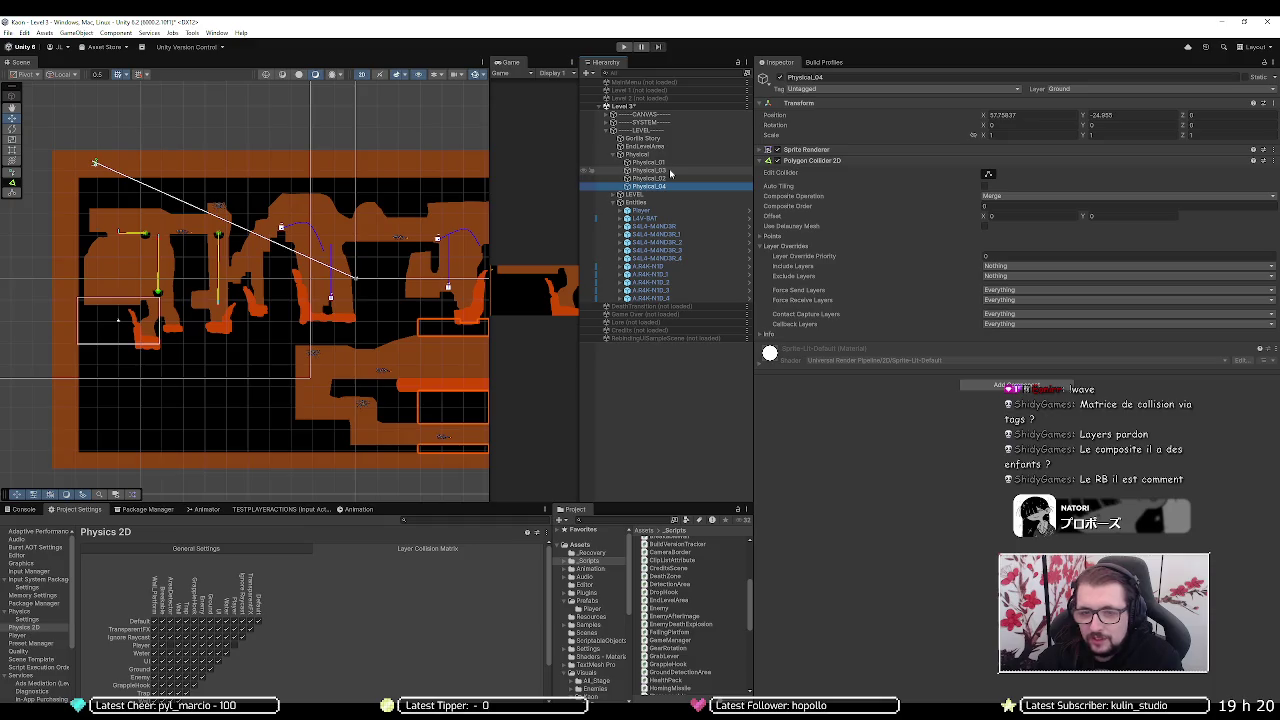
pyautogui.press('Up')
pyautogui.press('Up')
pyautogui.press('Up')
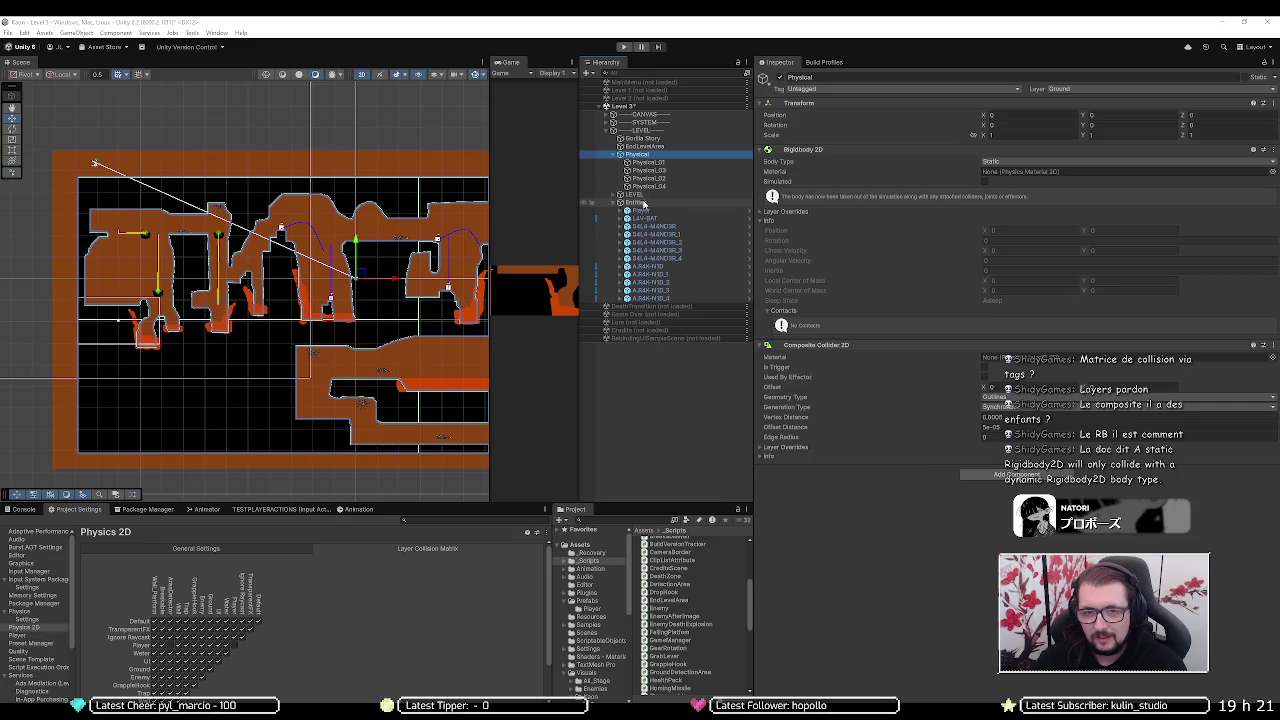
pyautogui.click(640, 210)
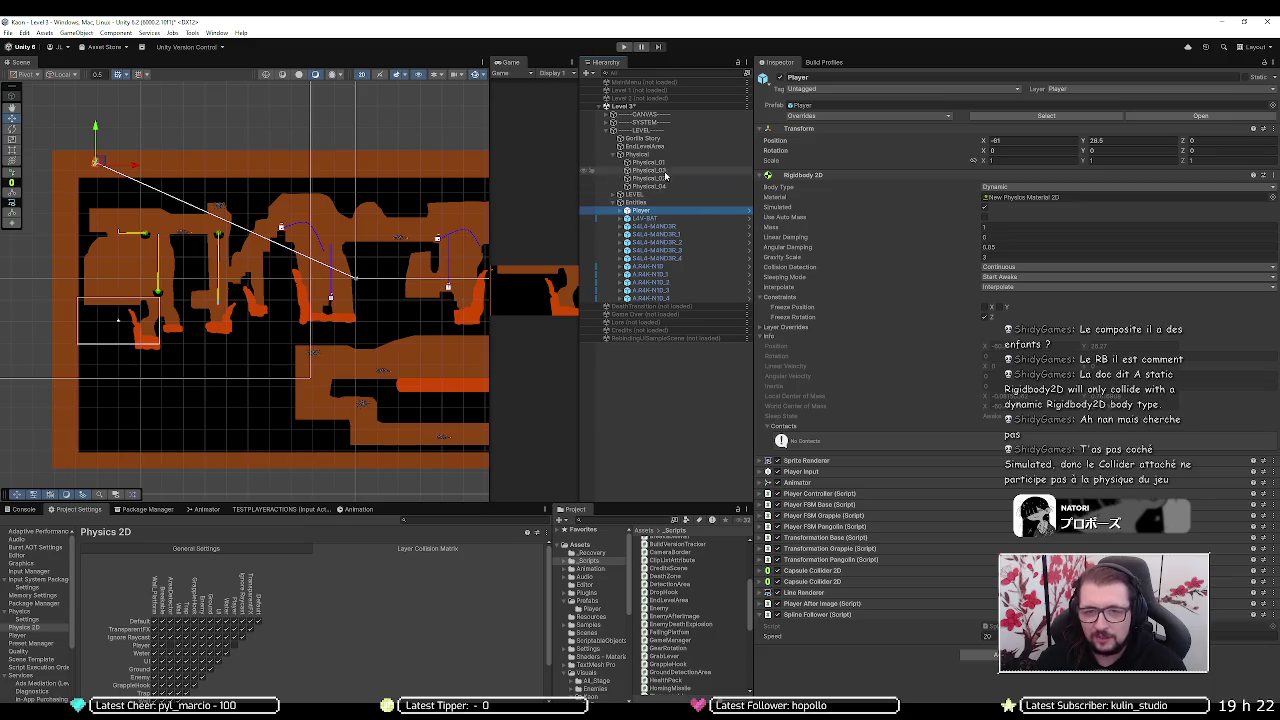
pyautogui.click(667, 154)
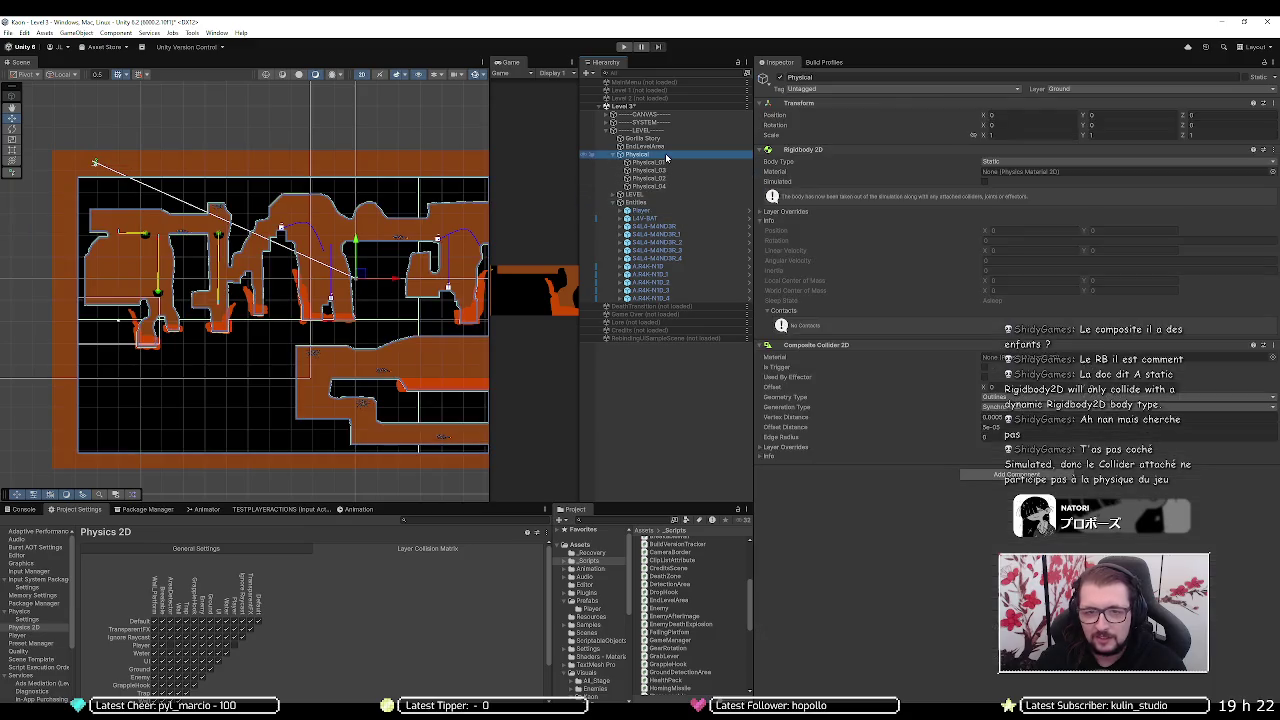
pyautogui.click(984, 183)
pyautogui.click(984, 183)
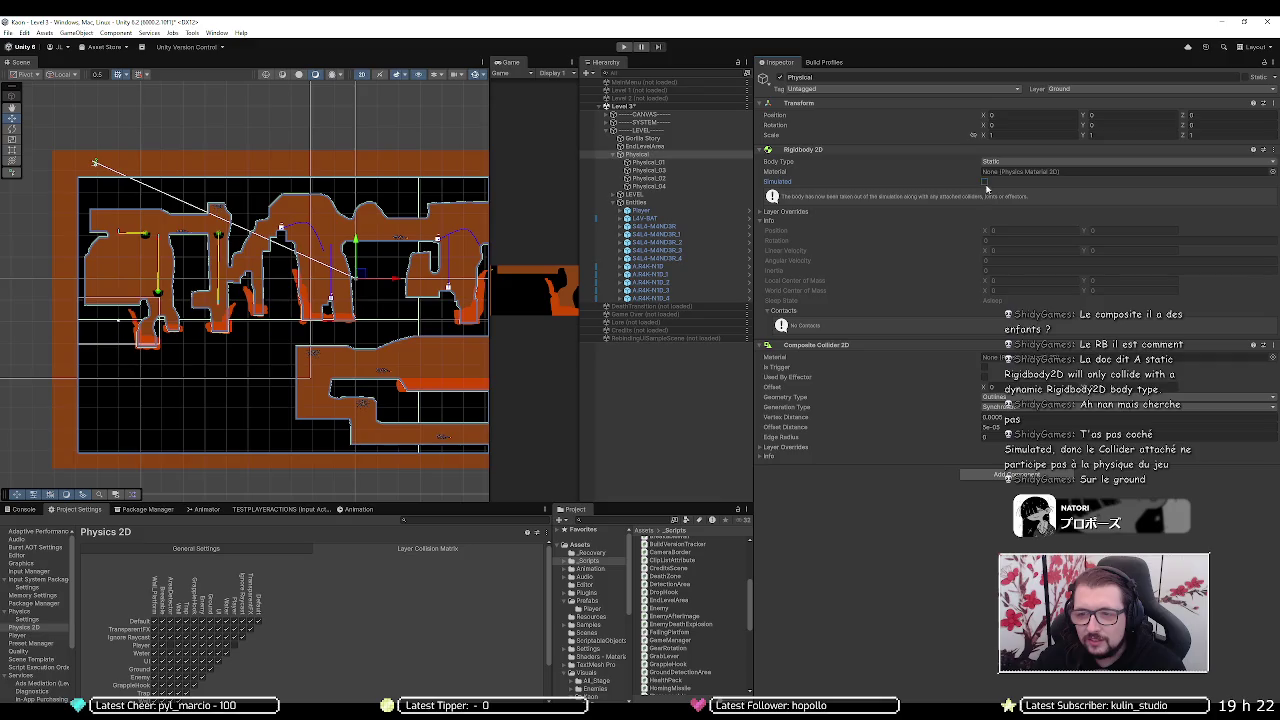
pyautogui.click(986, 183)
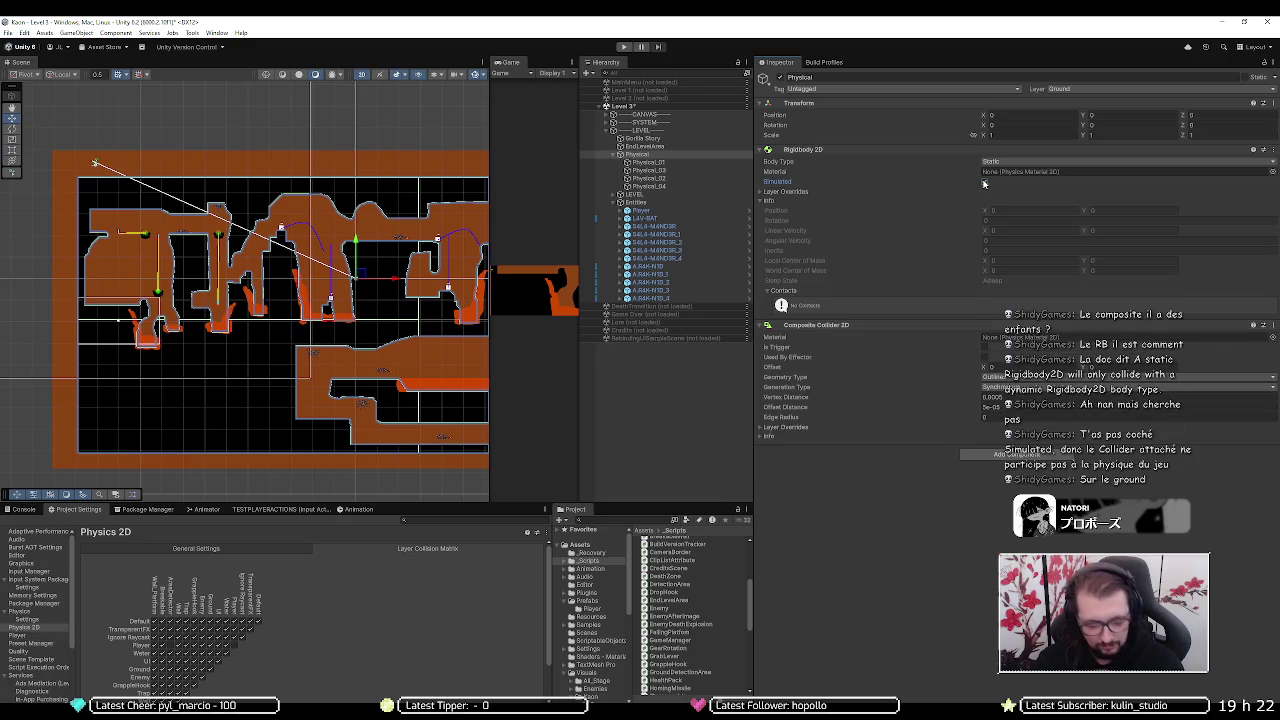
# - Briefly run and stop the game, check Physical_02 and the Player, then reselect Physical
pyautogui.click(624, 48)
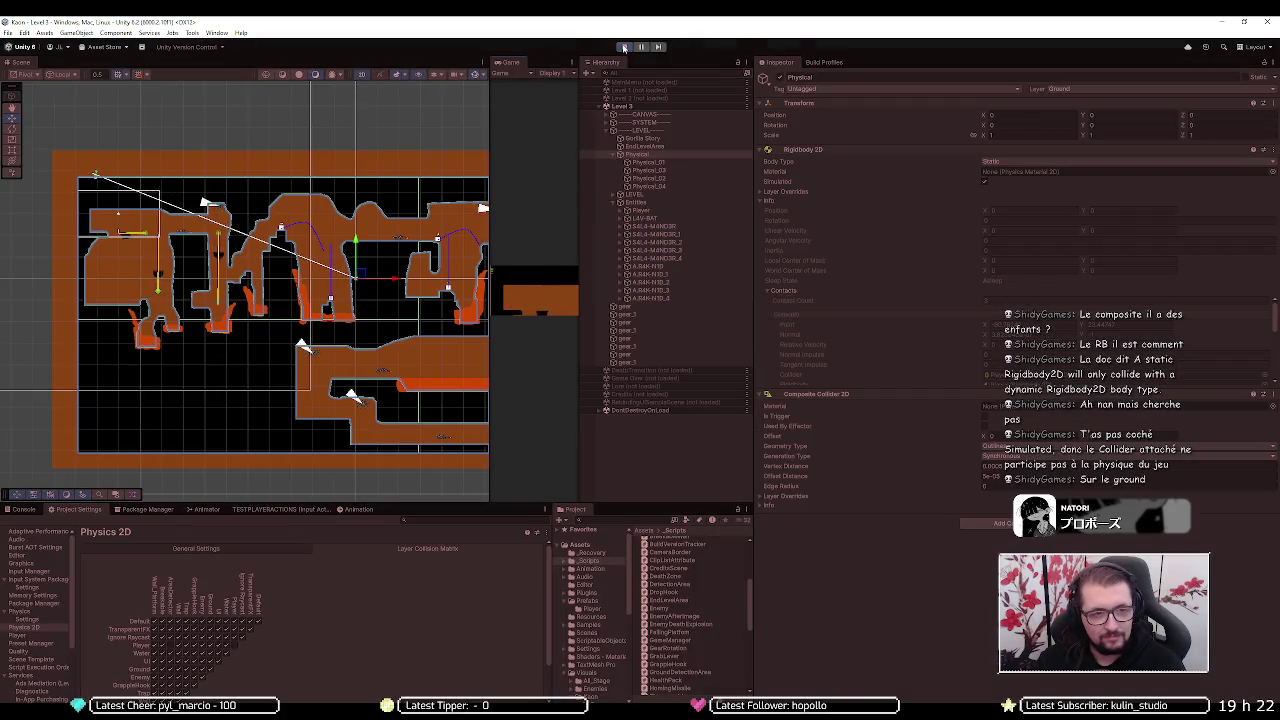
pyautogui.click(624, 48)
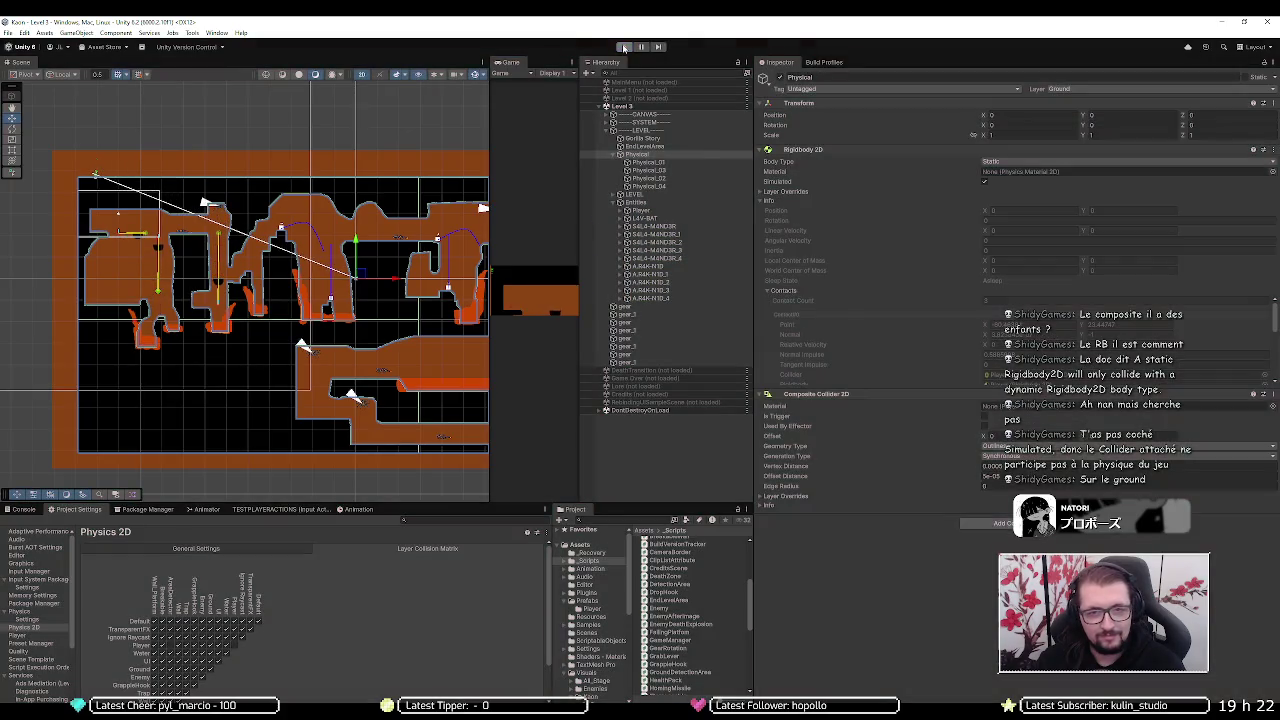
pyautogui.click(648, 180)
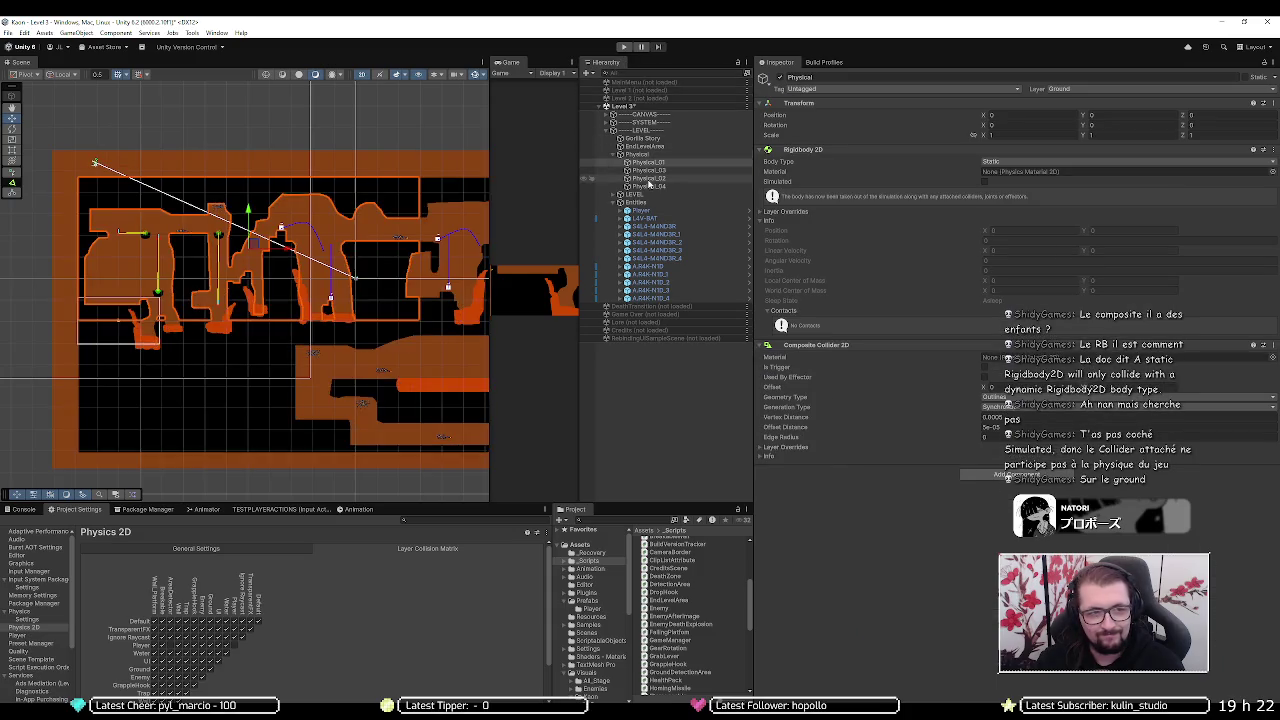
pyautogui.press('Down')
pyautogui.press('Down')
pyautogui.press('Down')
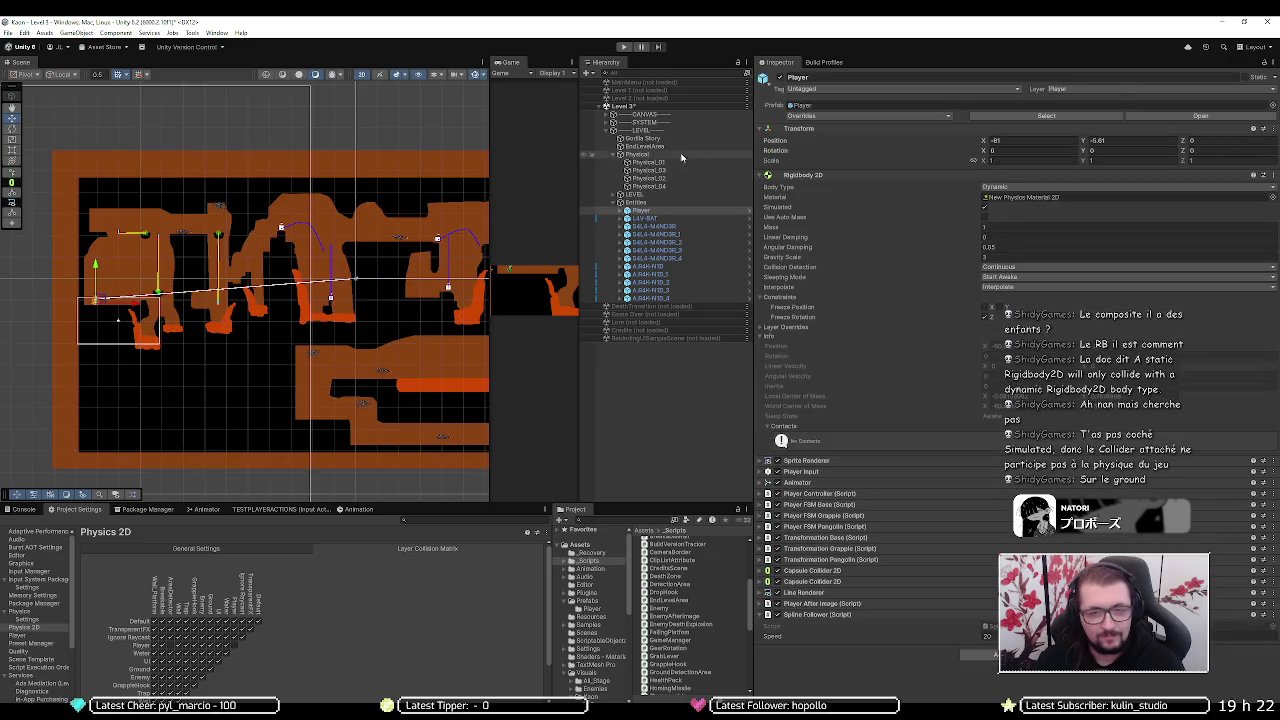
pyautogui.click(685, 156)
# - Enable Simulated on Physical's Rigidbody 2D, enter play mode, and widen the Game view
pyautogui.click(985, 181)
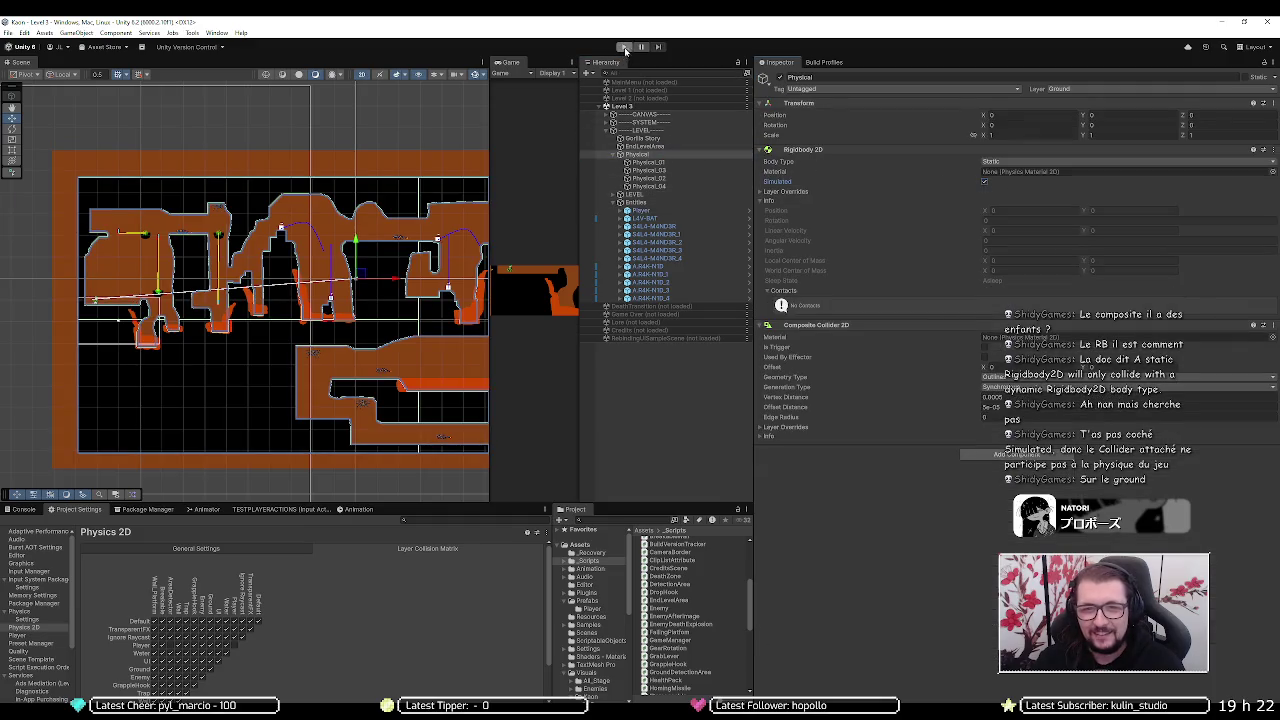
pyautogui.click(625, 48)
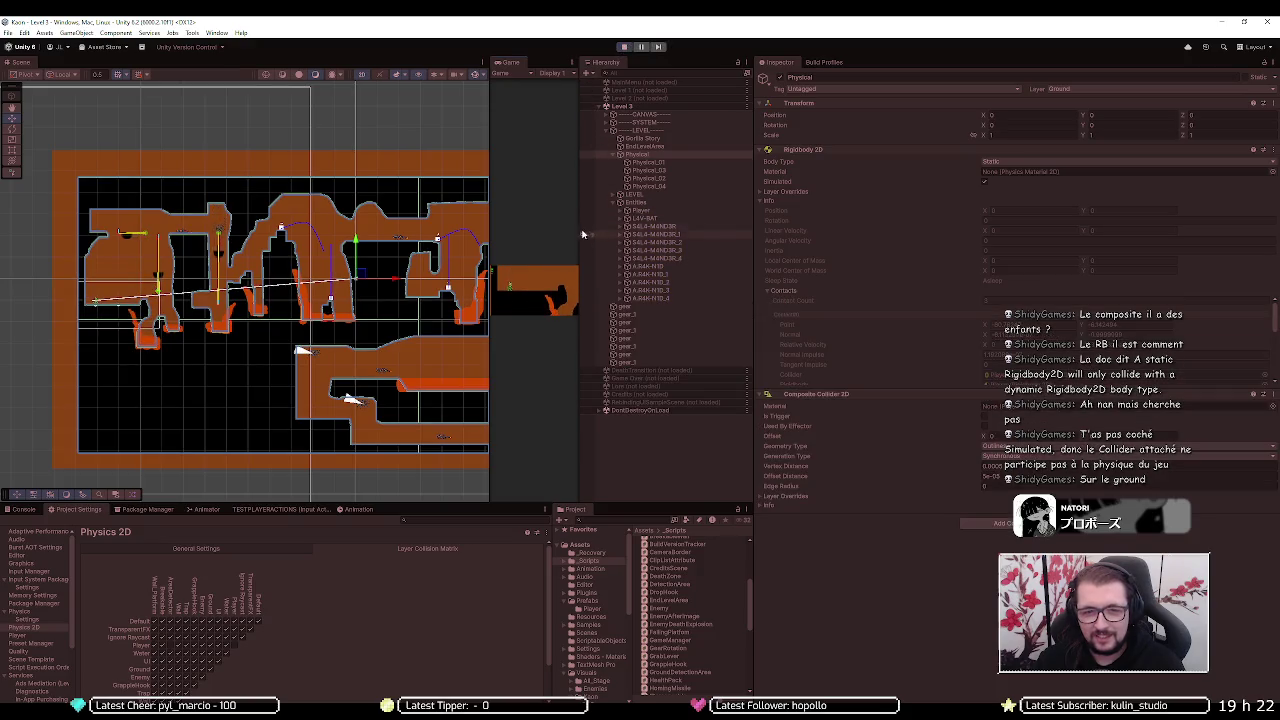
pyautogui.moveTo(489, 238); pyautogui.dragTo(52, 230)
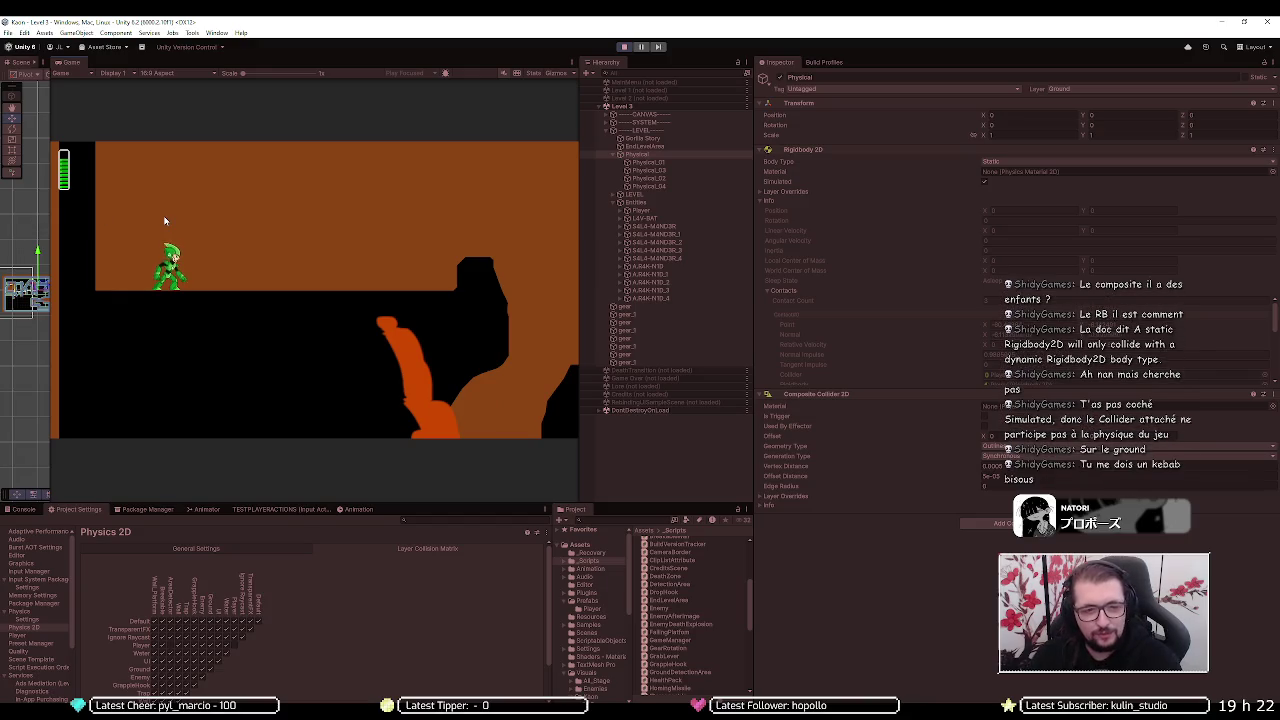
# - Run the player right onto the bowl platform, jump, move left and right, then inspect the Player
pyautogui.press('Right')
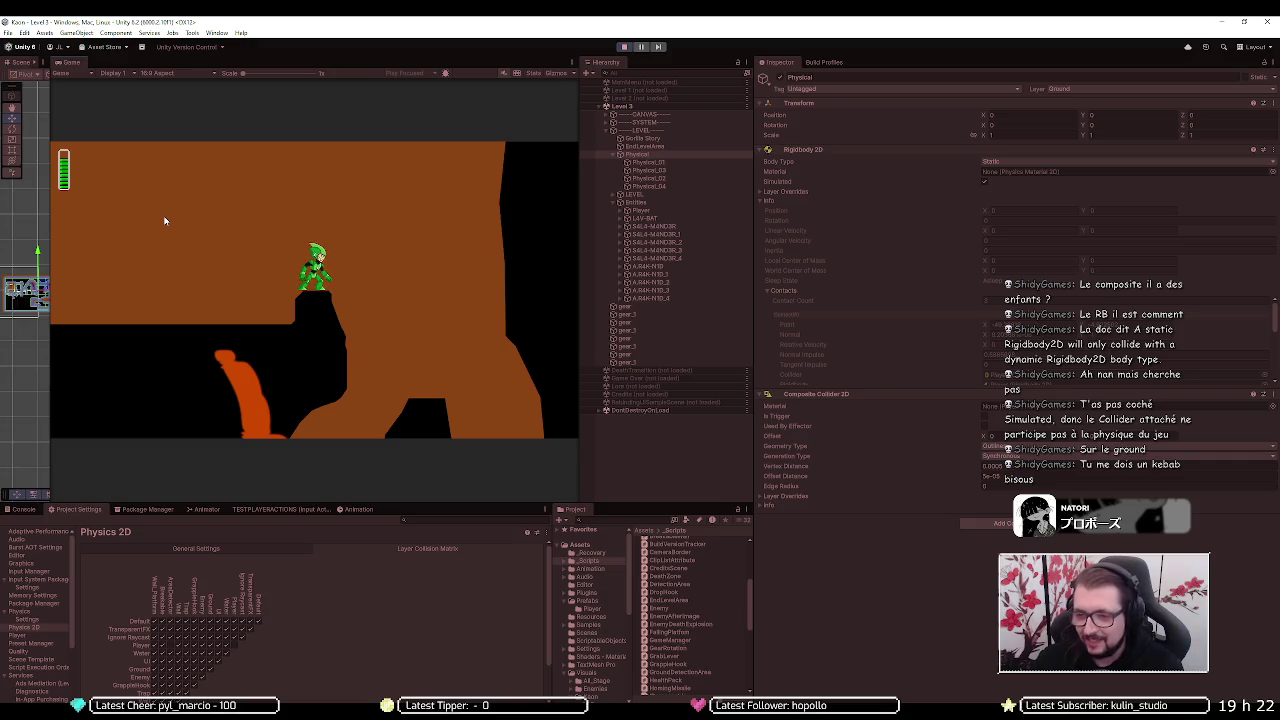
pyautogui.press('Right')
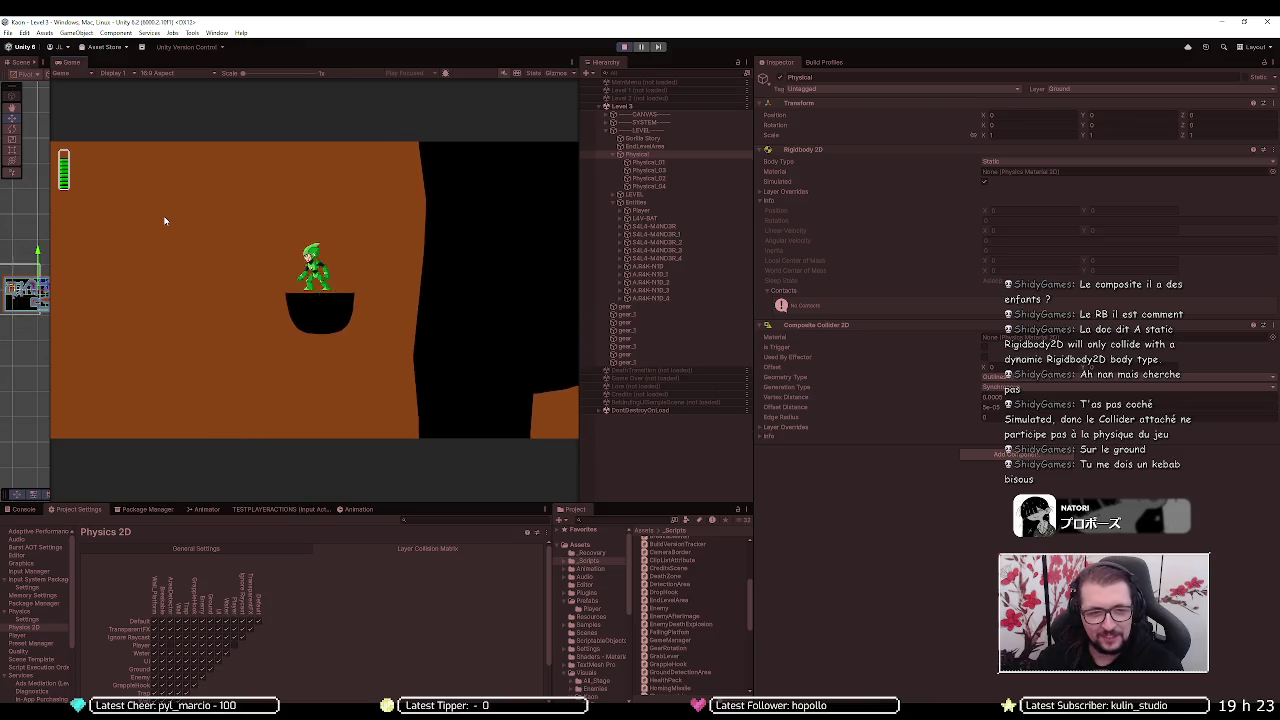
pyautogui.press('space')
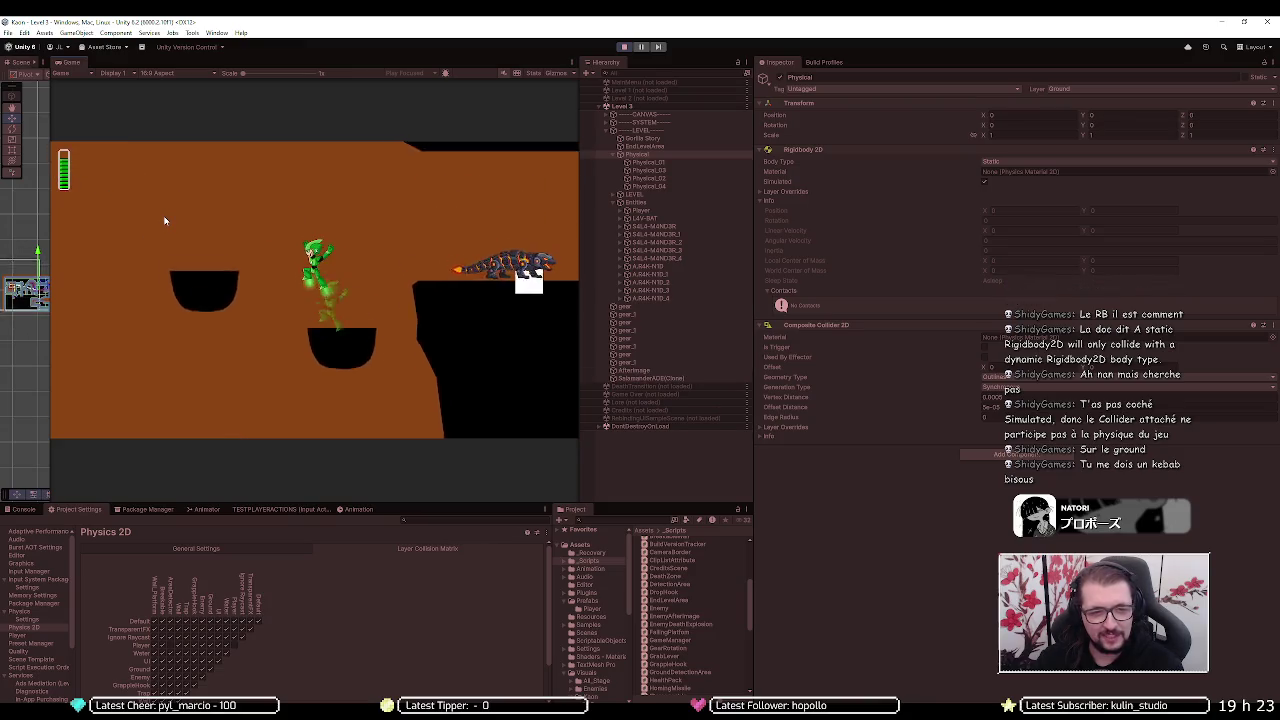
pyautogui.press('Left')
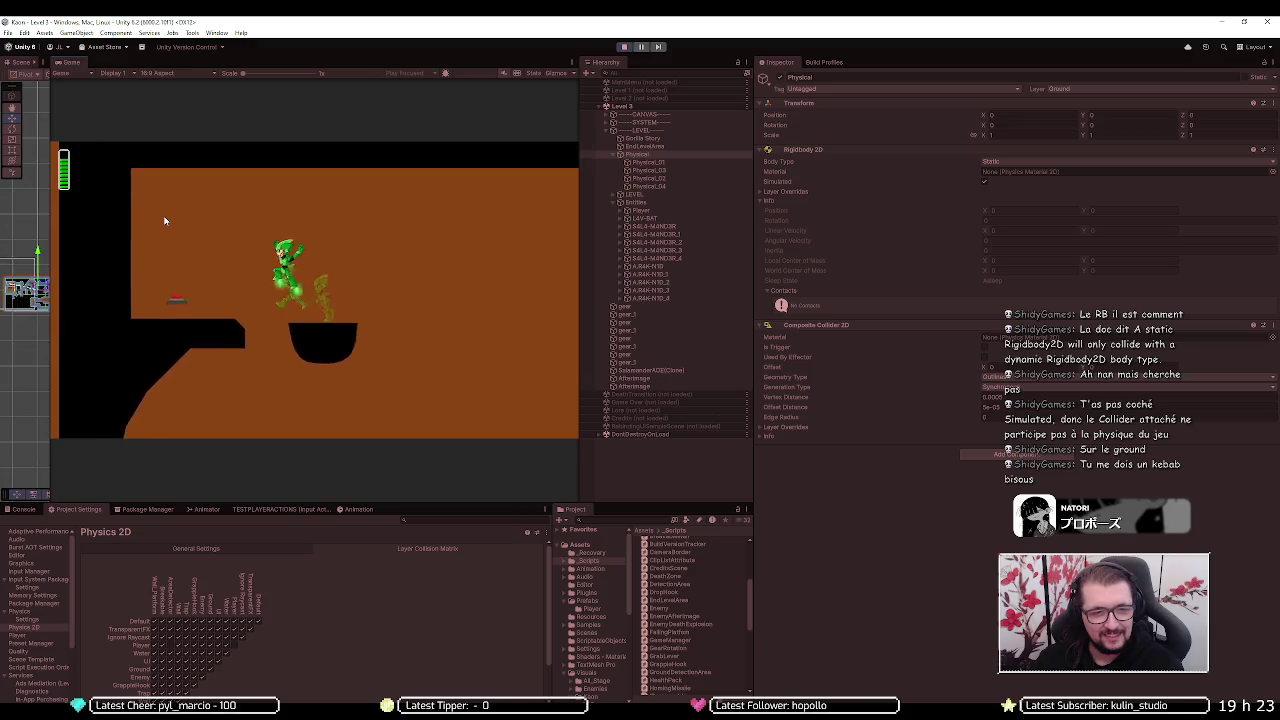
pyautogui.press('Right')
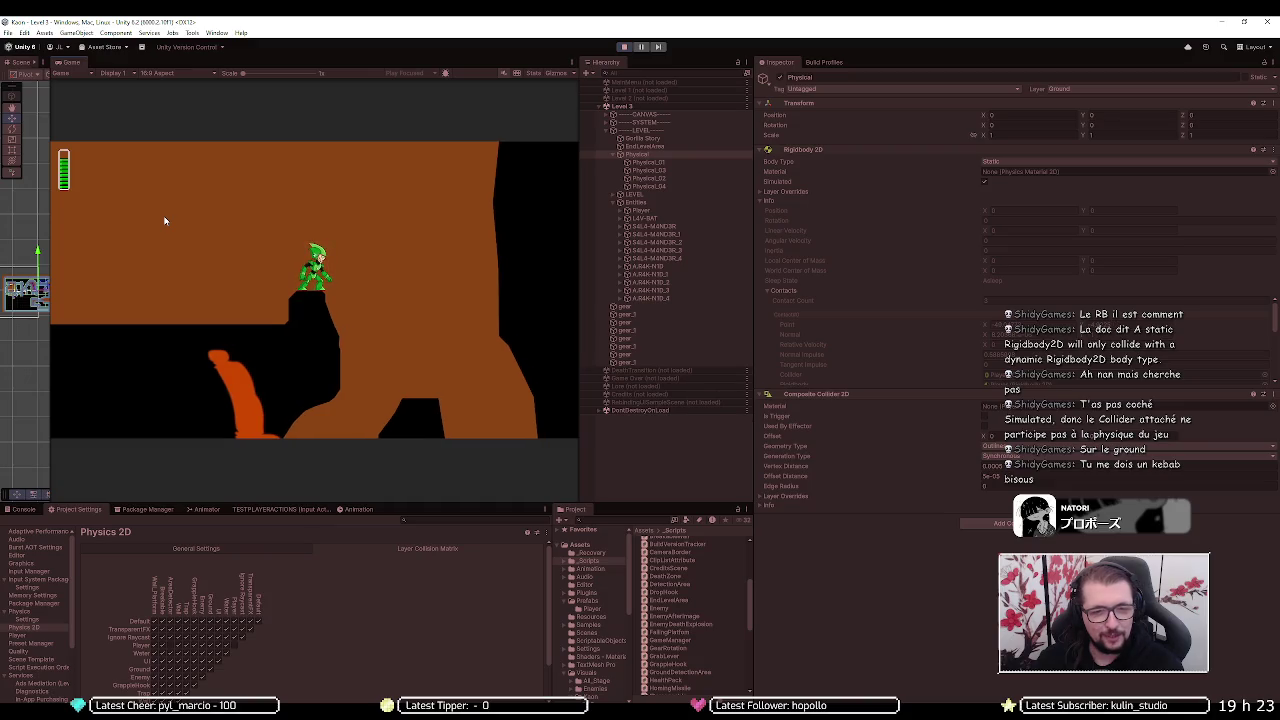
pyautogui.press('Right')
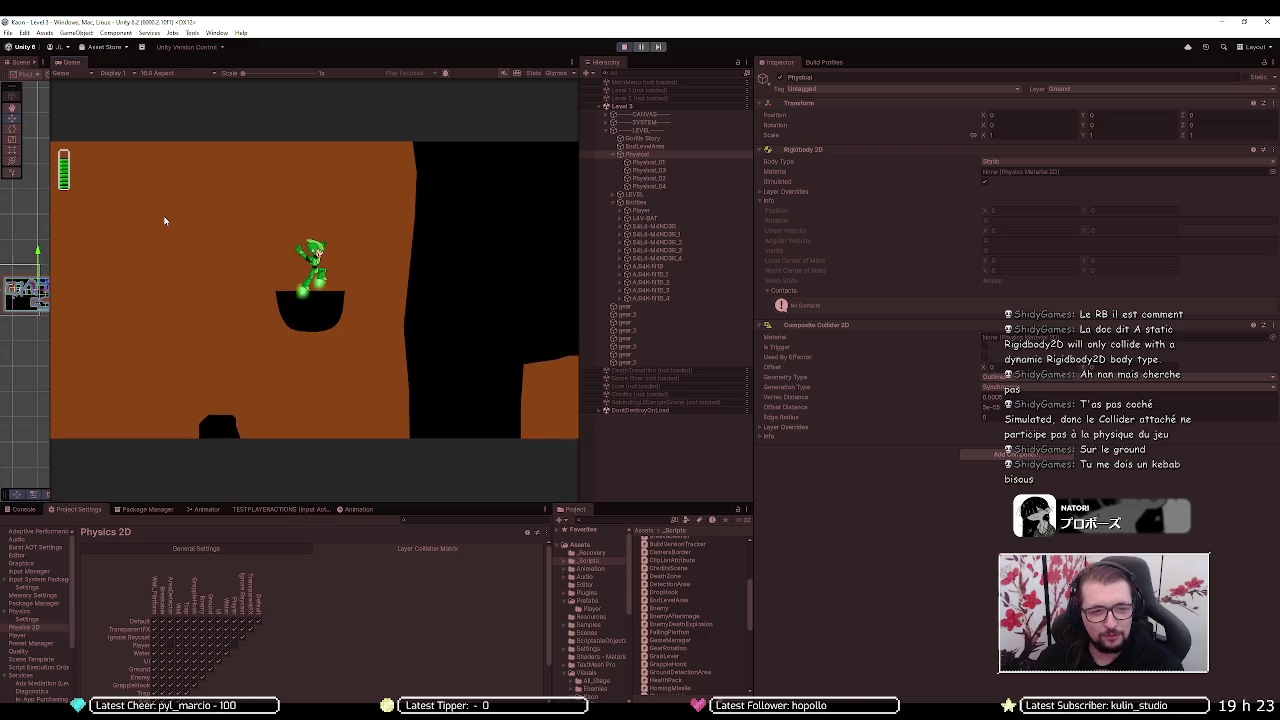
pyautogui.press('Right')
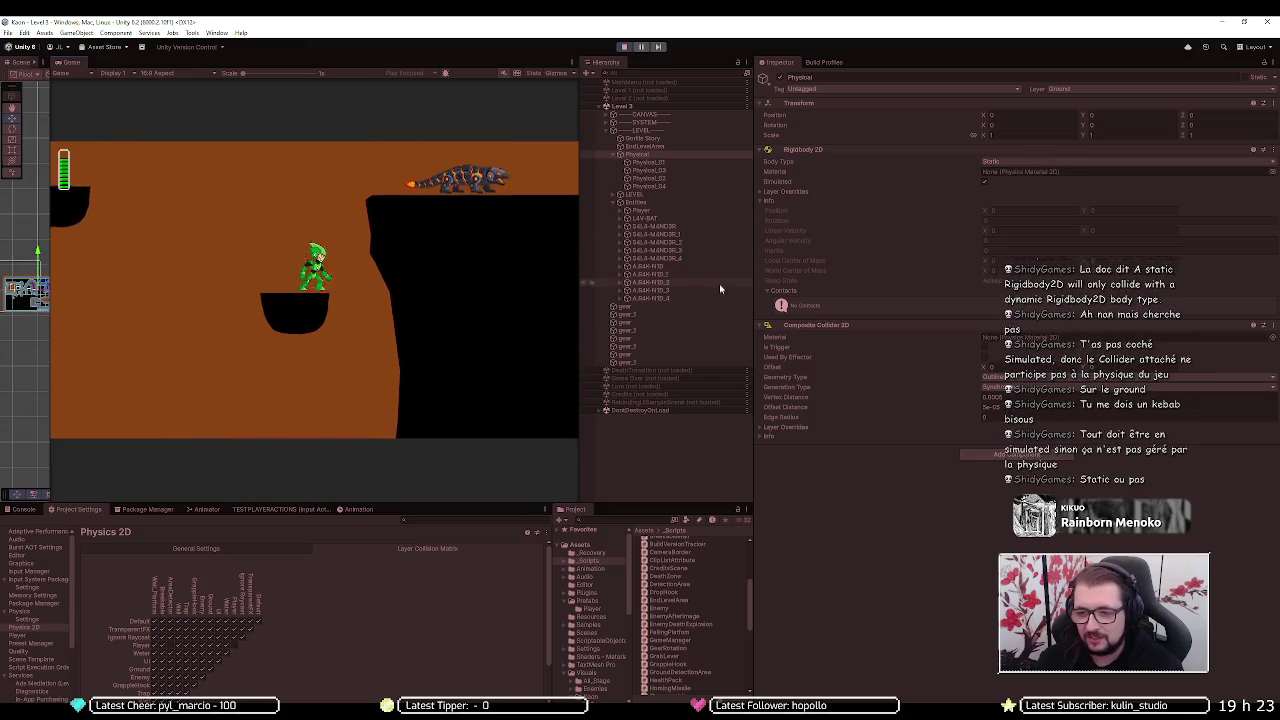
pyautogui.click(660, 212)
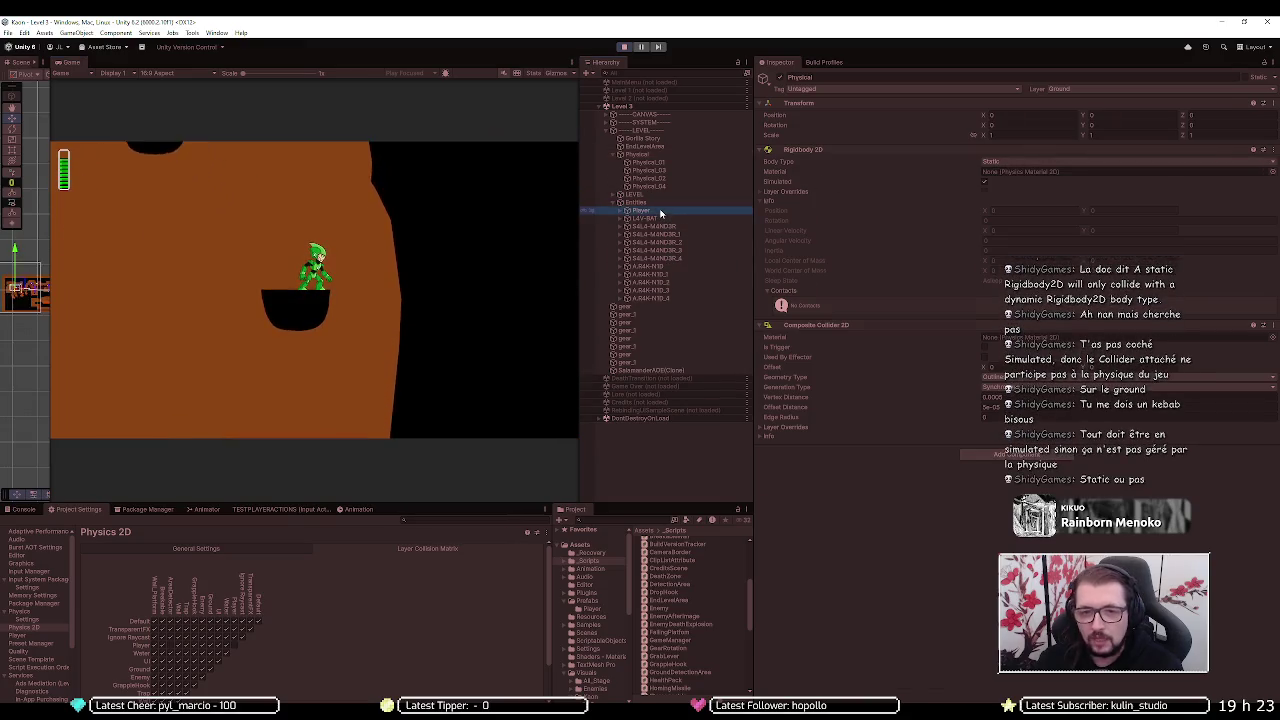
# - Enable Simulated on the Player's Rigidbody 2D, stop, inspect L4V-BAT, and restart play mode
pyautogui.click(984, 183)
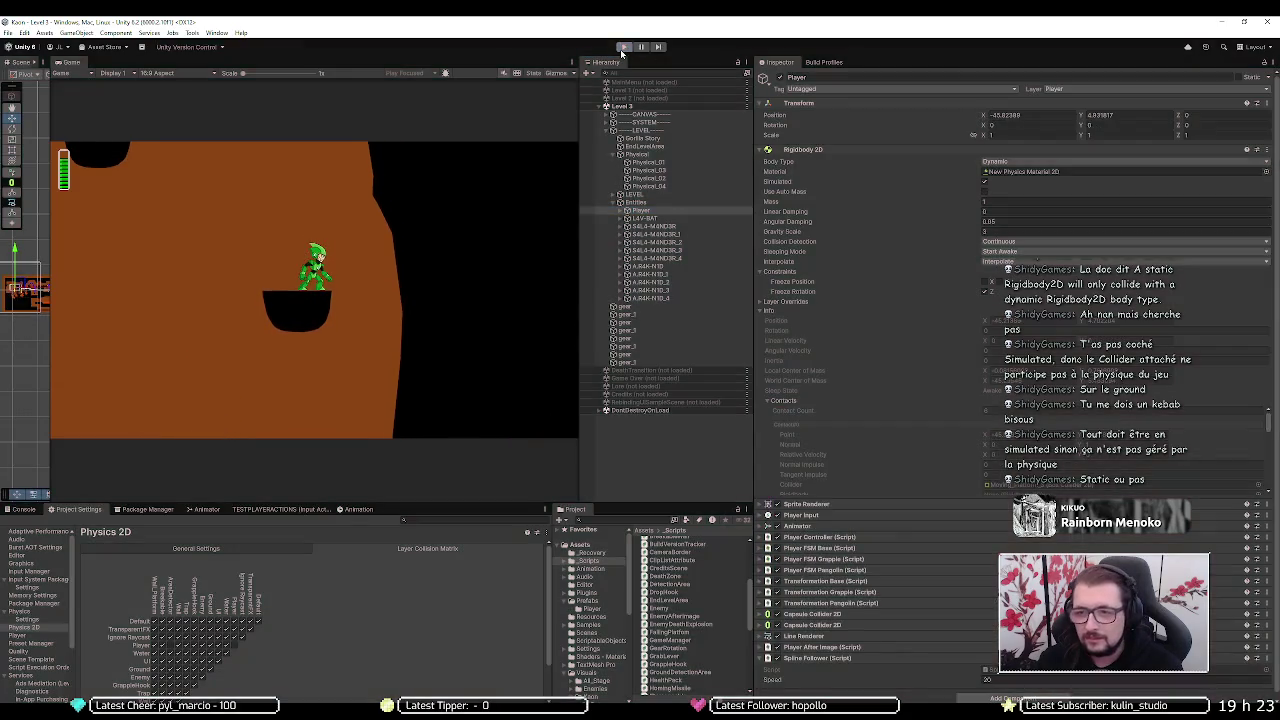
pyautogui.click(623, 48)
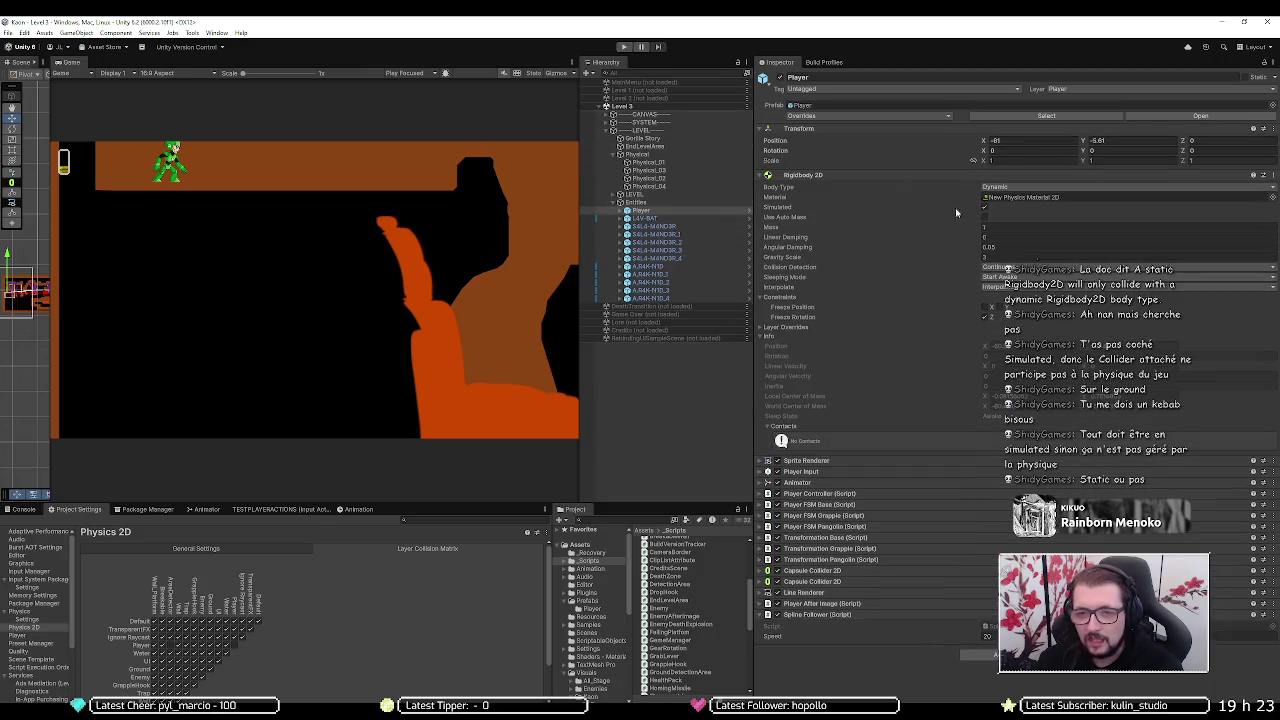
pyautogui.click(669, 219)
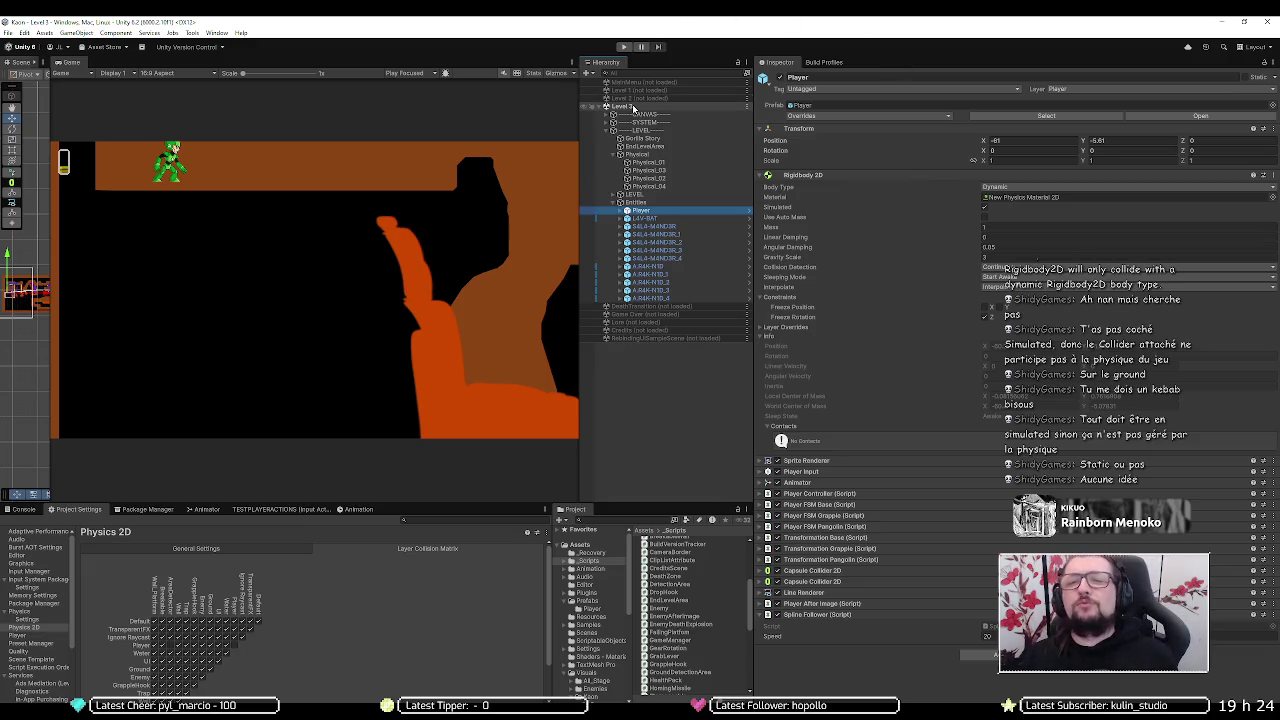
pyautogui.click(623, 47)
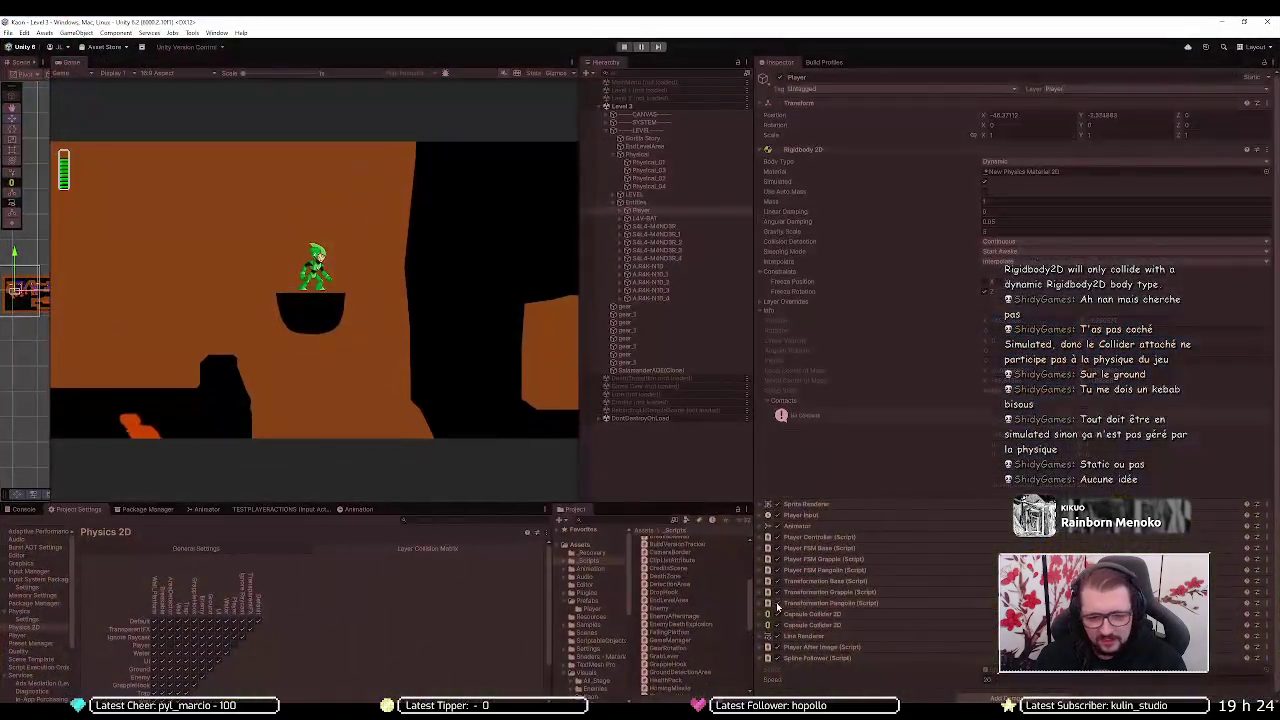
# - Open the C# project in Visual Studio from the DetectionArea script's context menu
pyautogui.rightClick(677, 584)
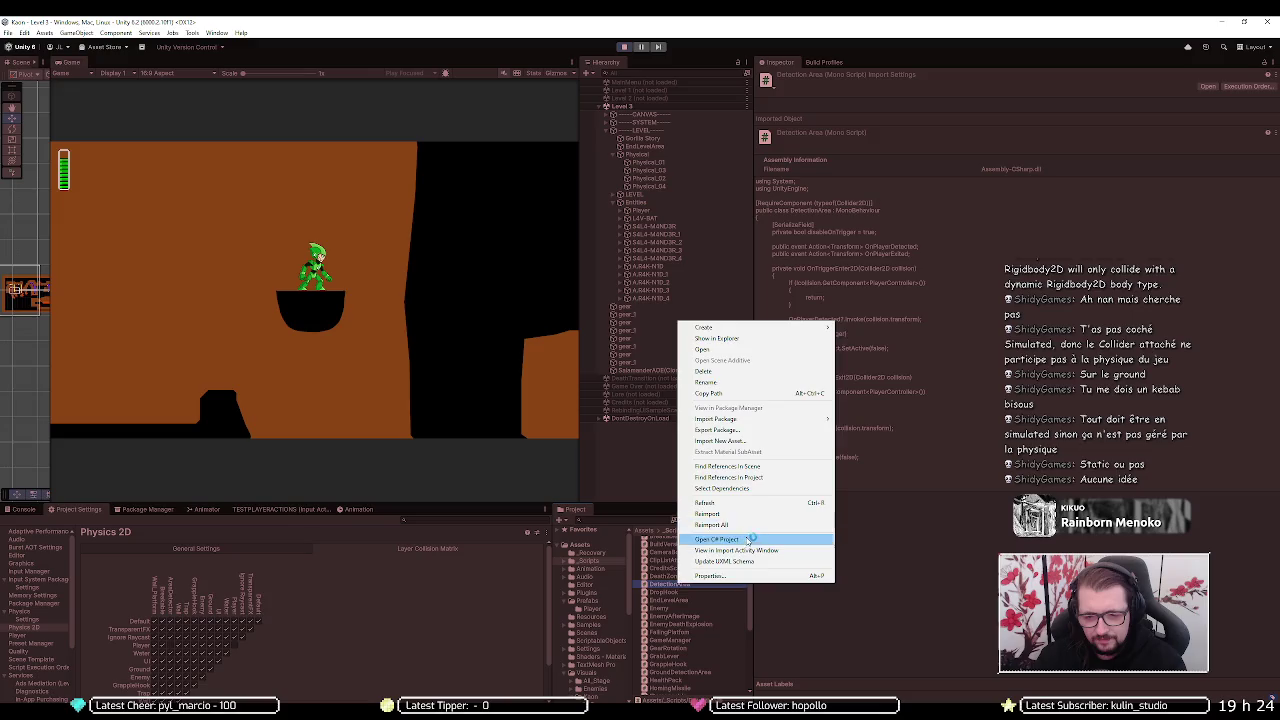
pyautogui.click(748, 541)
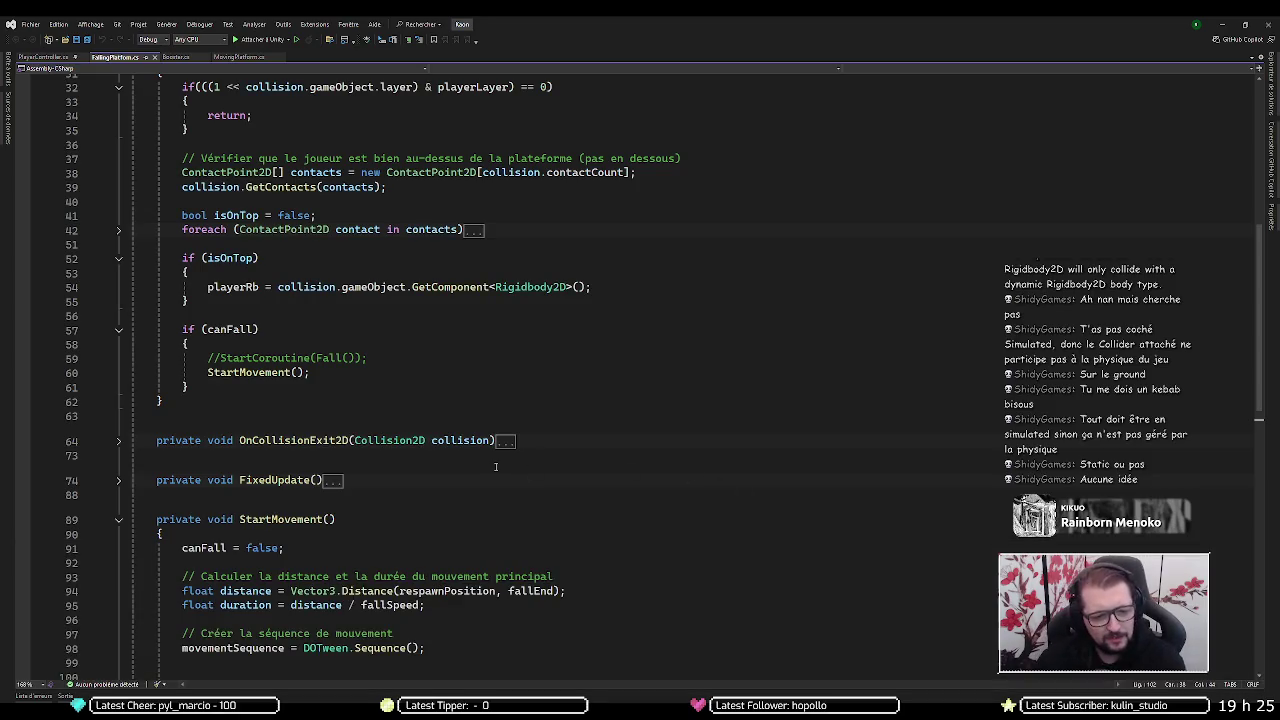
# - Read the StartMovement DOTween sequence in FallingPlatform.cs, then return to Unity
pyautogui.scroll(-5, 494, 463)
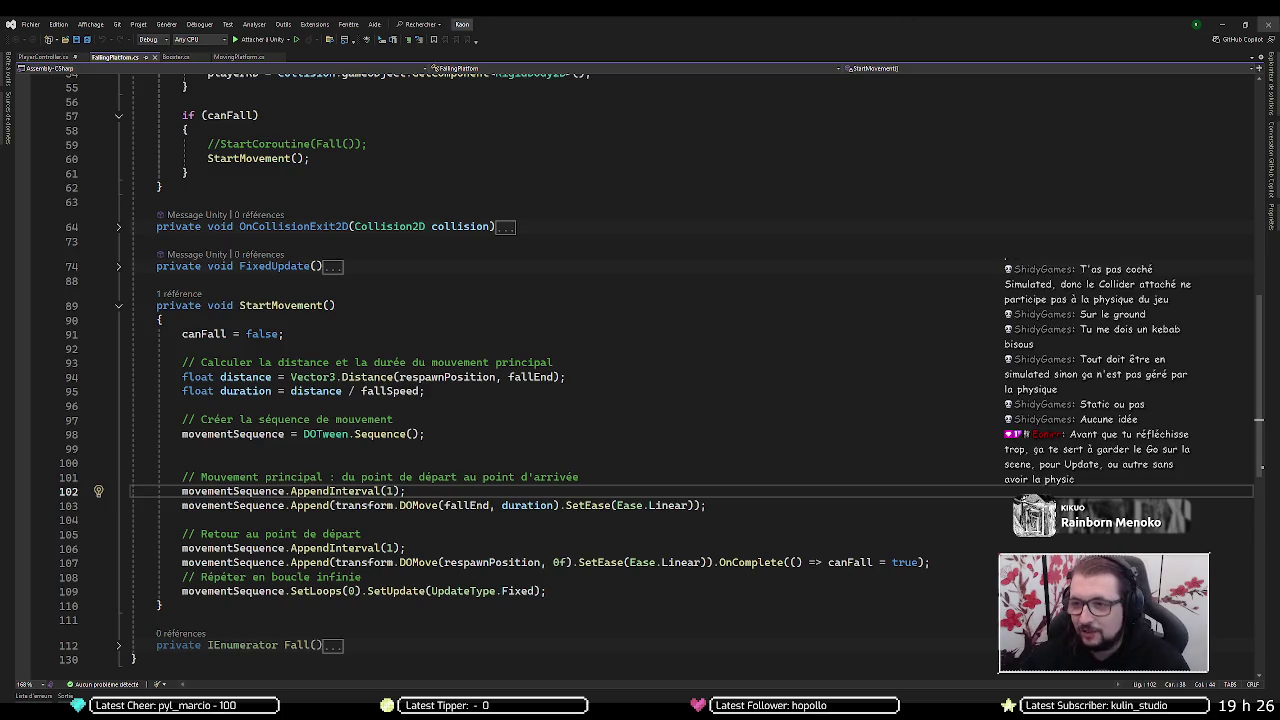
pyautogui.click(1221, 23)
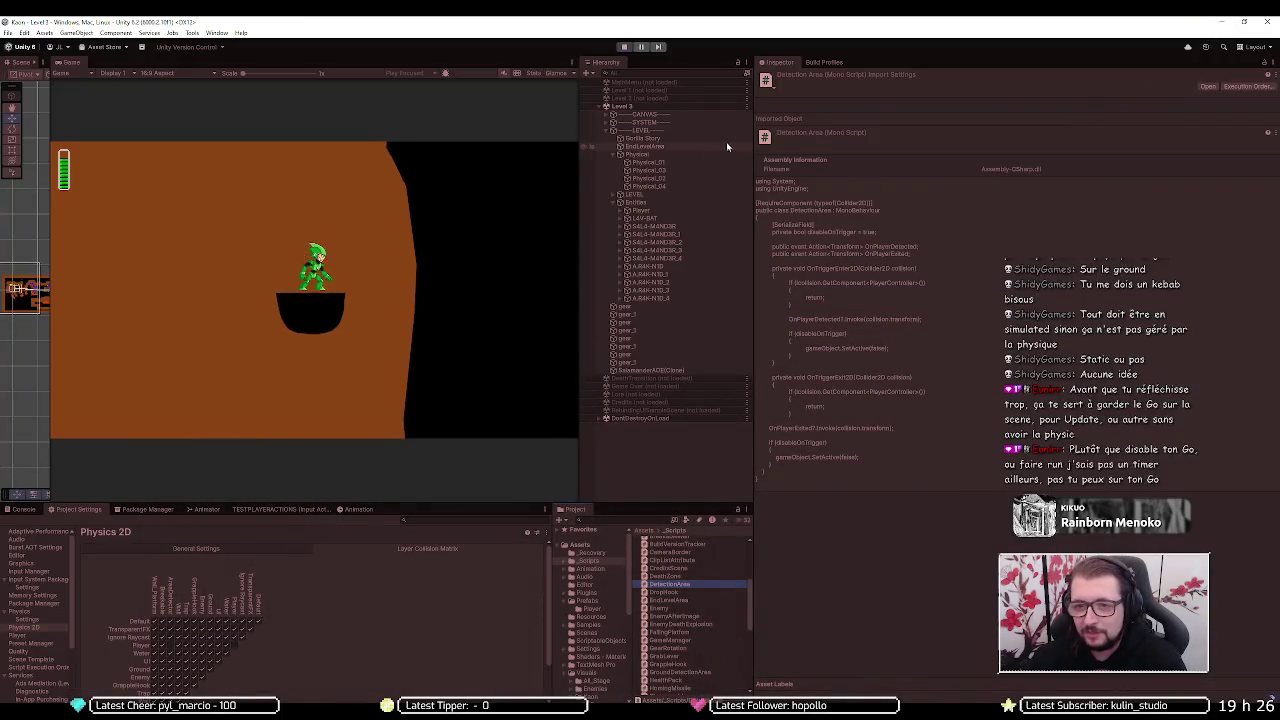
# - Inspect Entities, Physical and Physical_01's collider settings, then stop play mode
pyautogui.click(670, 202)
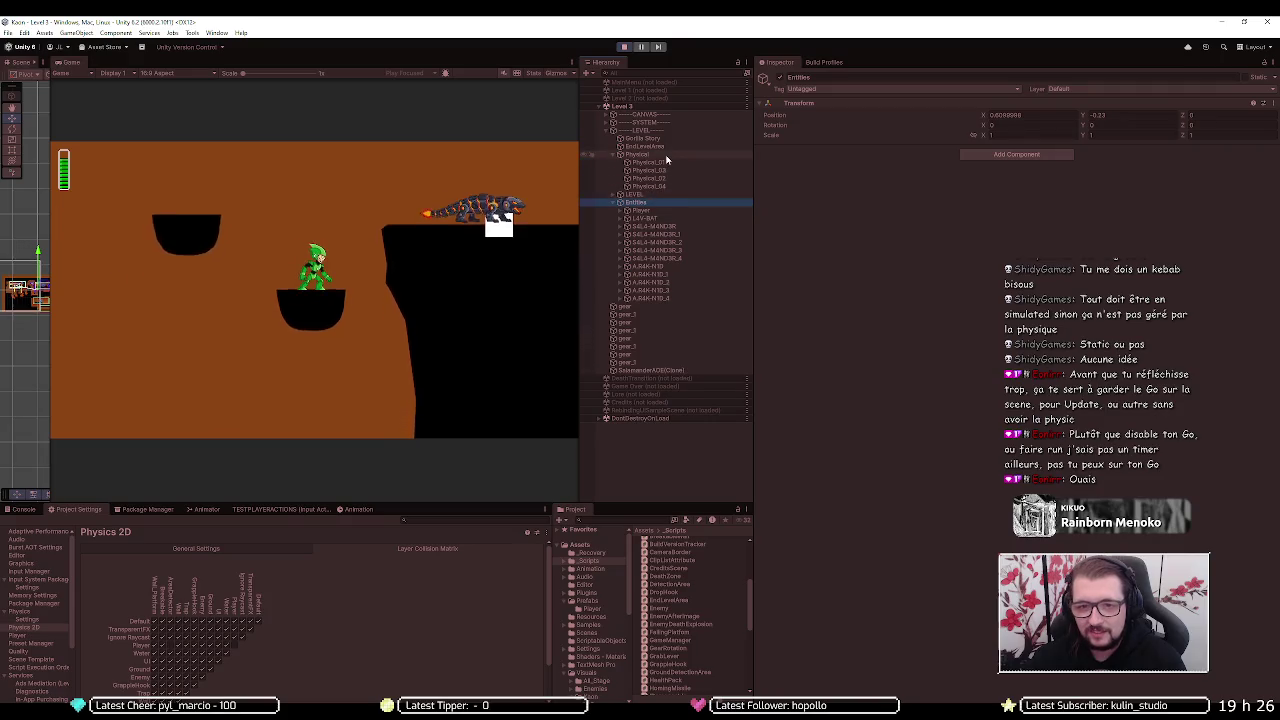
pyautogui.click(655, 154)
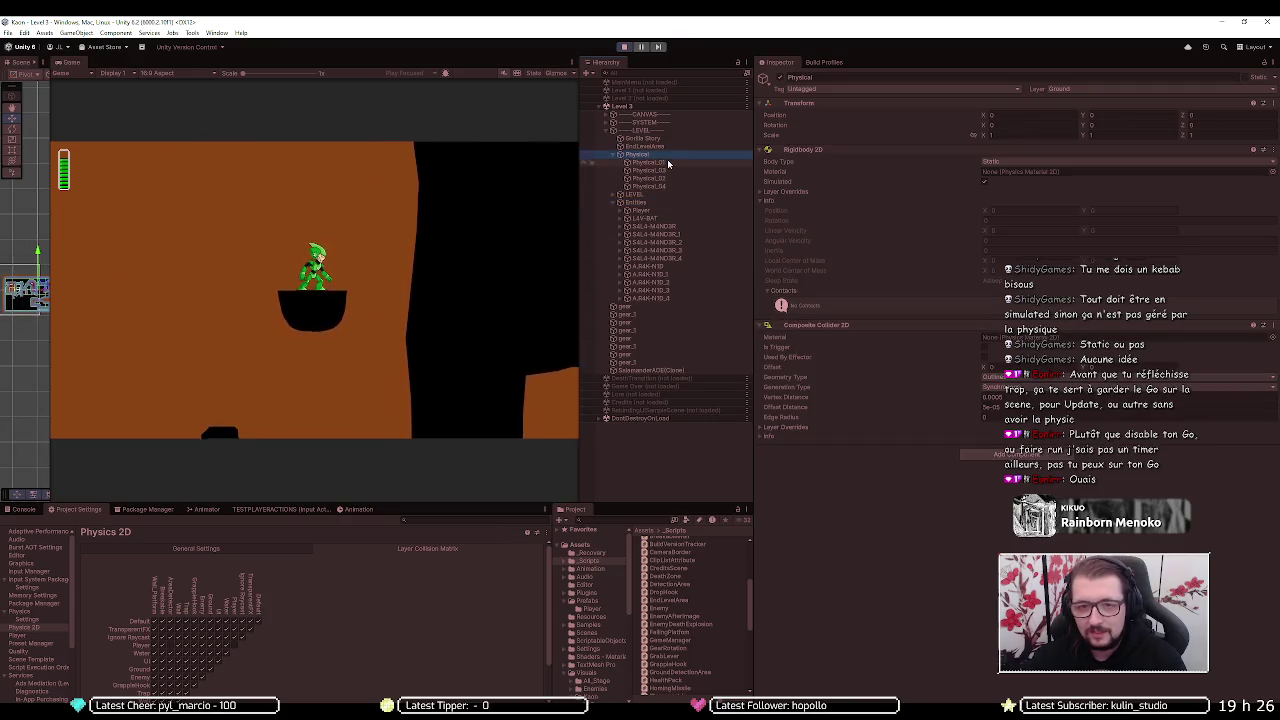
pyautogui.click(667, 161)
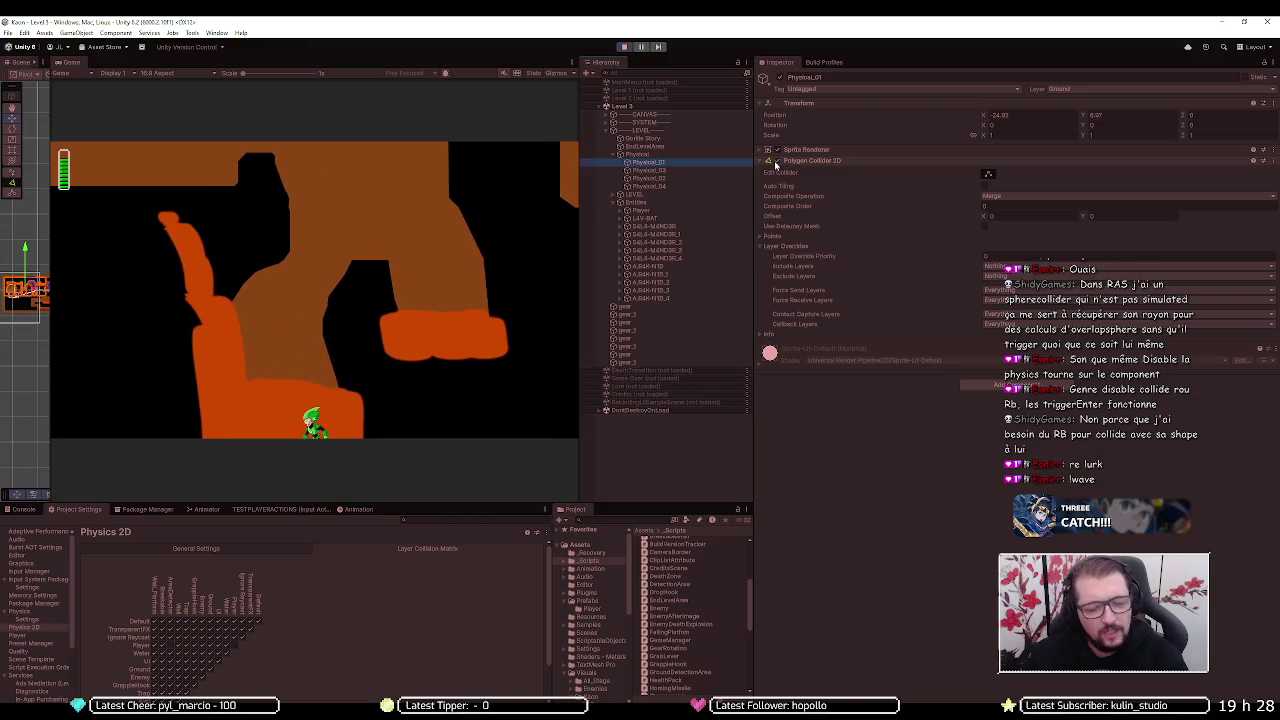
pyautogui.click(625, 47)
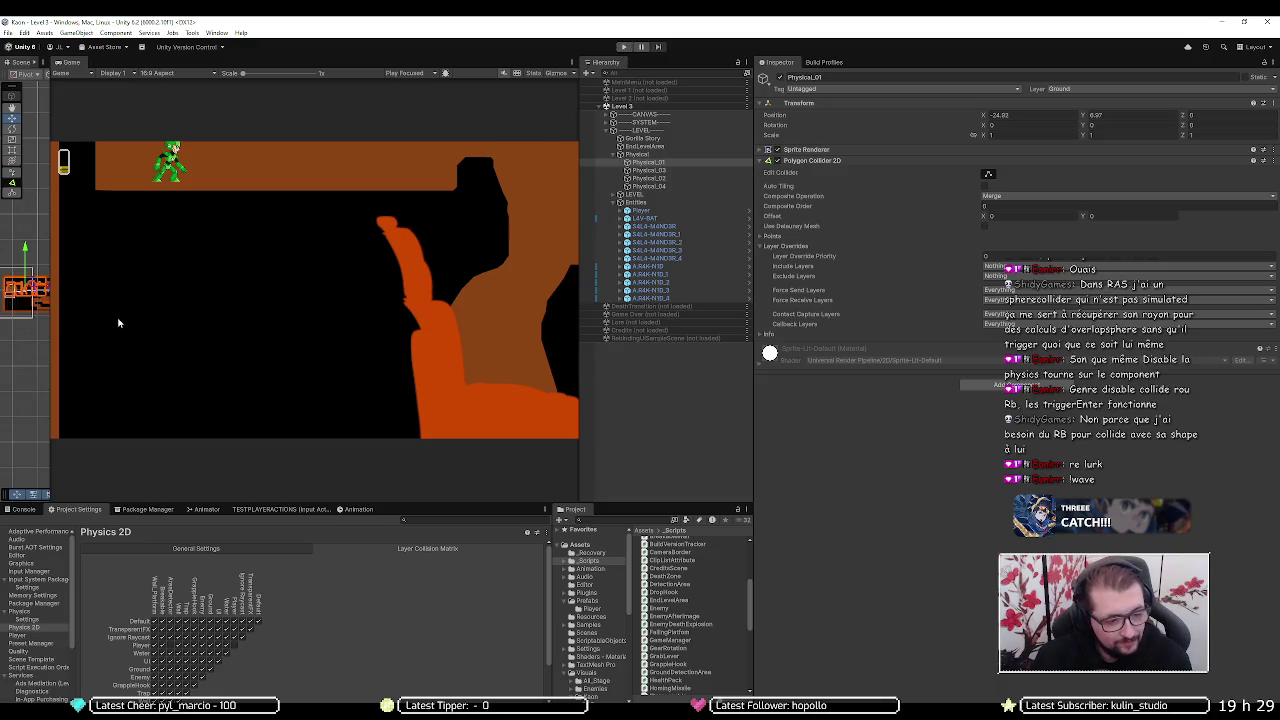
# - Widen the Scene view, frame the Physical_01 ground collider, then reselect Physical
pyautogui.moveTo(51, 330); pyautogui.dragTo(249, 317)
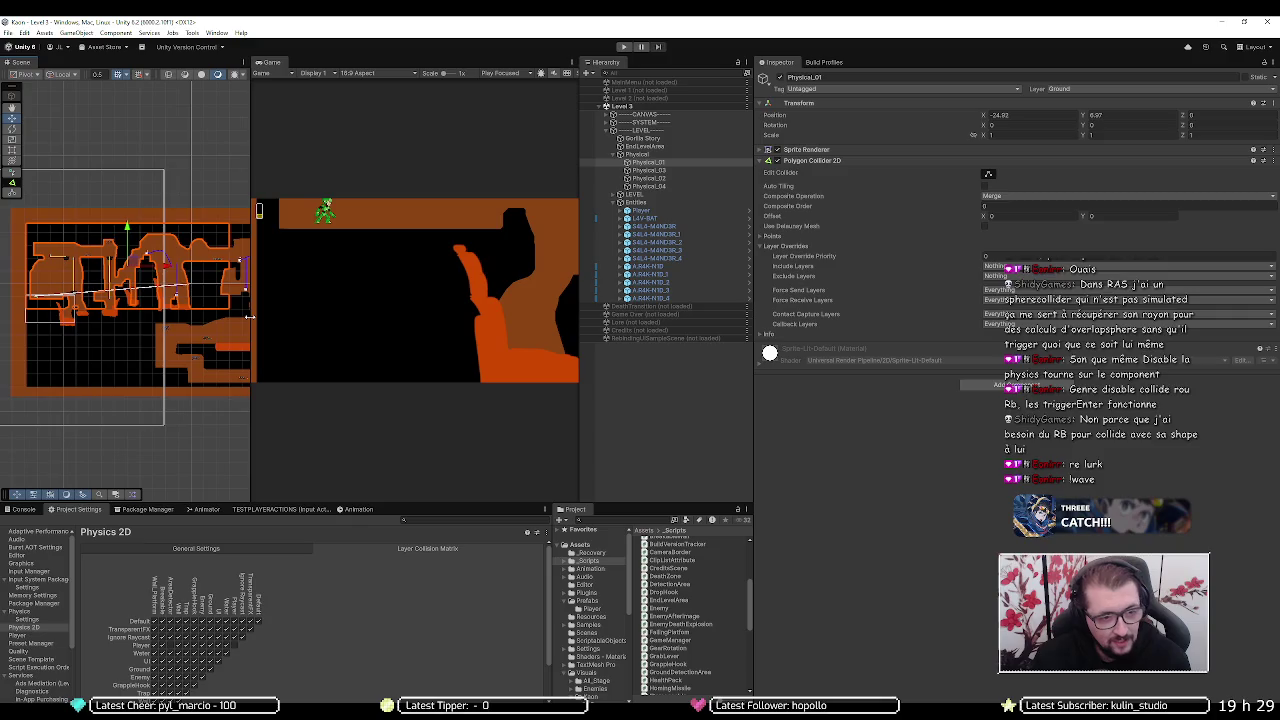
pyautogui.scroll(5, 150, 300)
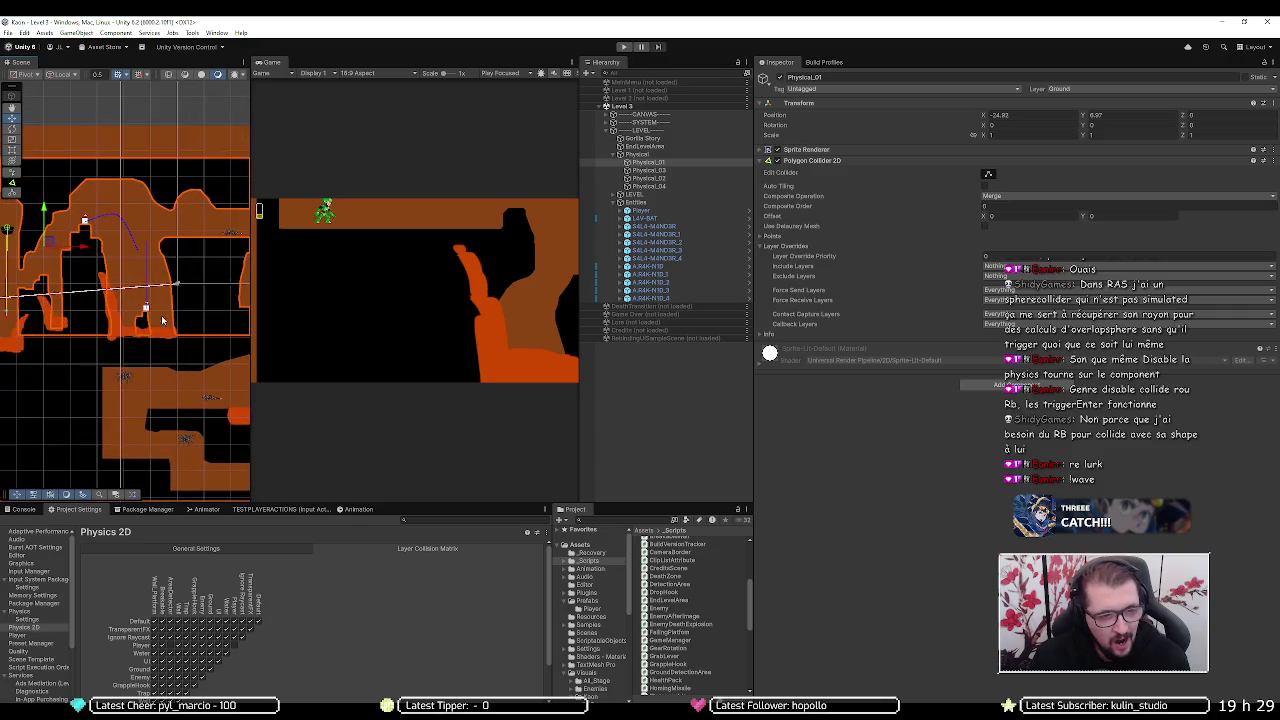
pyautogui.moveTo(90, 342); pyautogui.dragTo(160, 324)
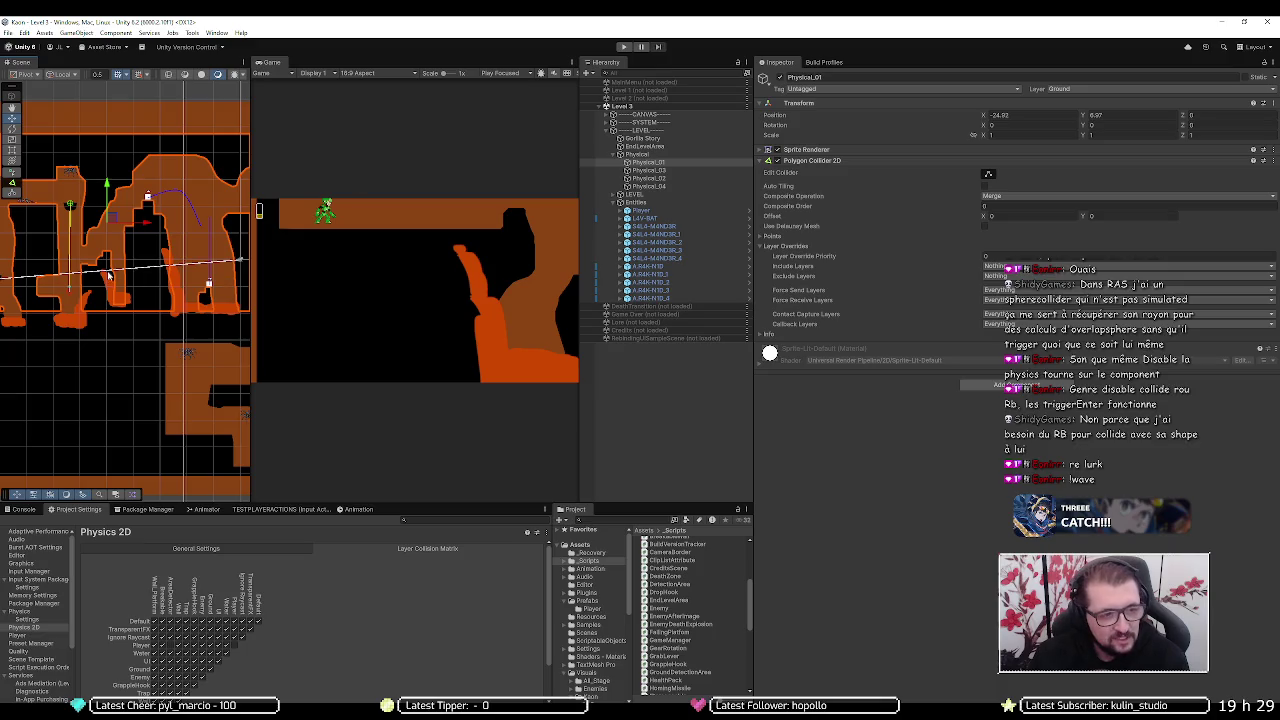
pyautogui.press('f')
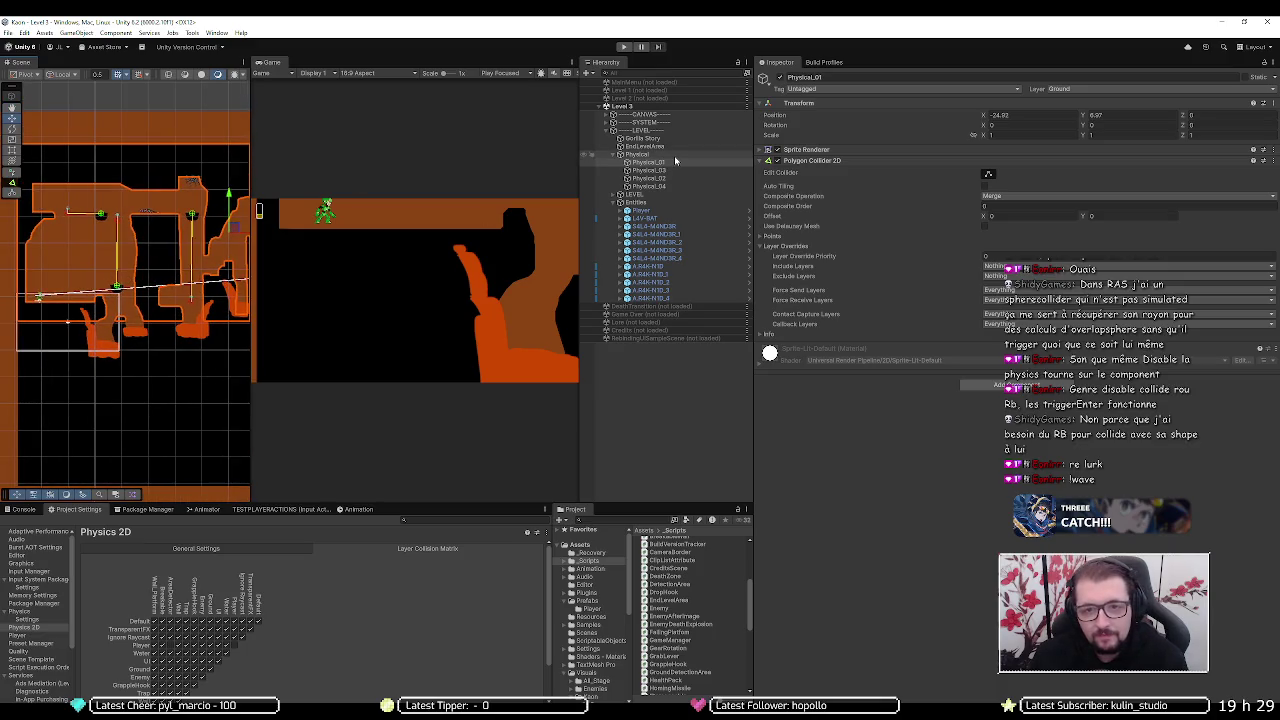
pyautogui.click(675, 155)
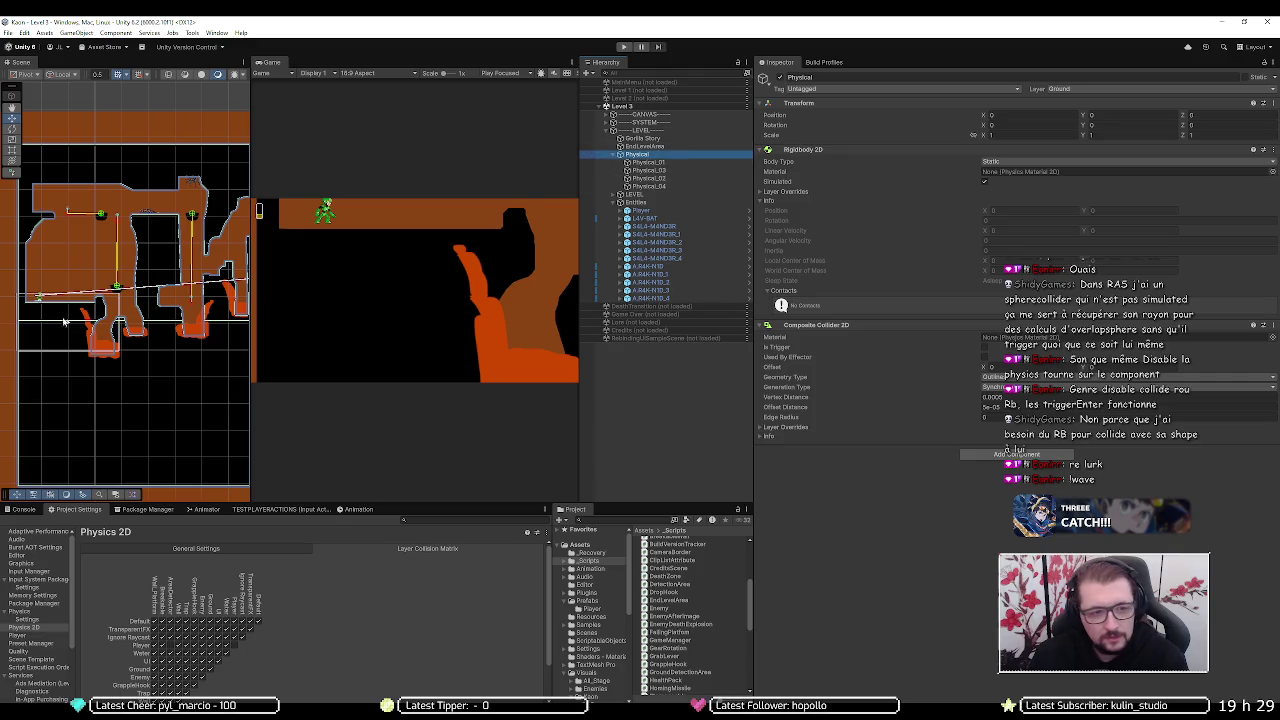
# - Select Moving_Platform_3 in the Scene view, then inspect the Player's Rigidbody 2D components
pyautogui.click(117, 293)
pyautogui.click(117, 293)
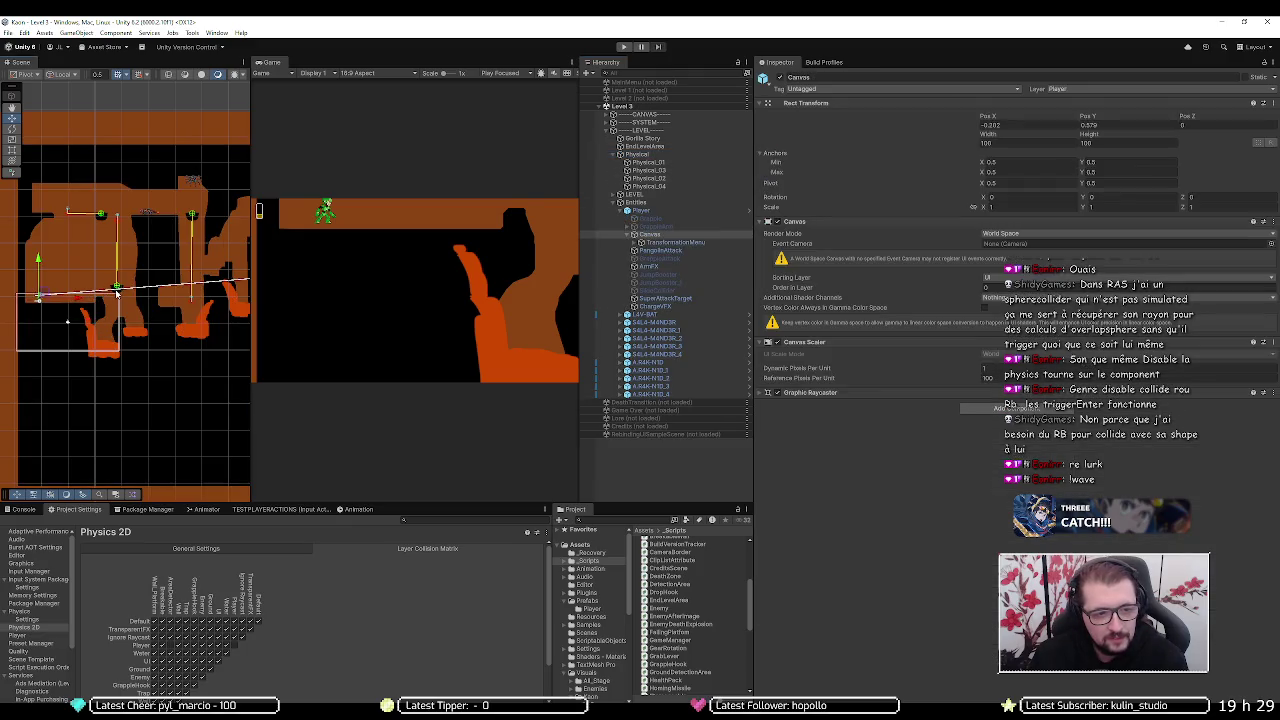
pyautogui.click(117, 293)
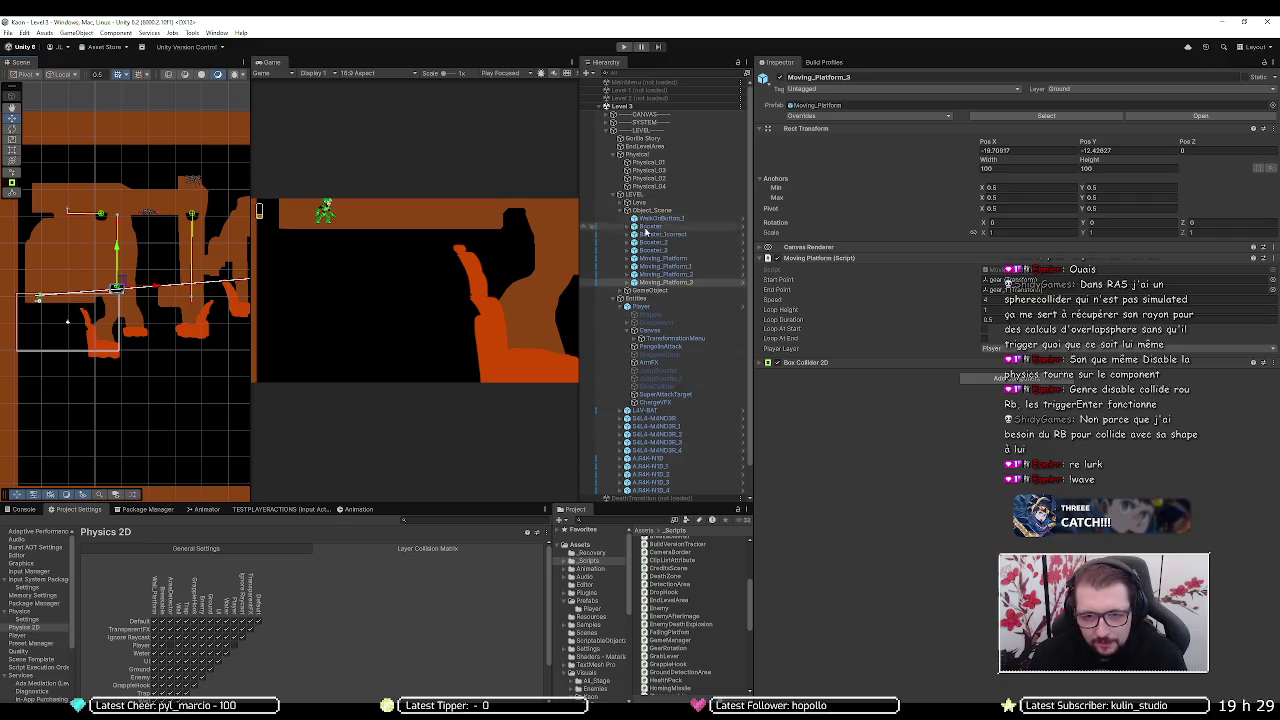
pyautogui.click(625, 307)
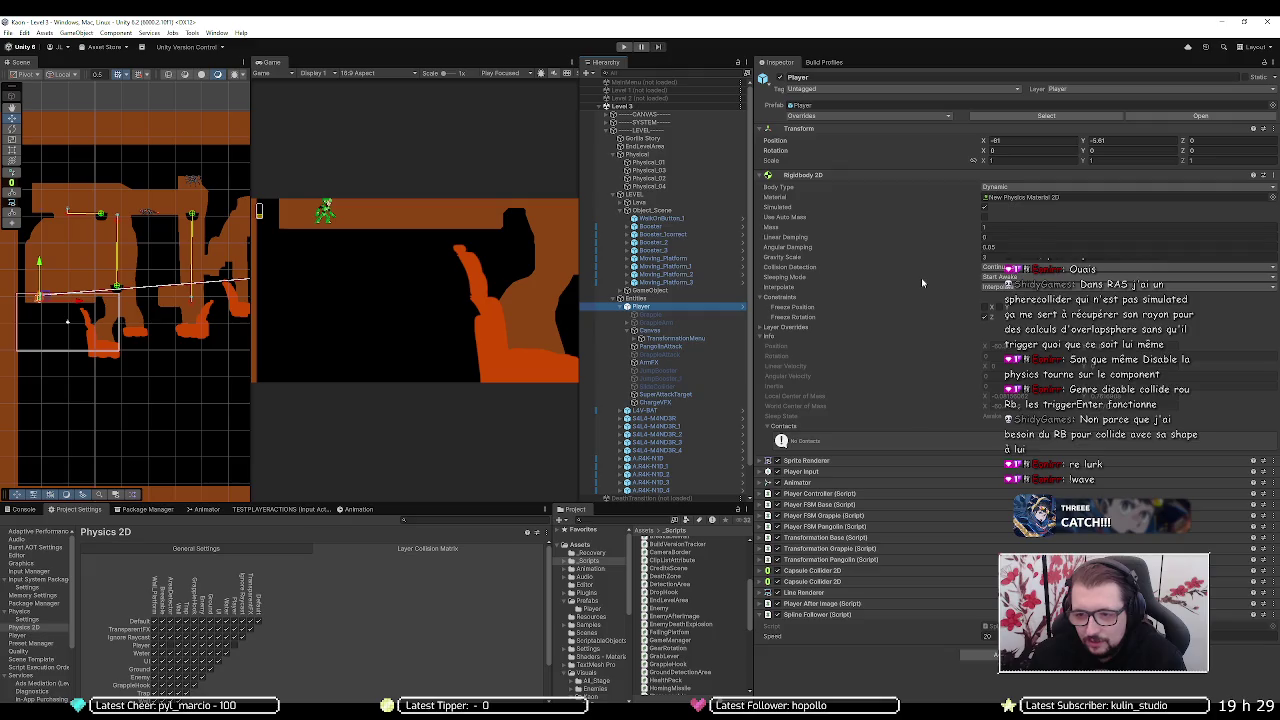
# - Review the Player's Interpolate options without changing them, then open GitHub Desktop's History
pyautogui.click(1015, 287)
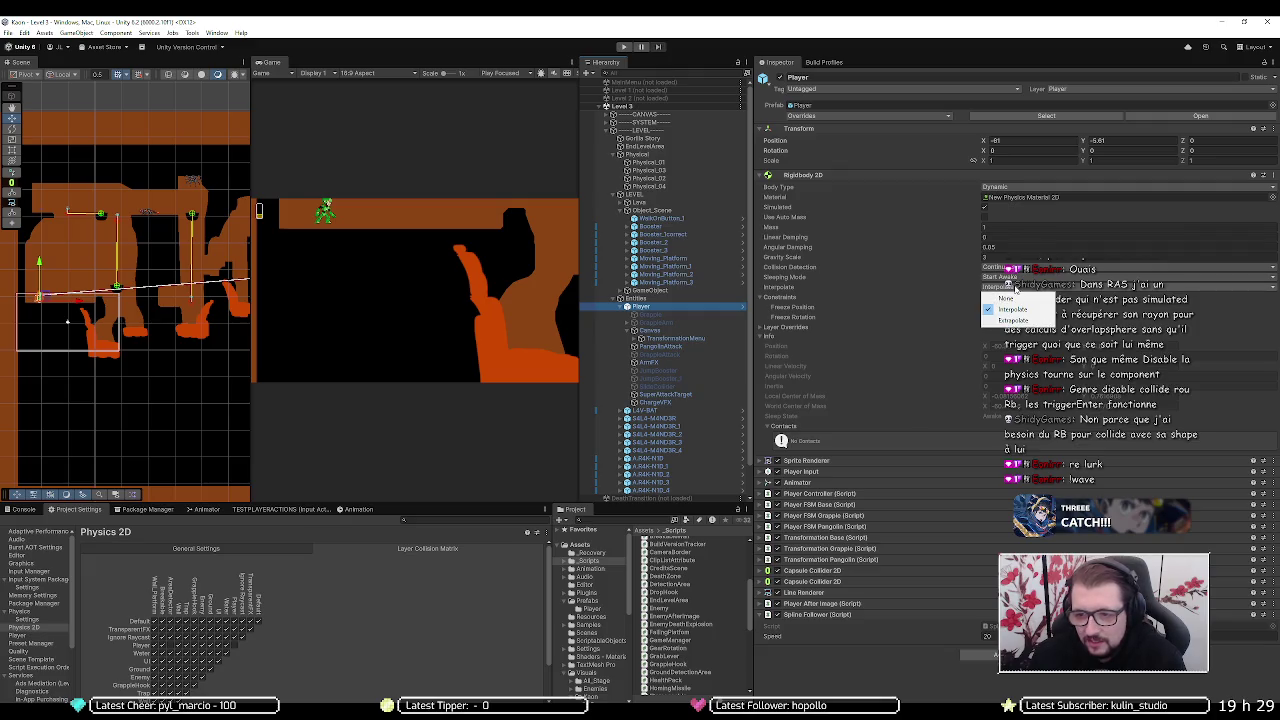
pyautogui.click(1015, 287)
pyautogui.click(976, 286)
pyautogui.click(946, 287)
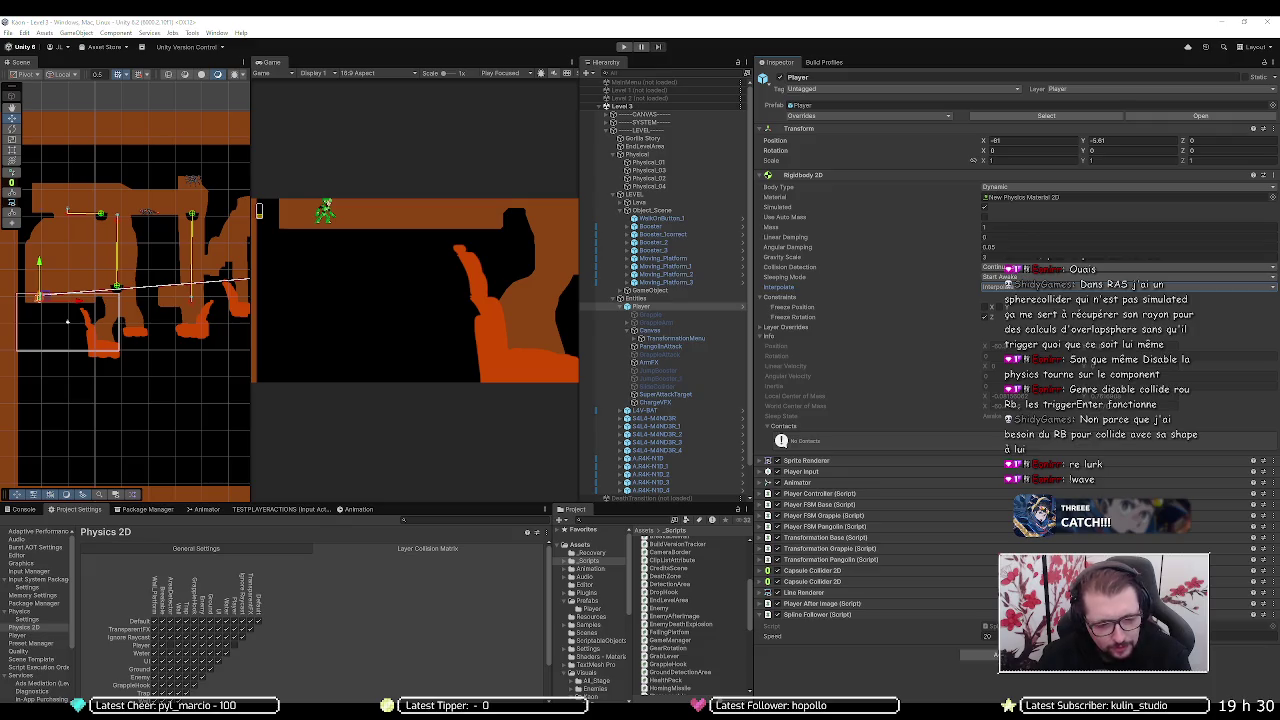
pyautogui.hotkey('alt', 'Tab')
pyautogui.click(246, 64)
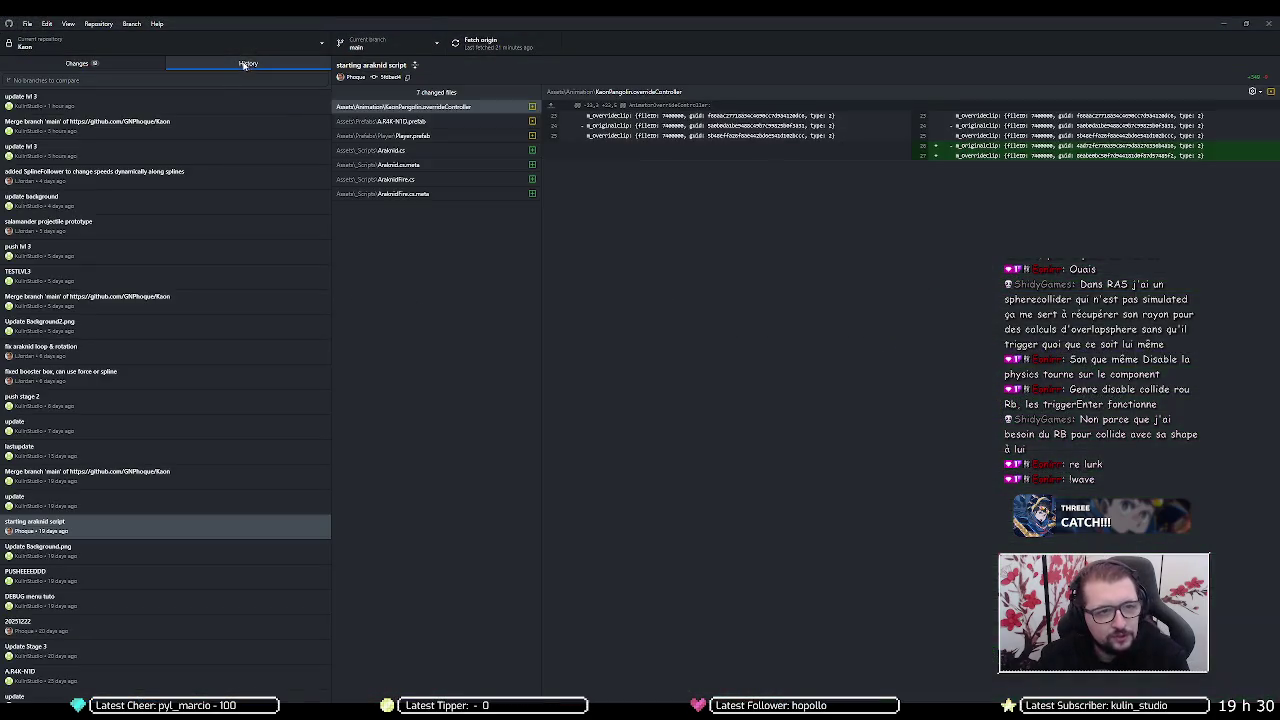
# - Review the 'update lvl 3' commit and the pending Booster.cs diff, then minimize GitHub Desktop
pyautogui.click(245, 100)
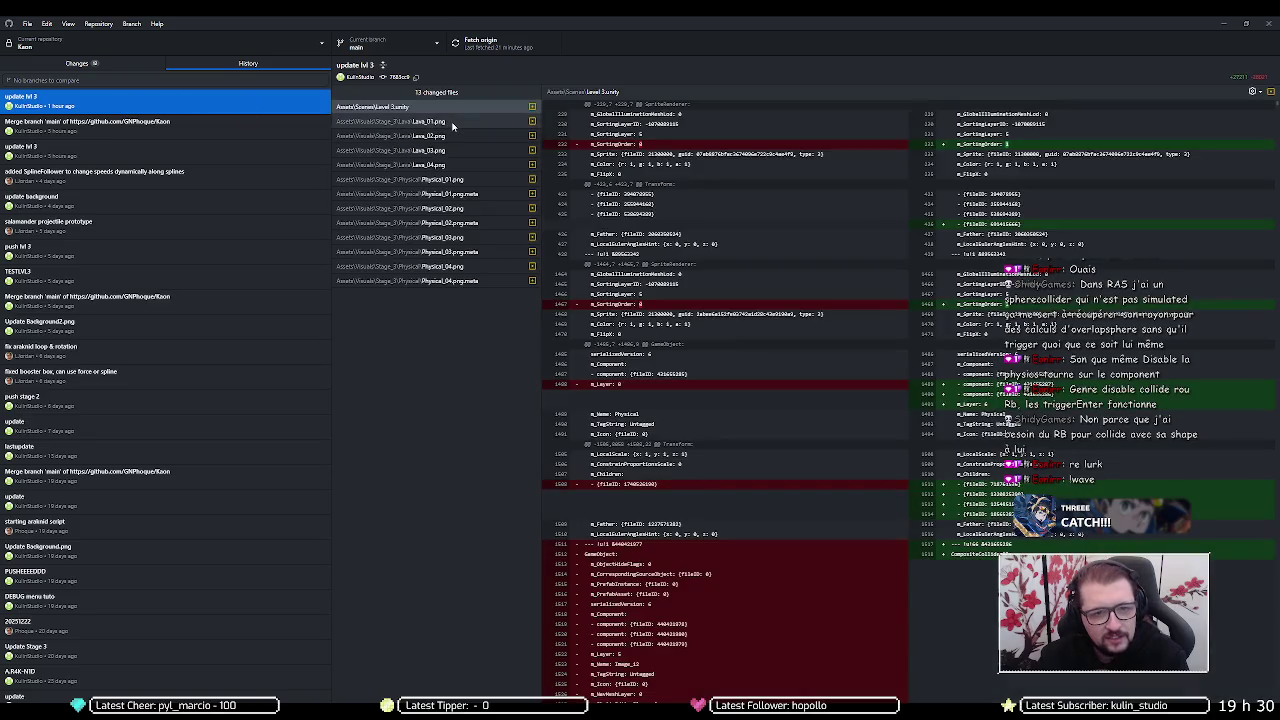
pyautogui.click(436, 106)
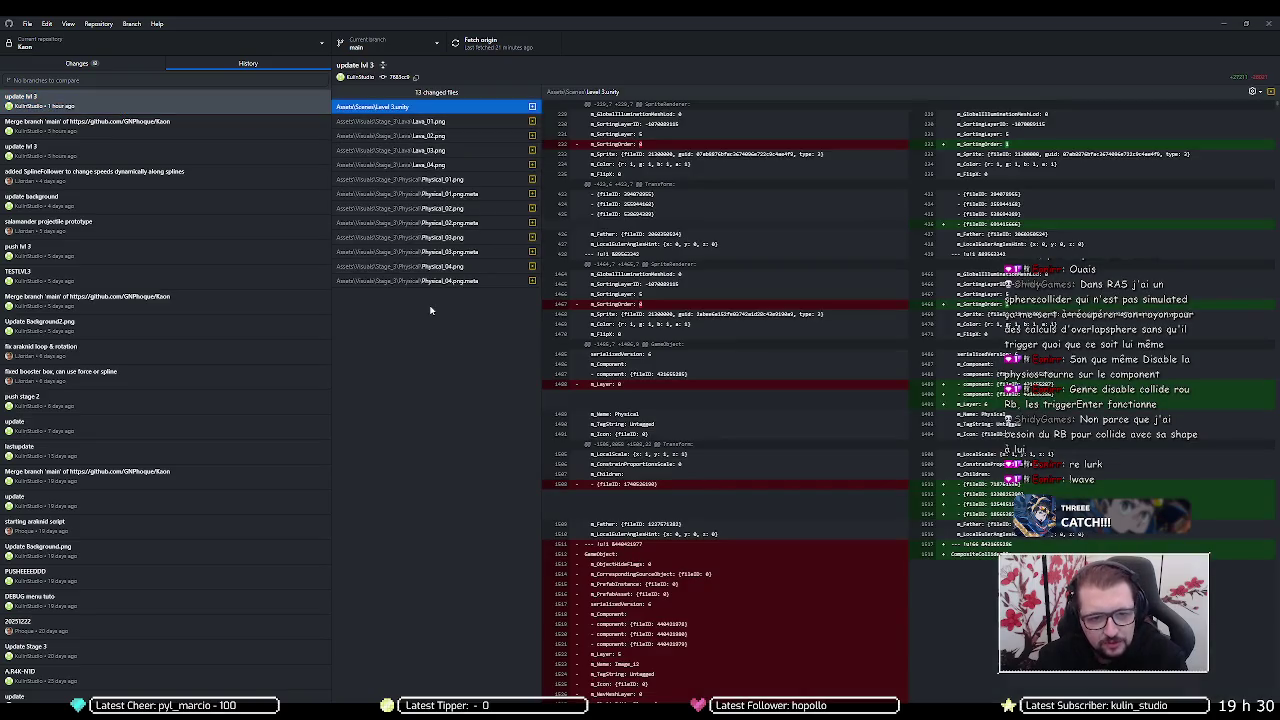
pyautogui.click(76, 64)
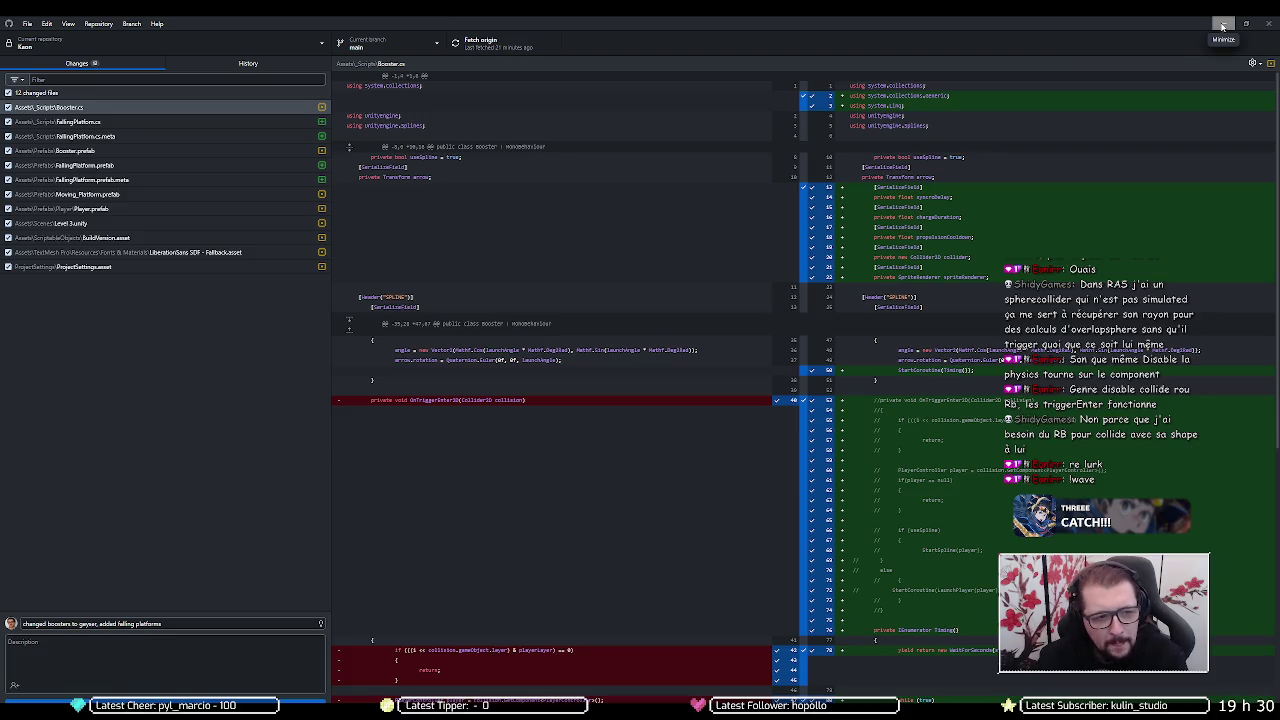
pyautogui.click(1222, 25)
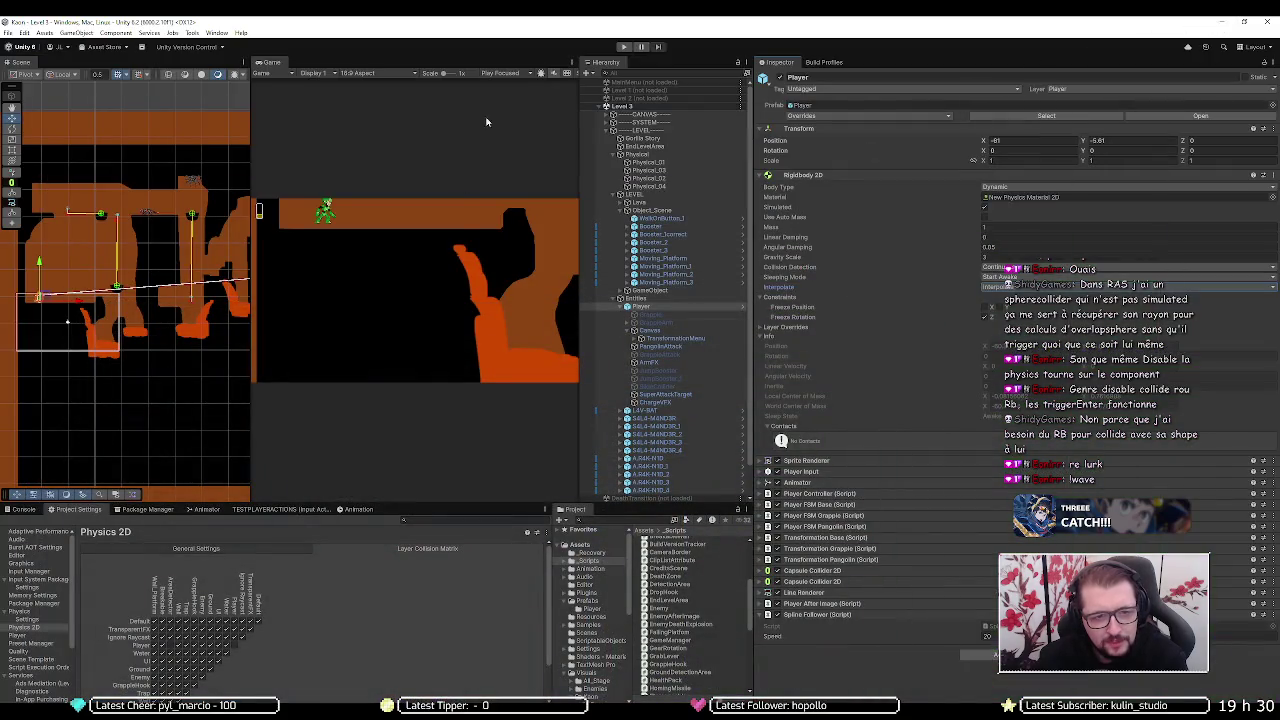
# - Enter Play mode to test how the Player moves and lands in Level 3
pyautogui.click(622, 47)
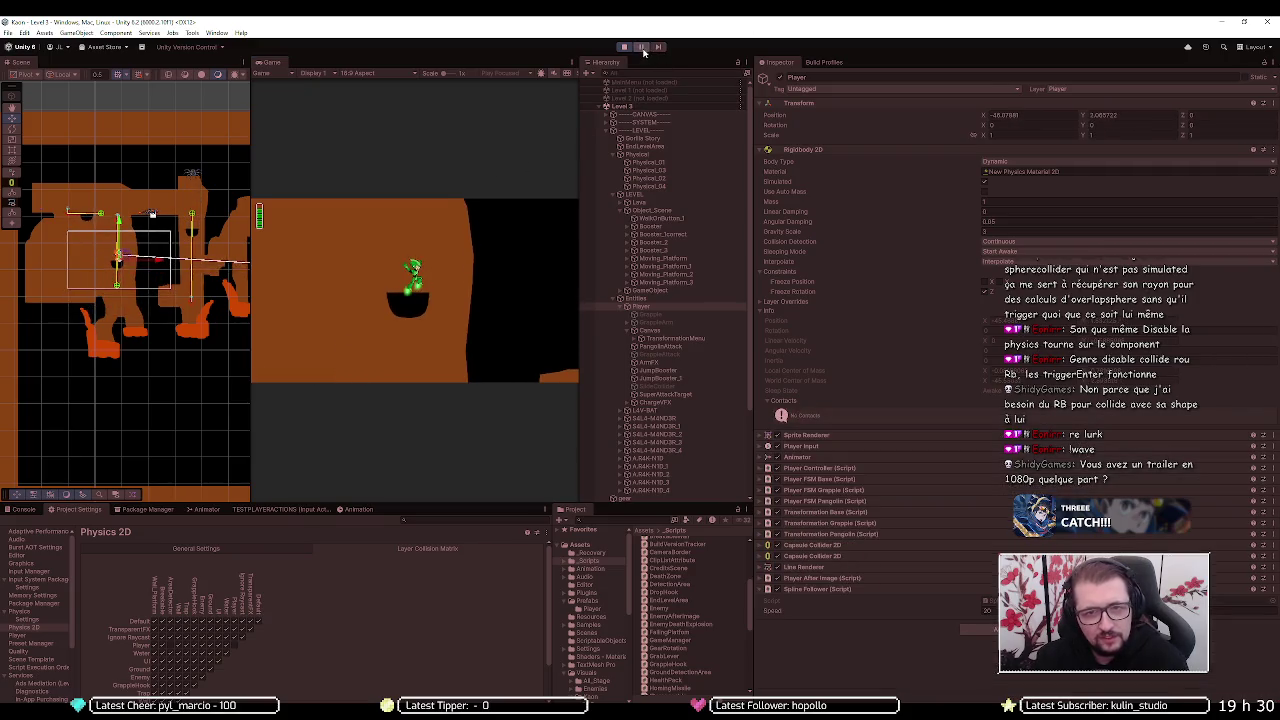
# - Bring up the DOTween delay forum thread, then Google 'kaon' in a new tab
pyautogui.moveTo(68, 694)
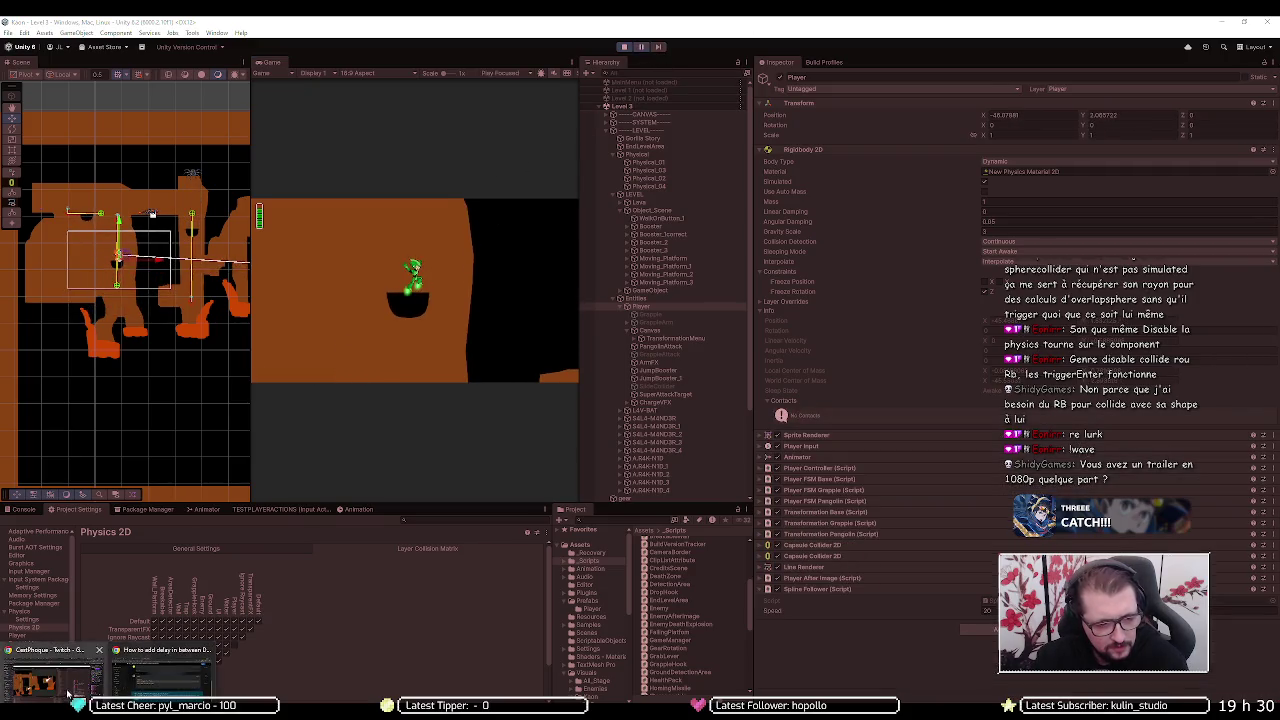
pyautogui.click(150, 672)
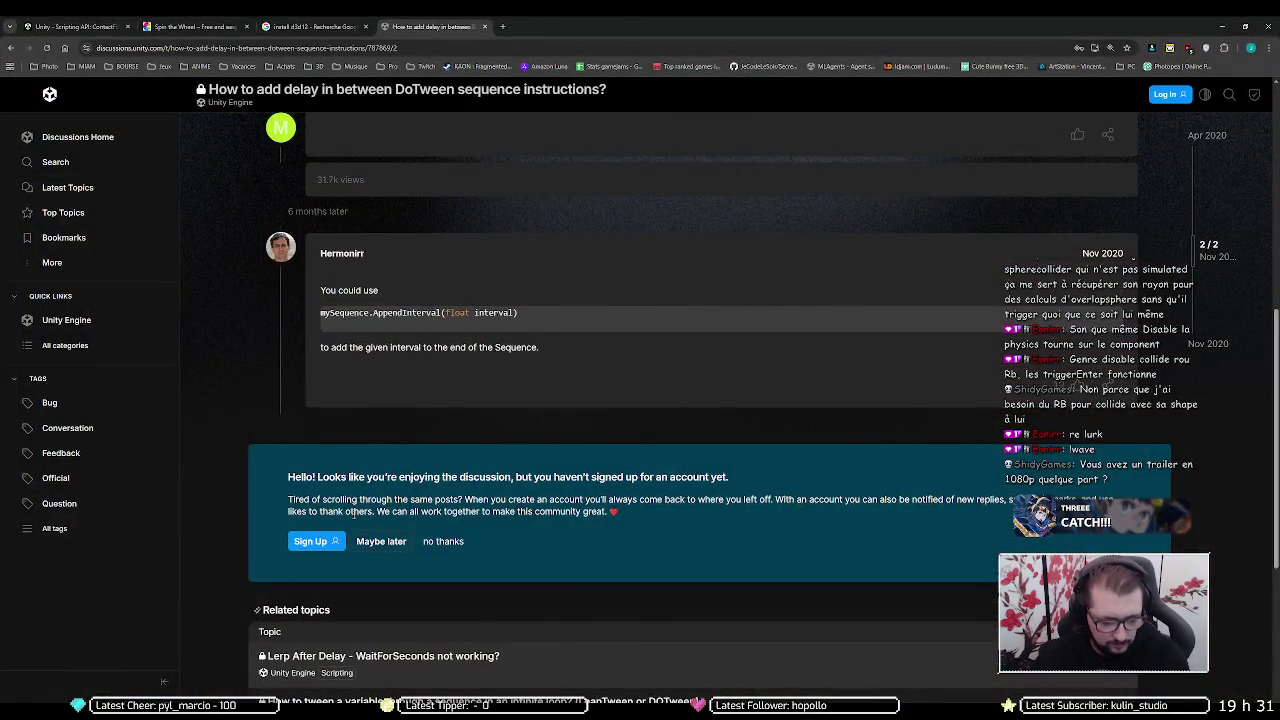
pyautogui.hotkey('ctrl', 't')
pyautogui.write('kaon')
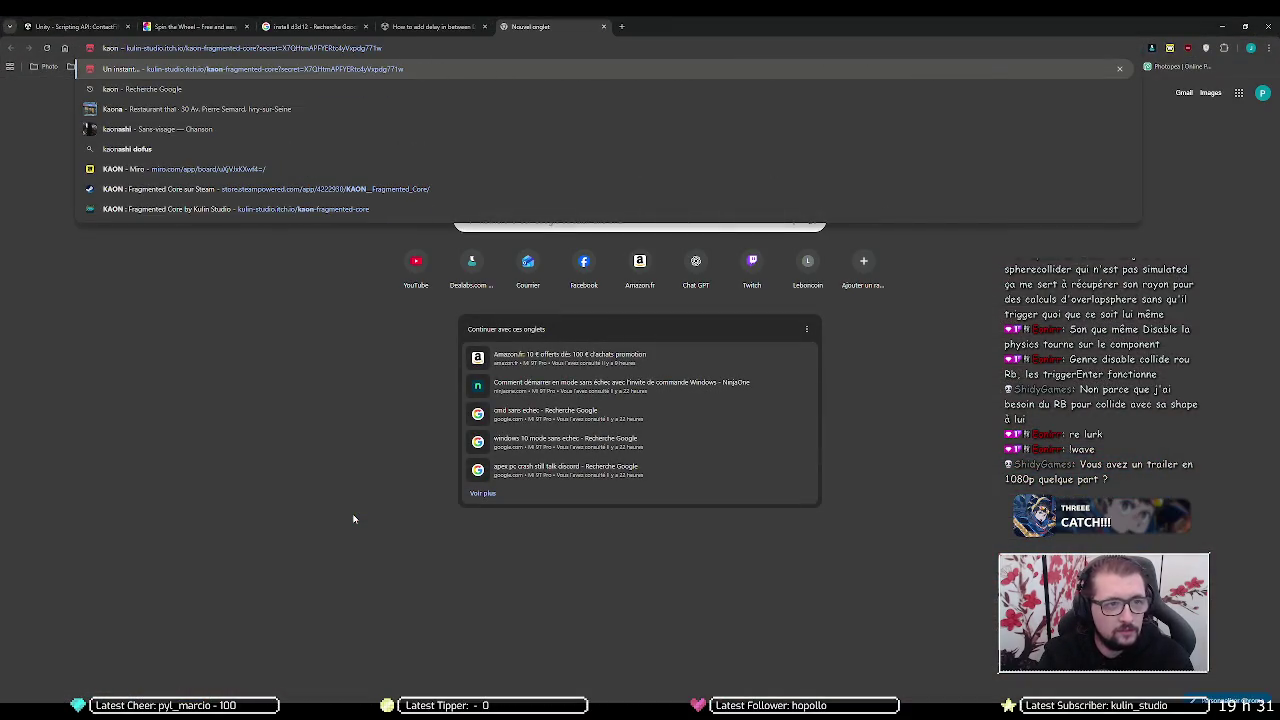
pyautogui.press('Delete')
pyautogui.press('Return')
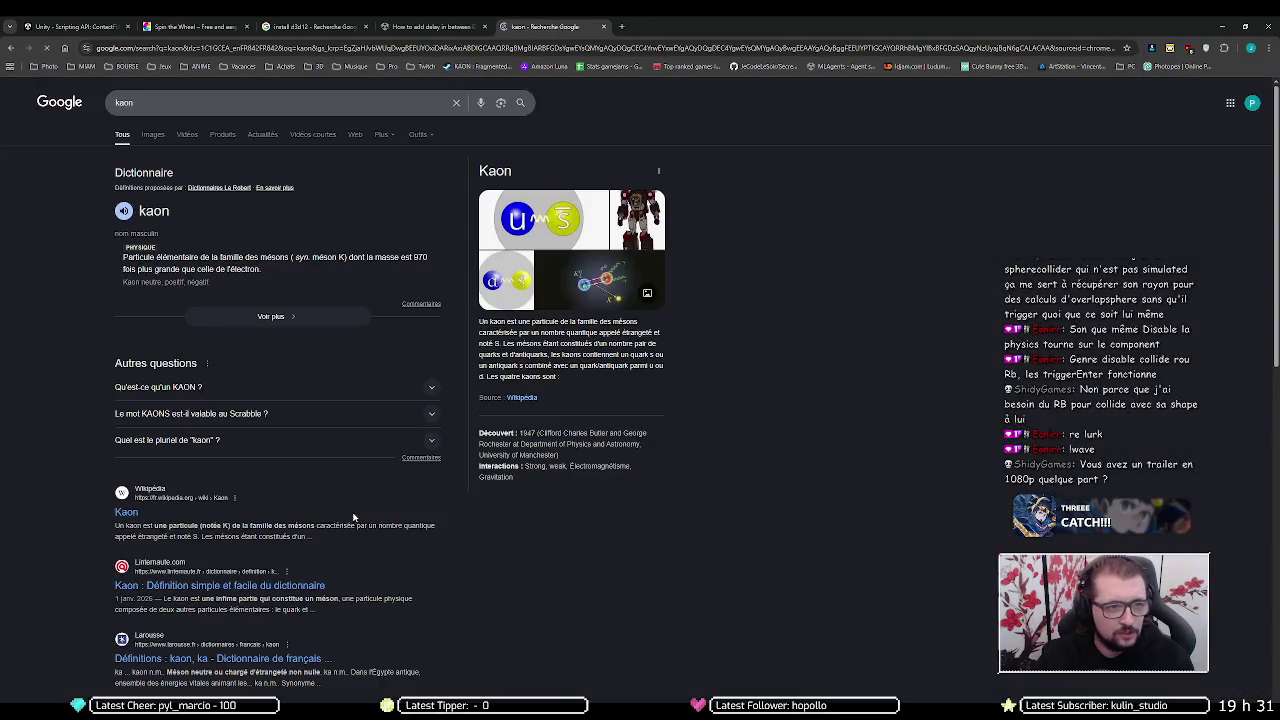
# - Refine the Google search to 'kaon youtube'
pyautogui.scroll(-5, 105, 412)
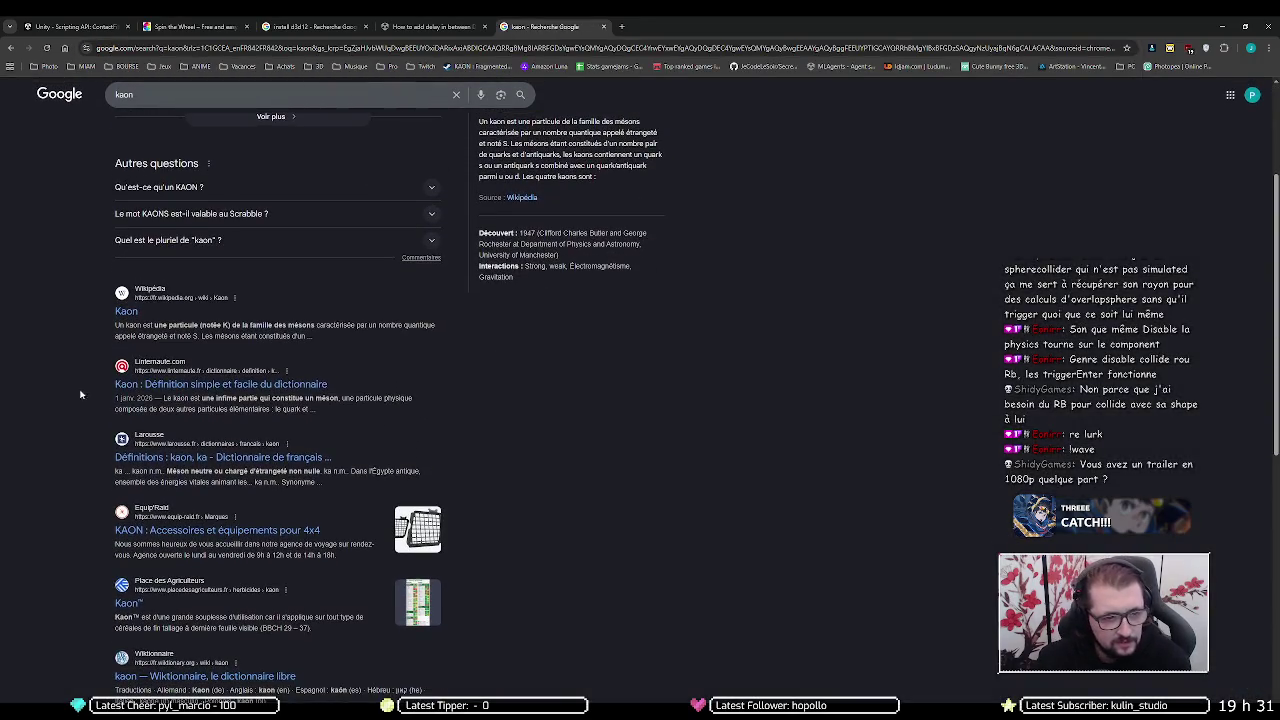
pyautogui.scroll(5, 74, 382)
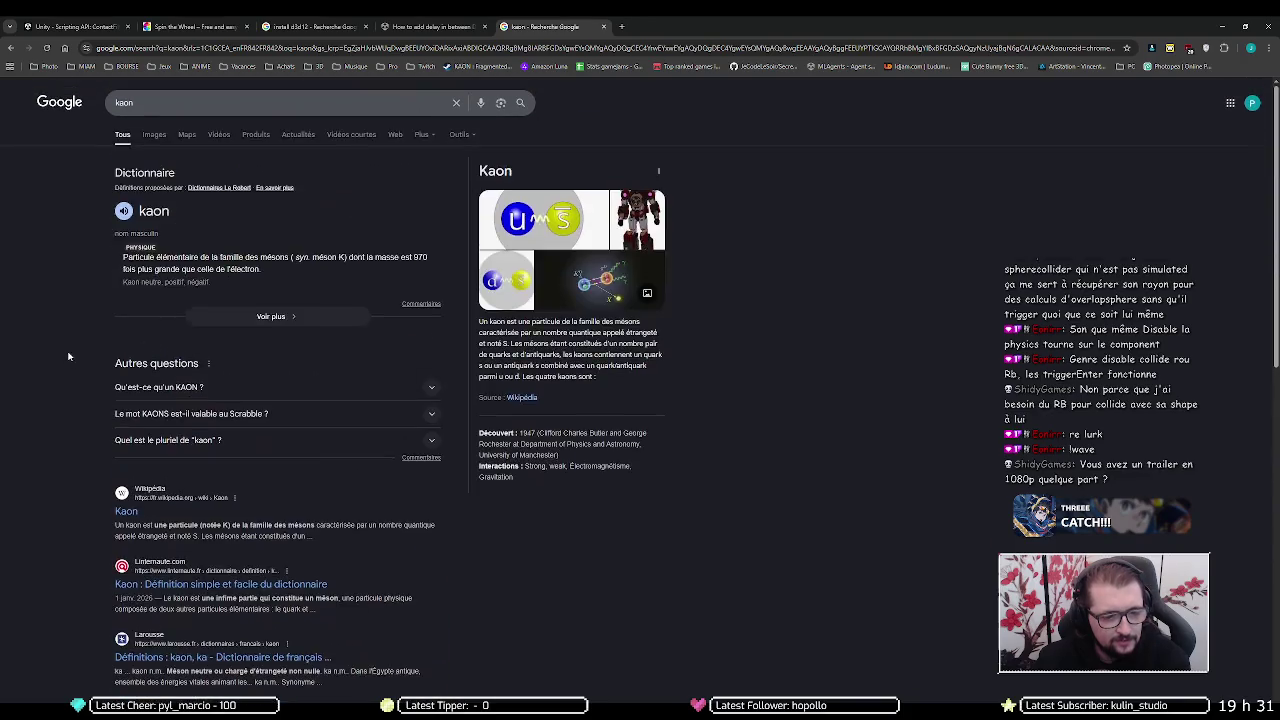
pyautogui.click(180, 96)
pyautogui.write('youtube')
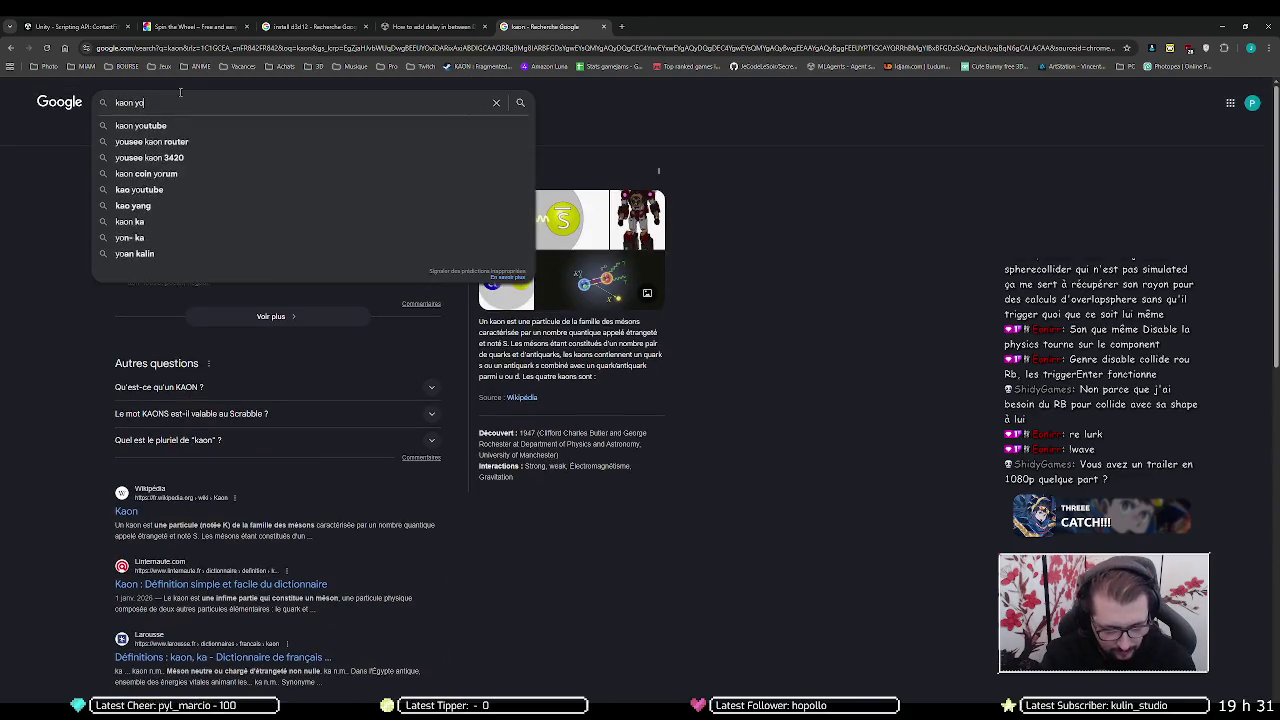
pyautogui.press('Return')
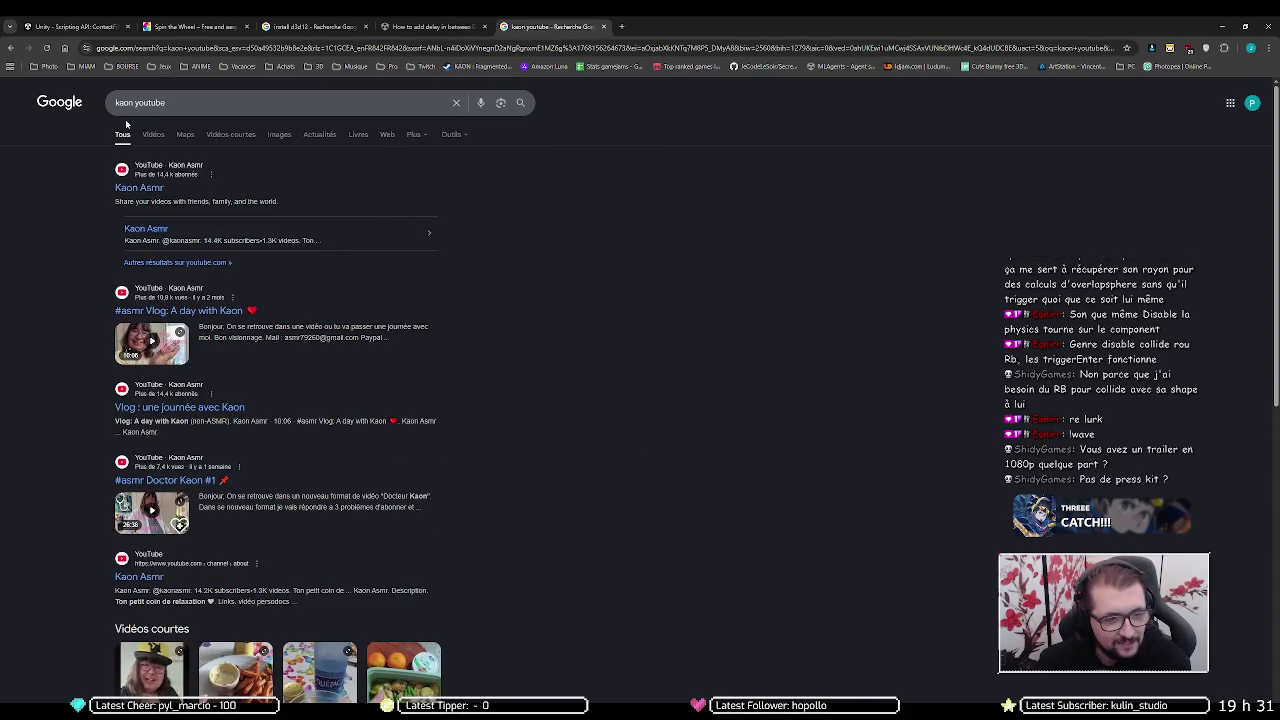
# - Search 'kaon trailer youtube' and open the first trailer video result
pyautogui.click(199, 102)
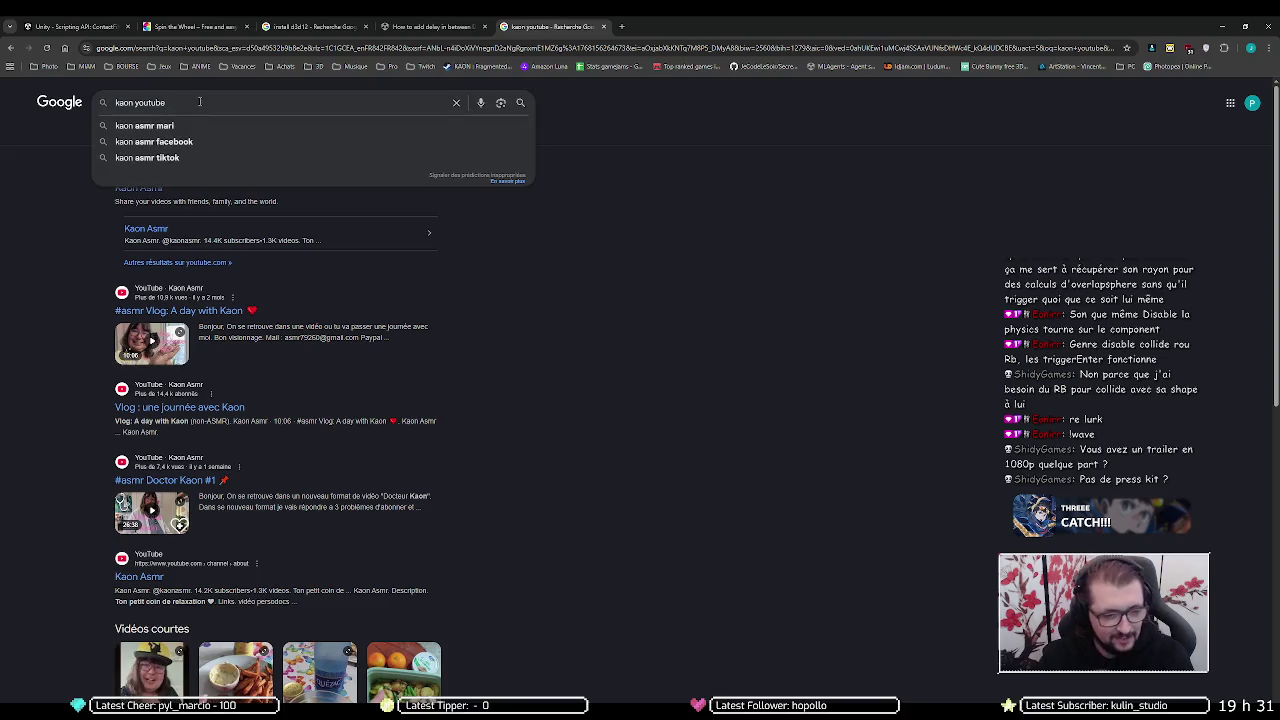
pyautogui.hotkey('ctrl', 'Left')
pyautogui.write('trailer')
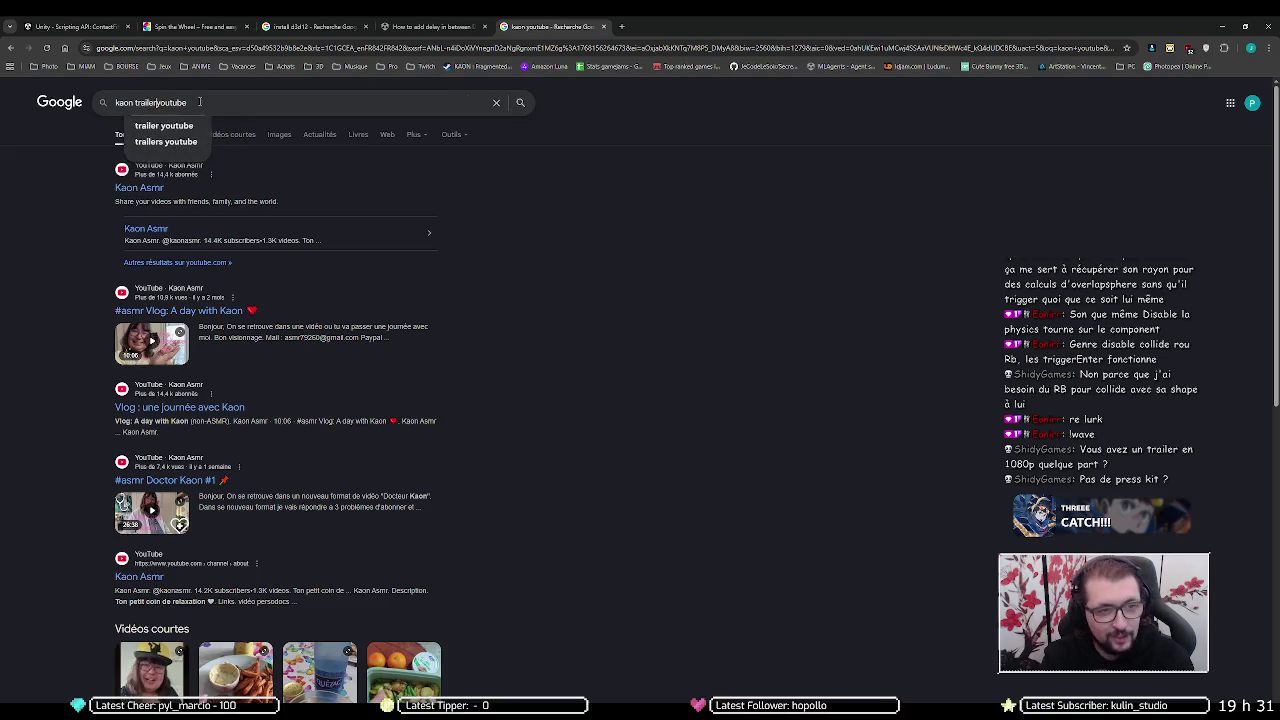
pyautogui.press('Return')
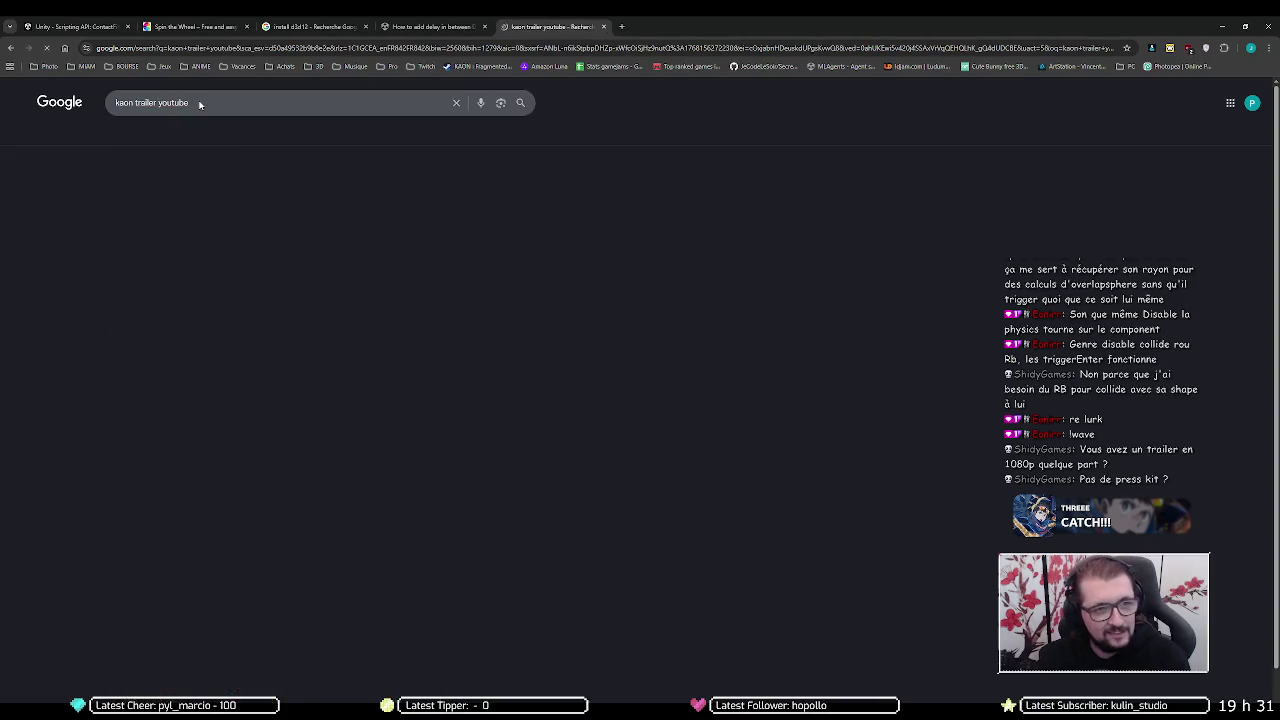
pyautogui.click(218, 190)
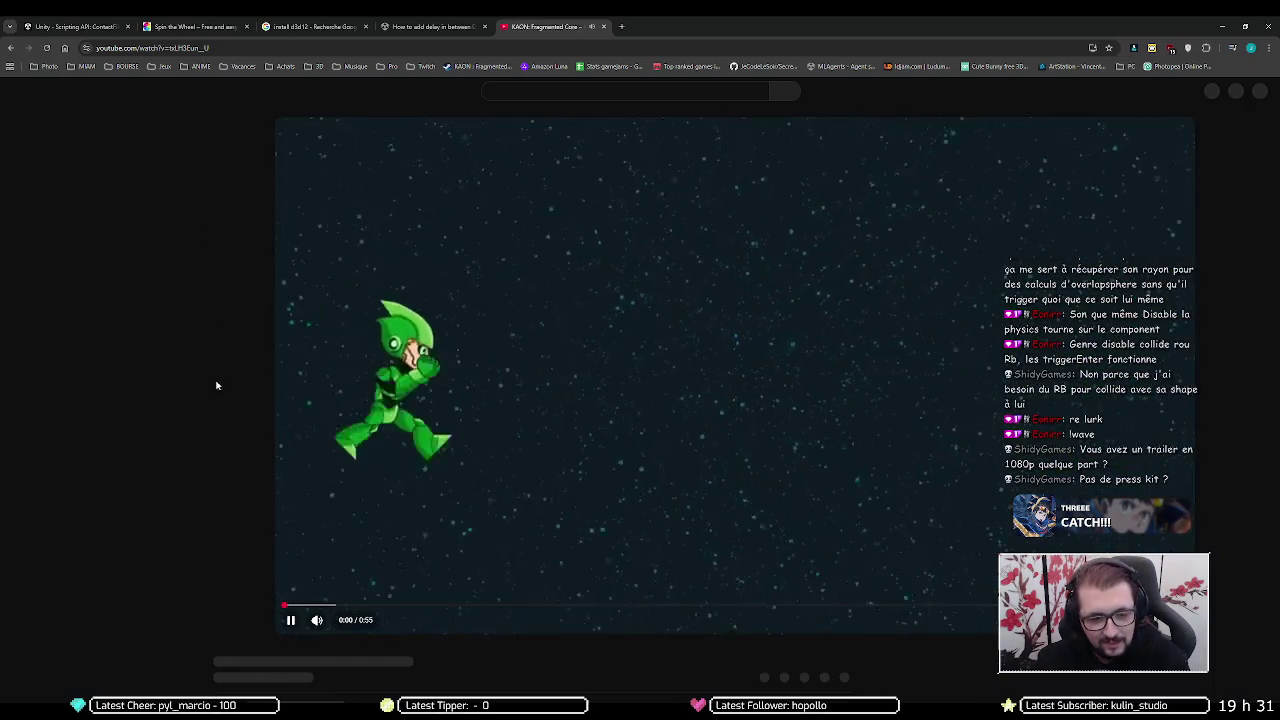
# - Check the KAON trailer's playback settings, copy its page link, and minimize Chrome
pyautogui.click(925, 614)
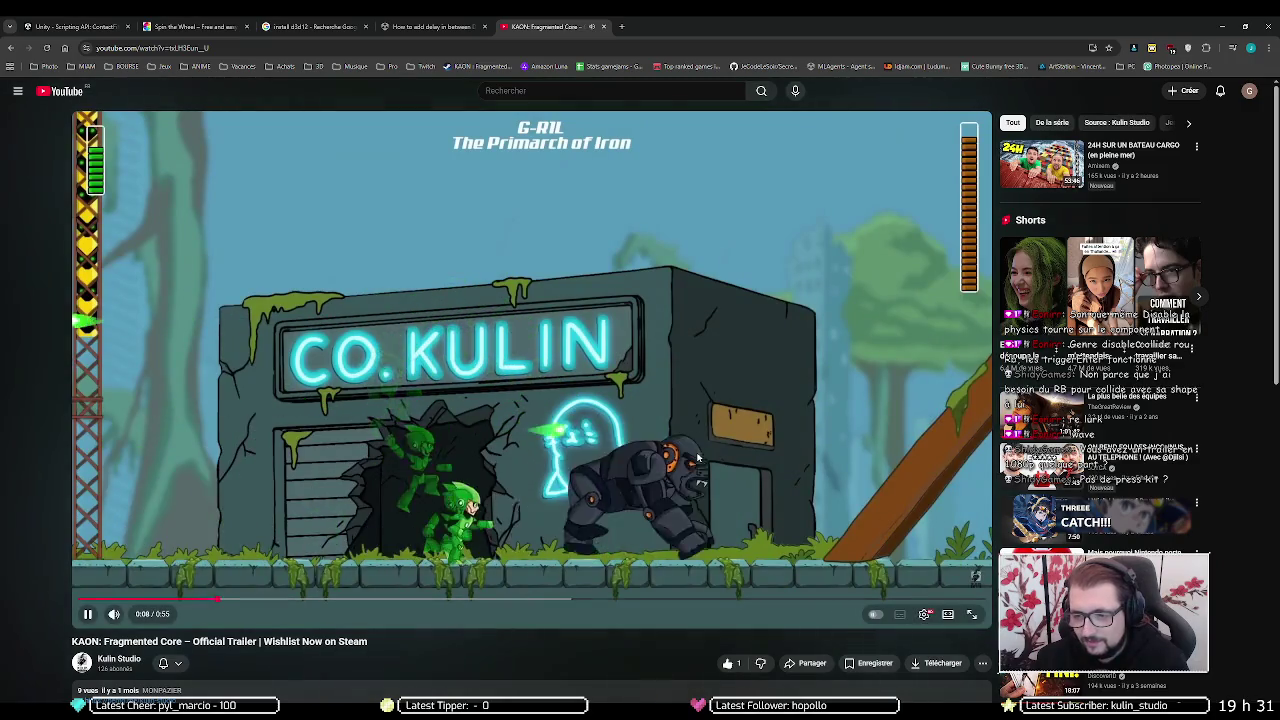
pyautogui.click(150, 47)
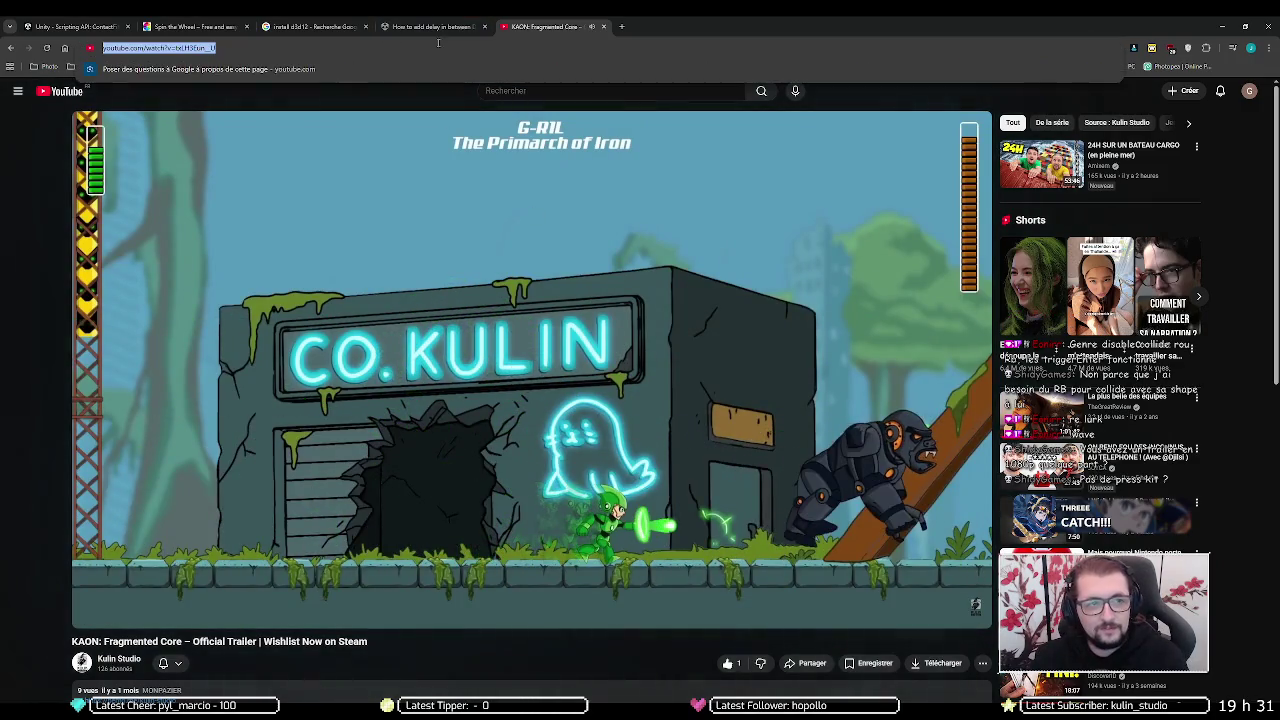
pyautogui.press('Escape')
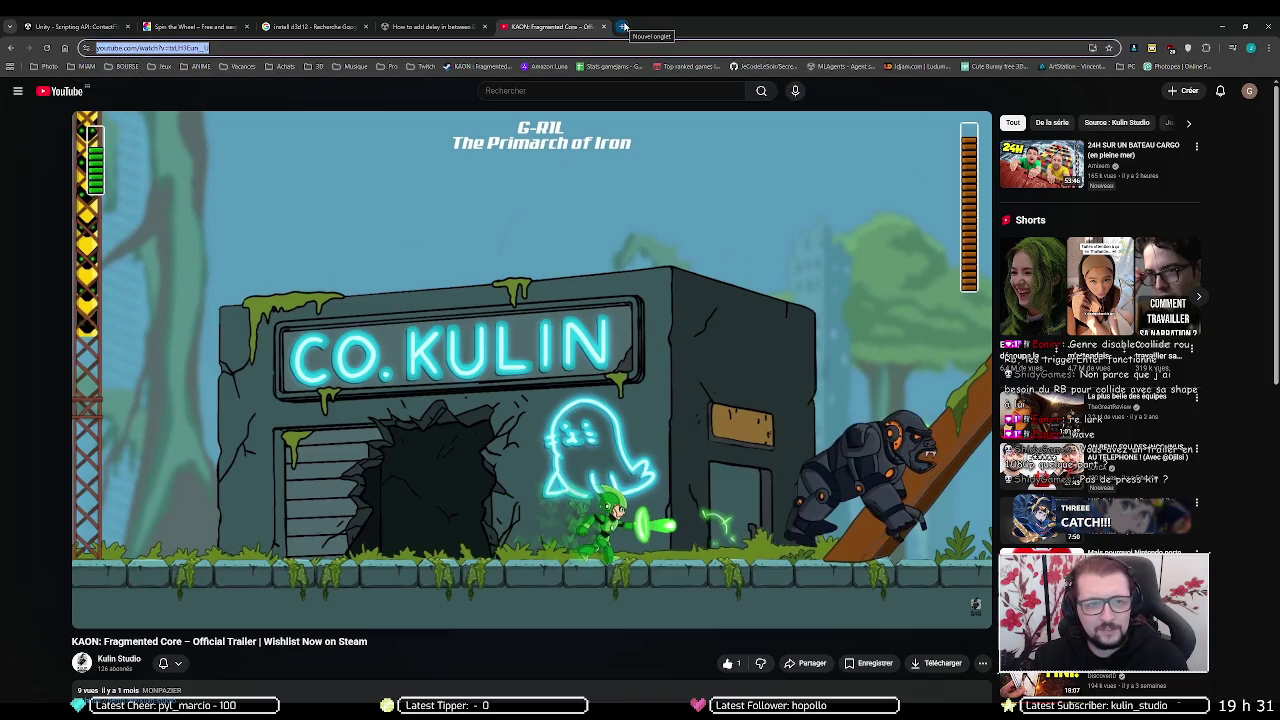
pyautogui.click(622, 27)
pyautogui.click(674, 27)
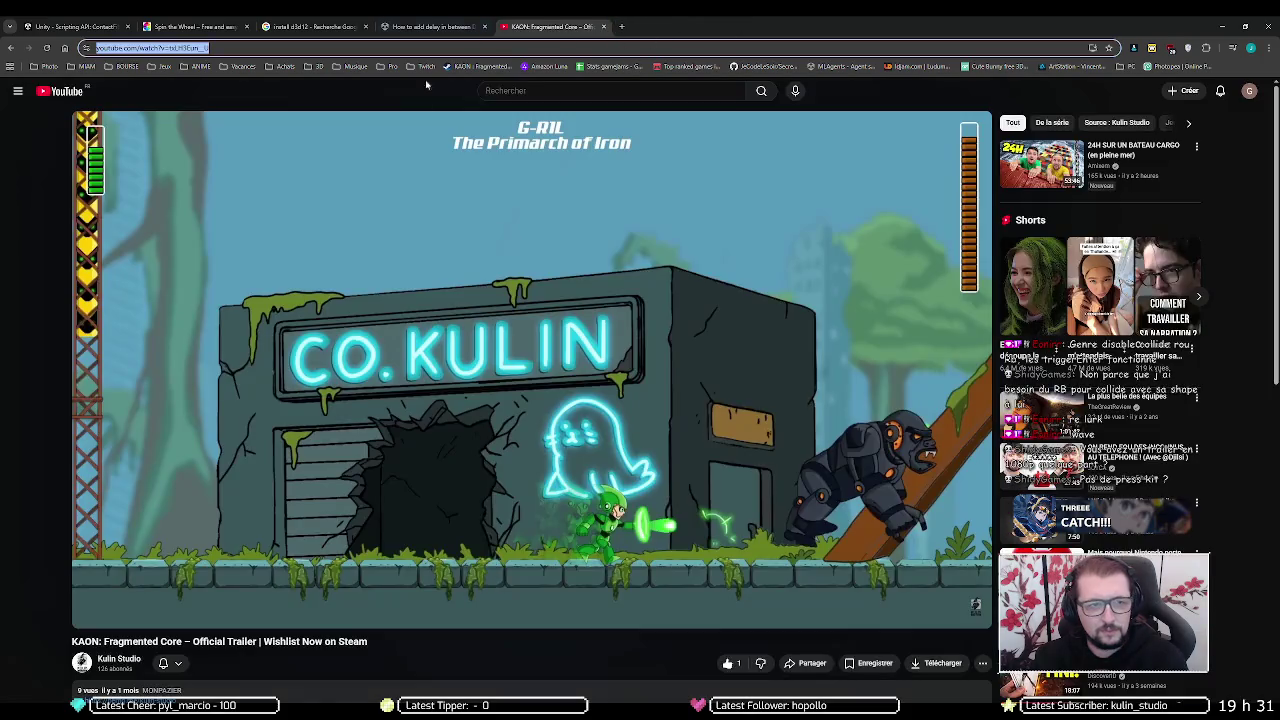
pyautogui.click(1222, 25)
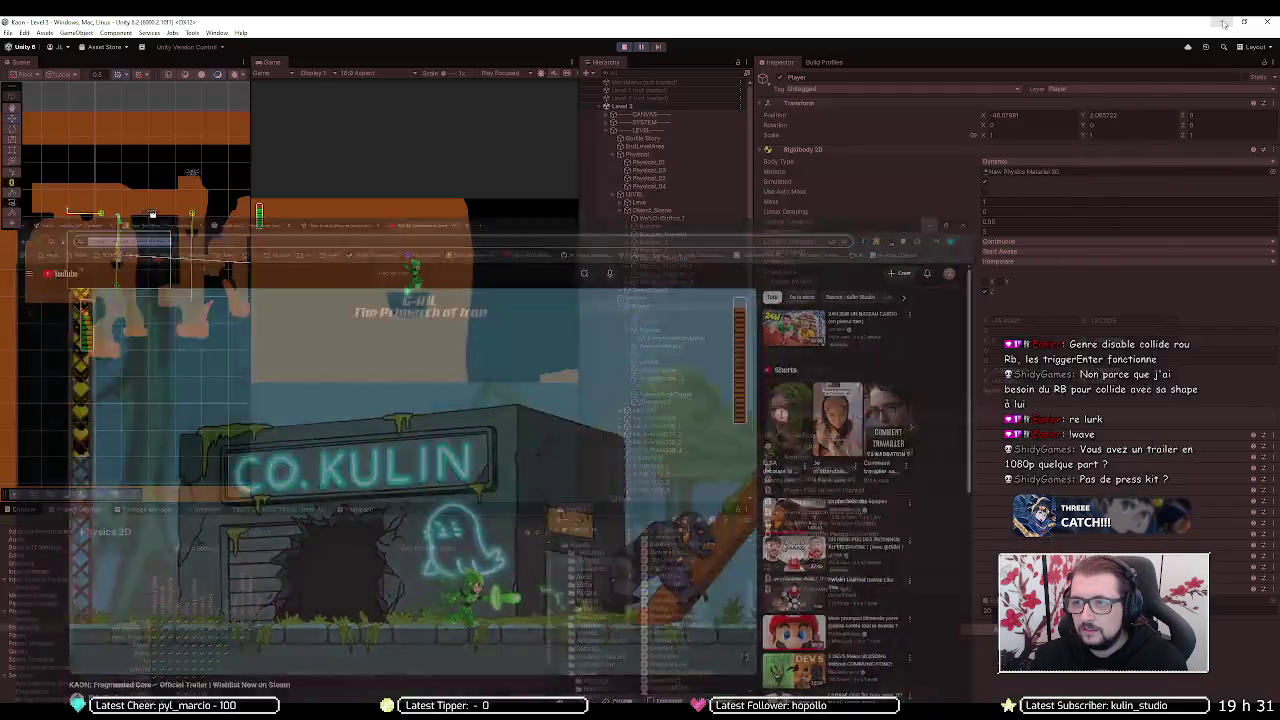
# - Dismiss the Start menu and return to the Unity editor running Level 3
pyautogui.click(12, 712)
pyautogui.moveTo(55, 680)
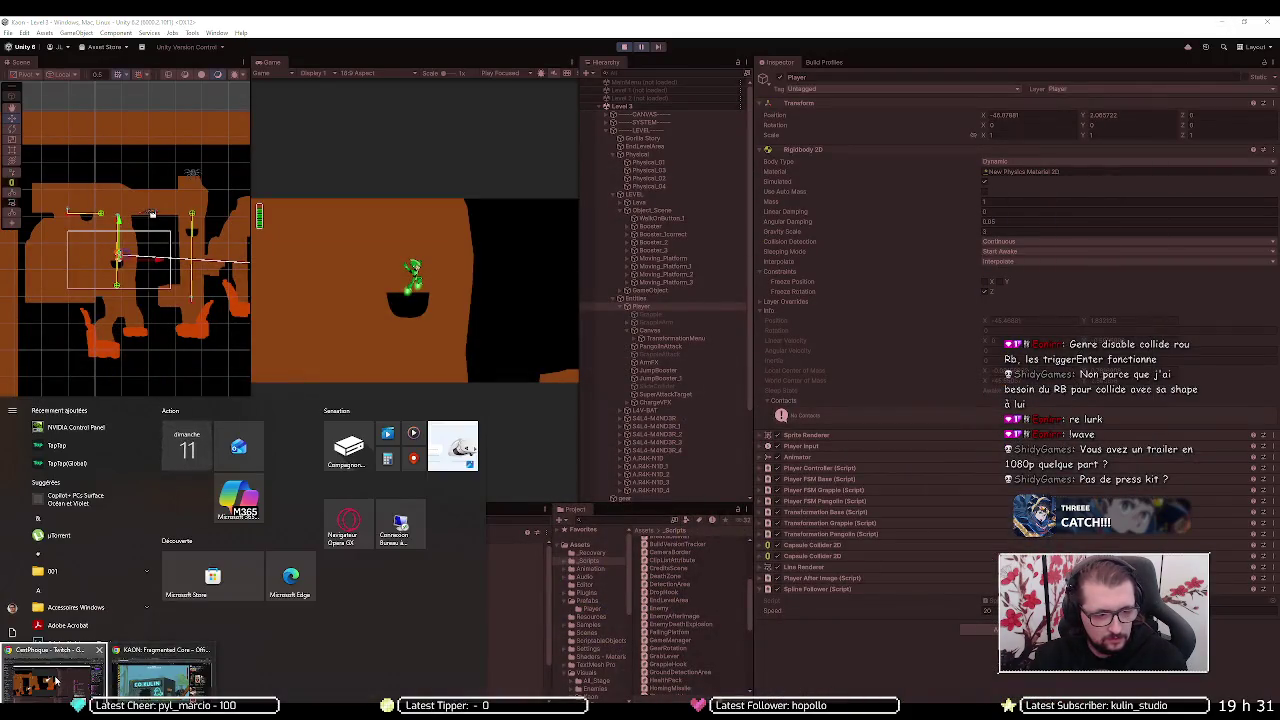
pyautogui.press('Escape')
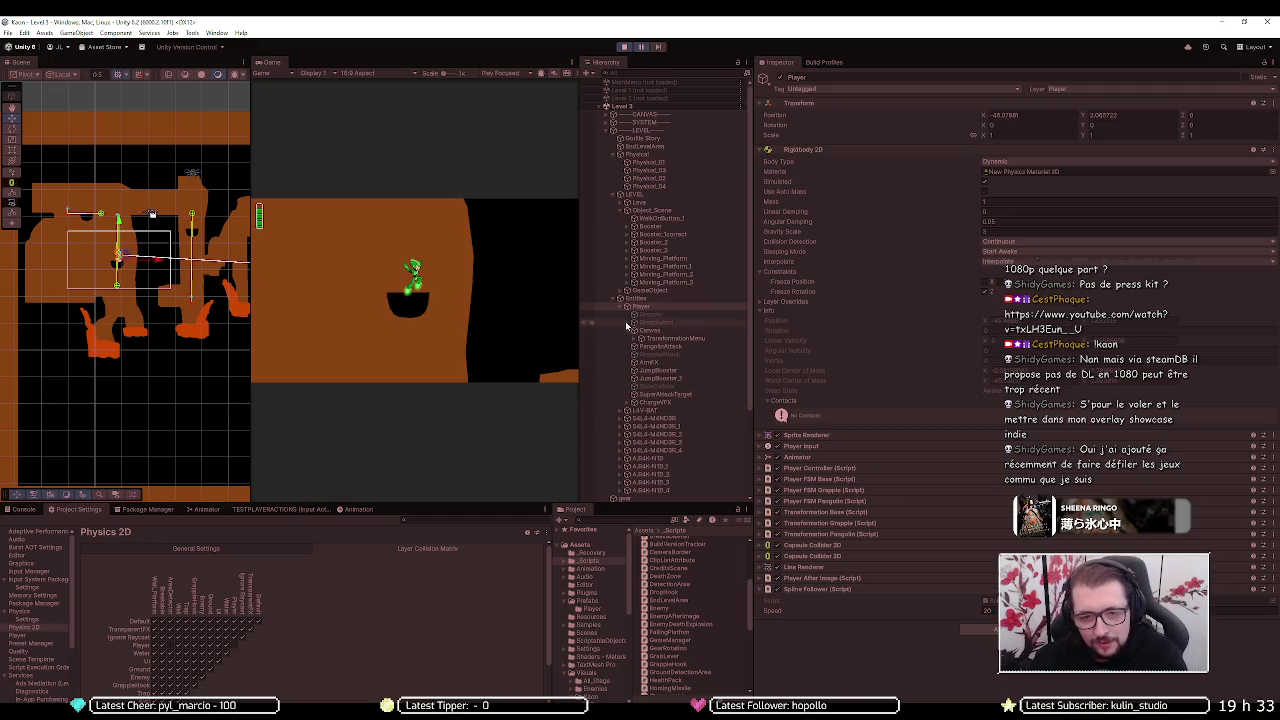
pyautogui.scroll(-5, 100, 212)
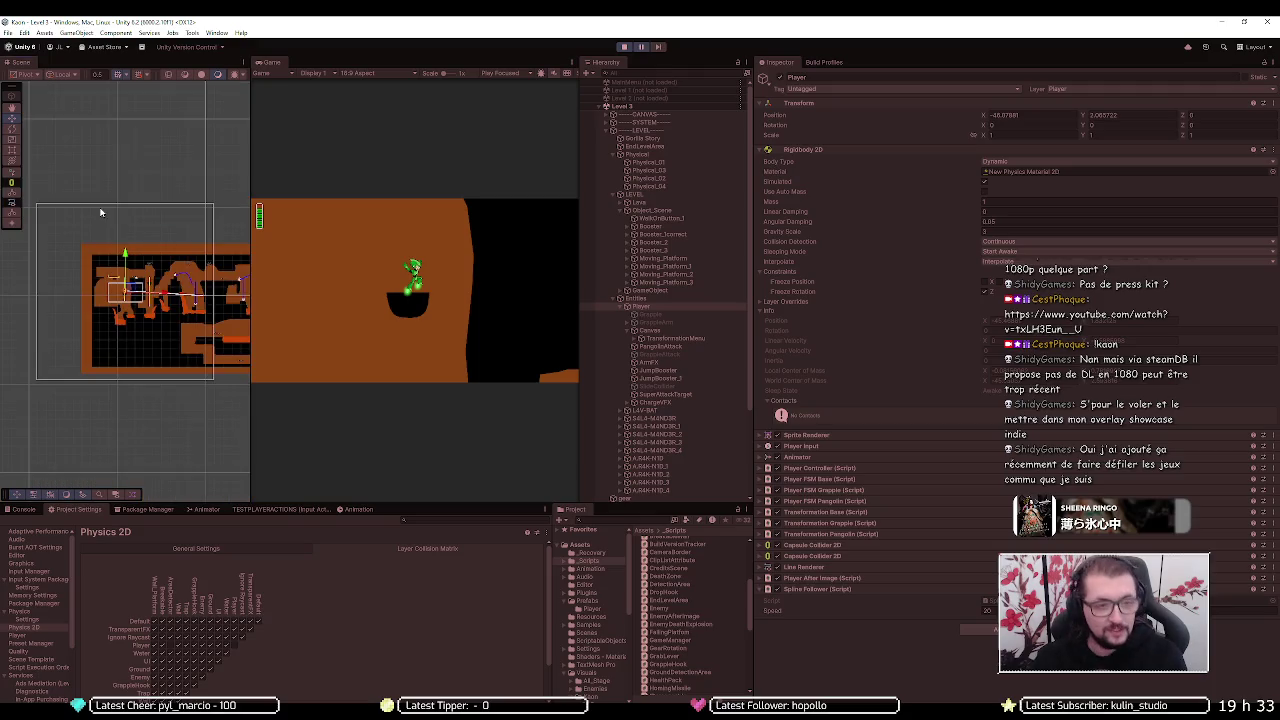
# - Frame the Player and step the paused game frame by frame, watching its ground contacts
pyautogui.press('f')
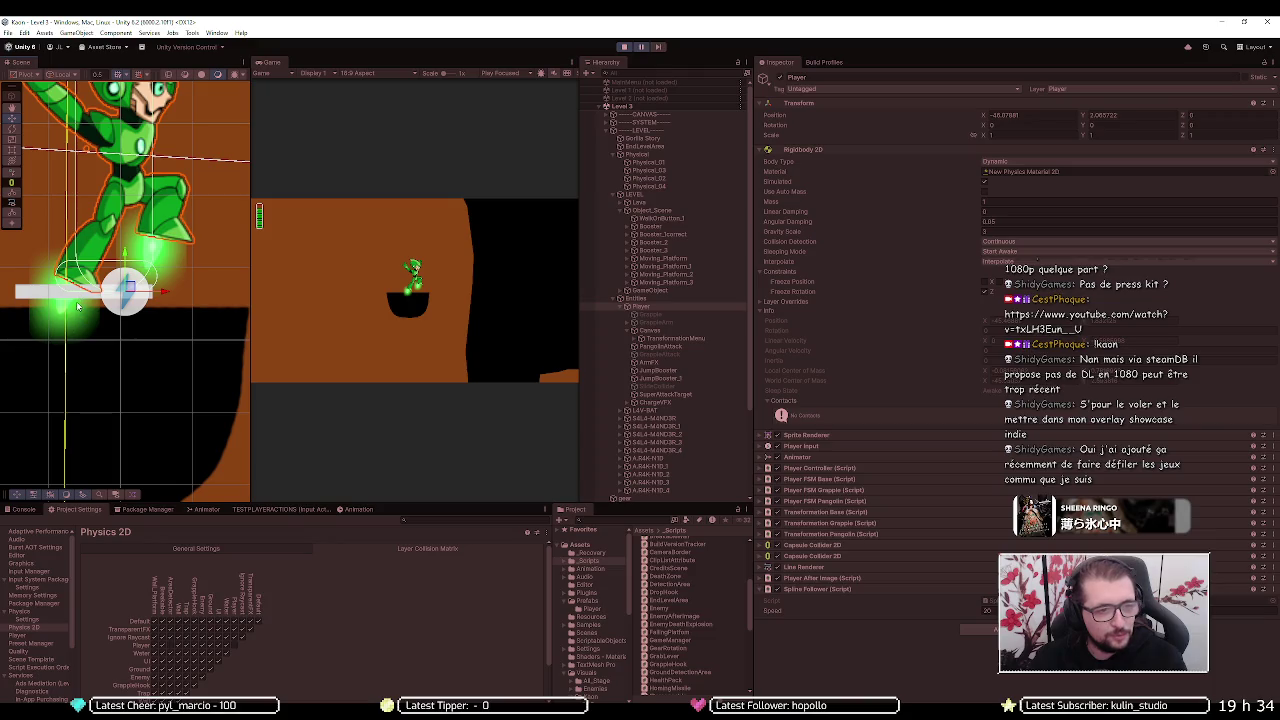
pyautogui.click(657, 47)
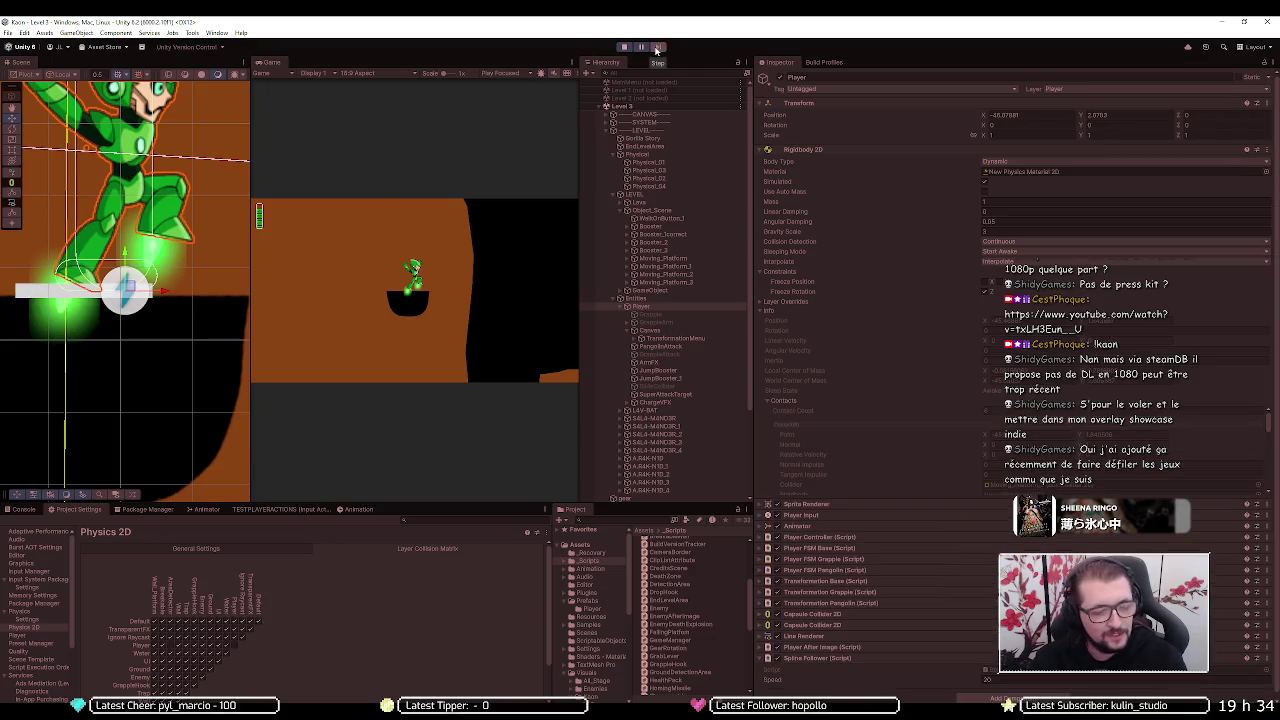
pyautogui.click(657, 47)
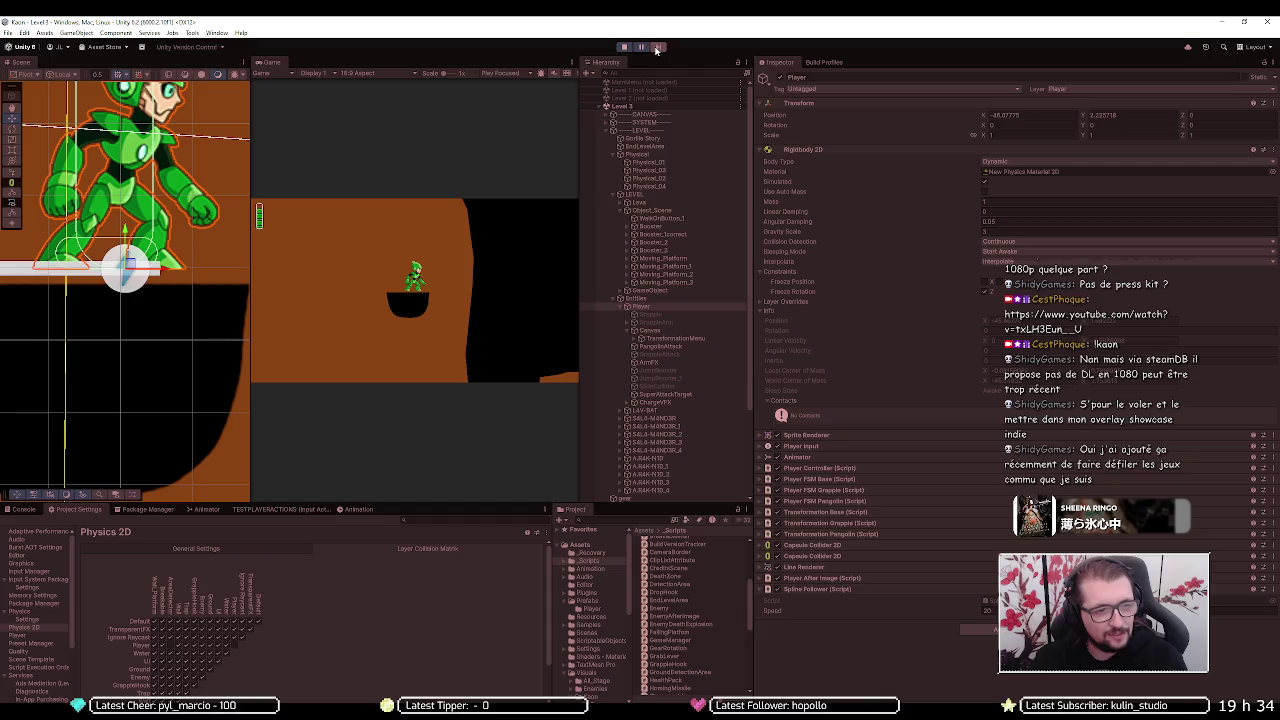
pyautogui.click(657, 47)
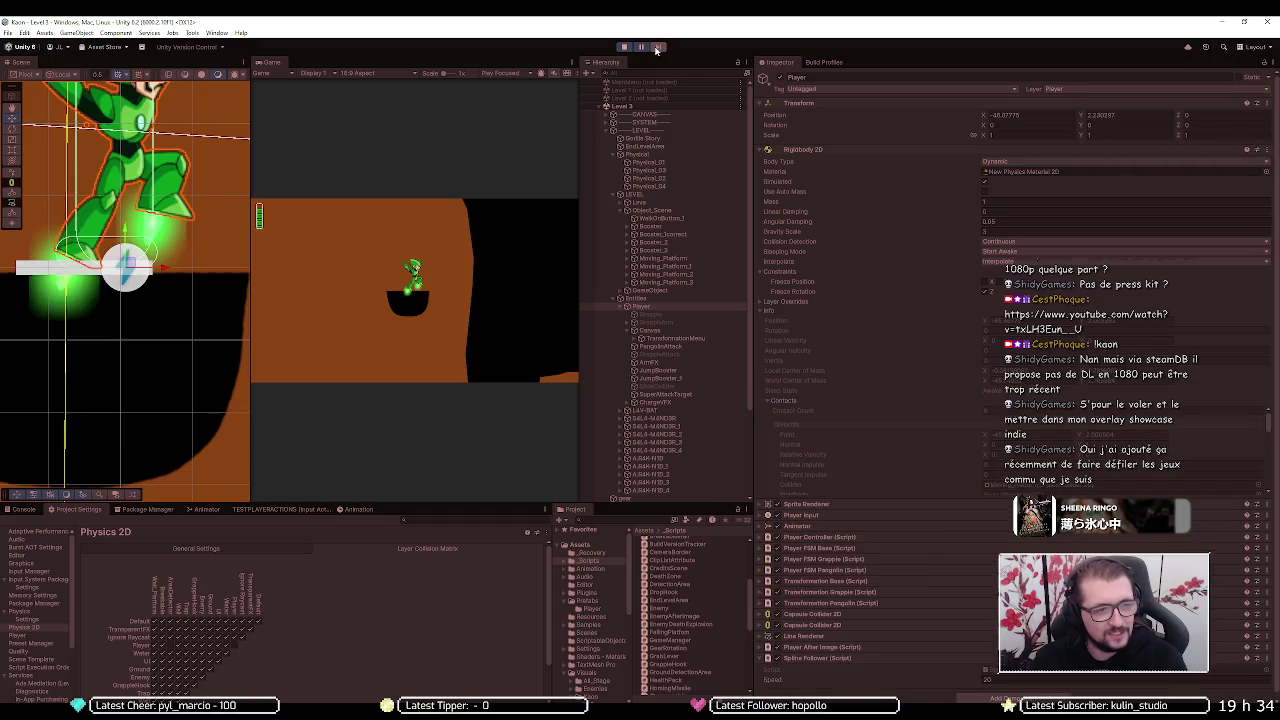
pyautogui.click(657, 47)
pyautogui.click(657, 47)
pyautogui.click(657, 47)
# - Keep stepping as the Player rises, then ping its New Physics Material 2D asset
pyautogui.click(657, 47)
pyautogui.click(657, 47)
pyautogui.click(657, 47)
pyautogui.click(657, 47)
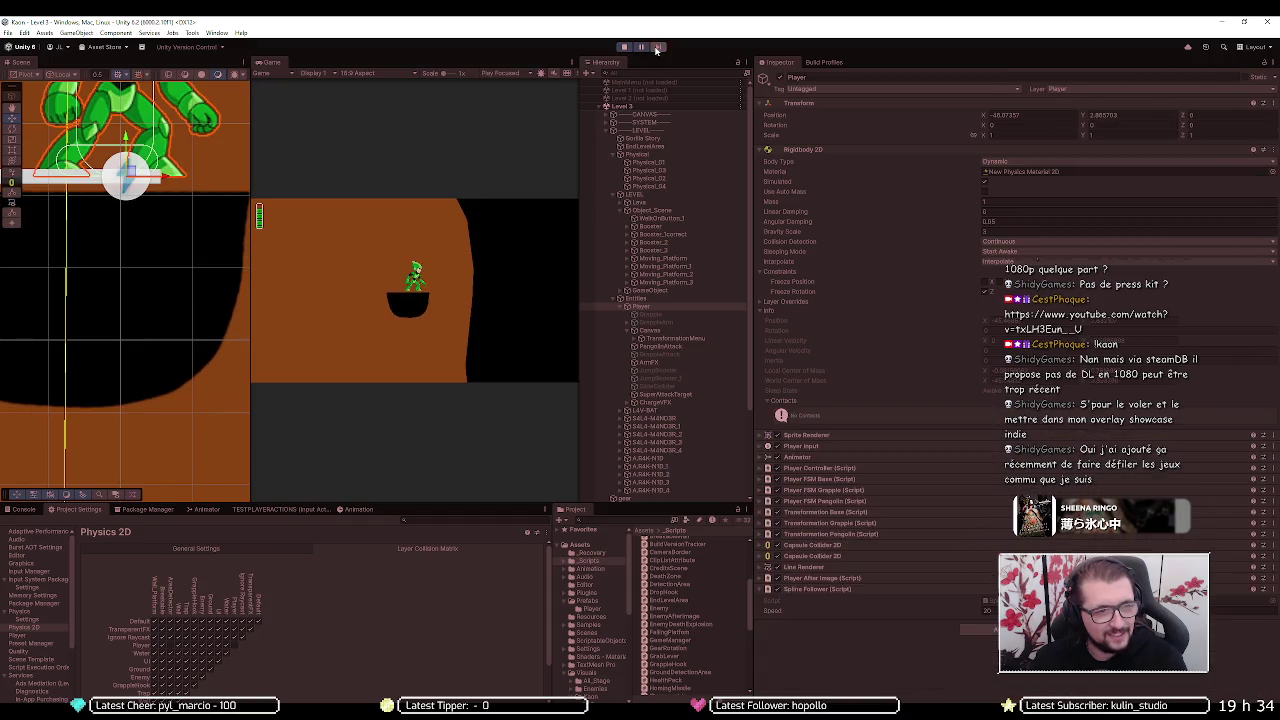
pyautogui.click(657, 47)
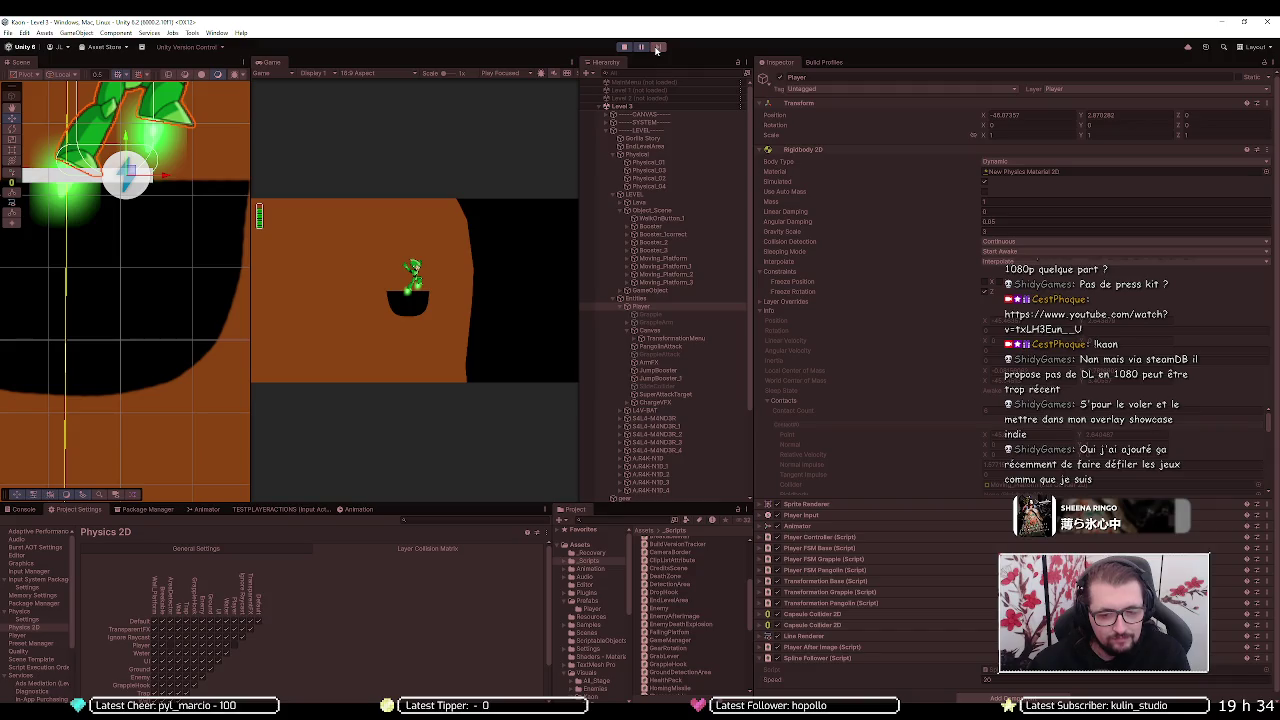
pyautogui.click(1020, 171)
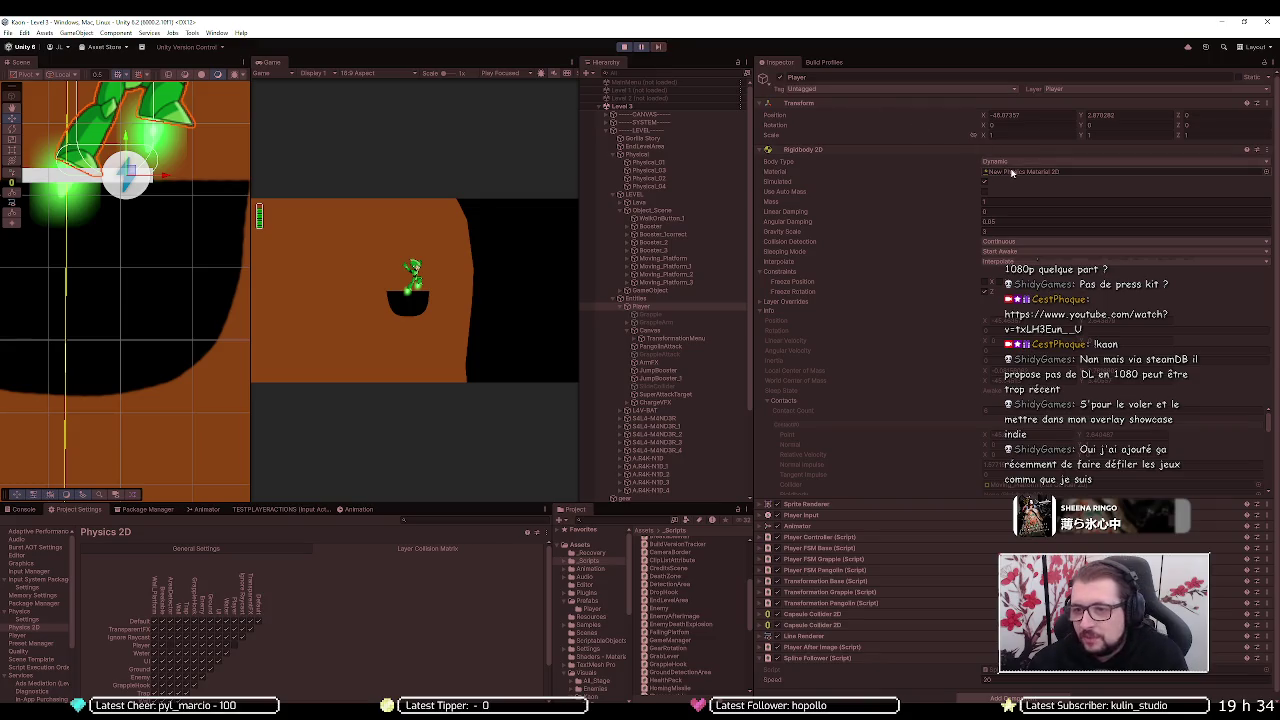